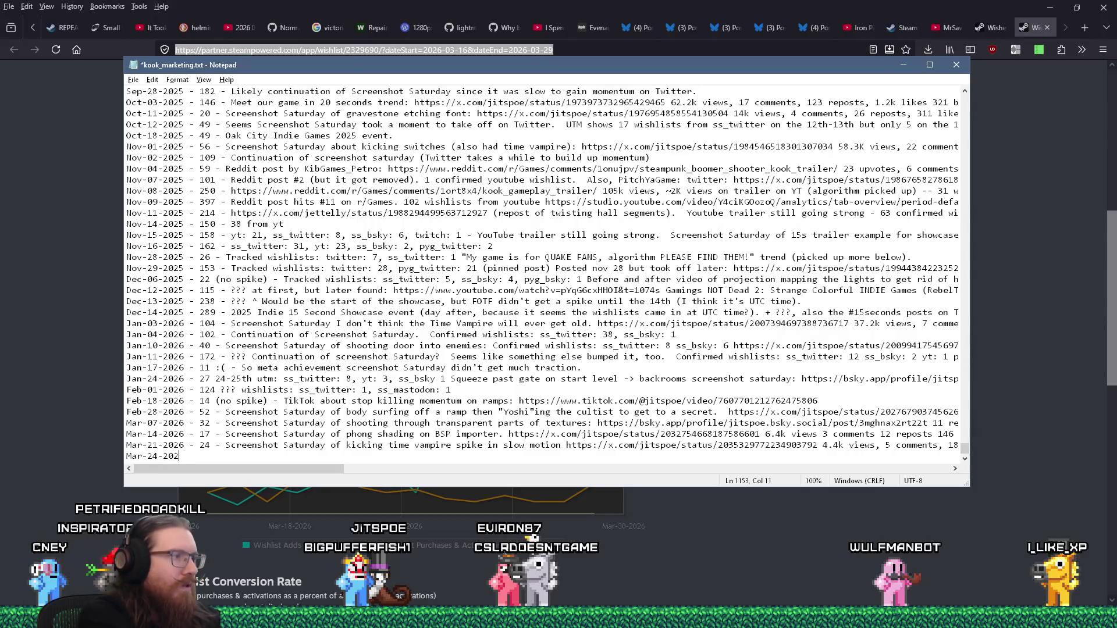
Read the Mar-24 chart value and log '26 - Video featuring upcoming boomer shooters:'
key(alt+Tab)
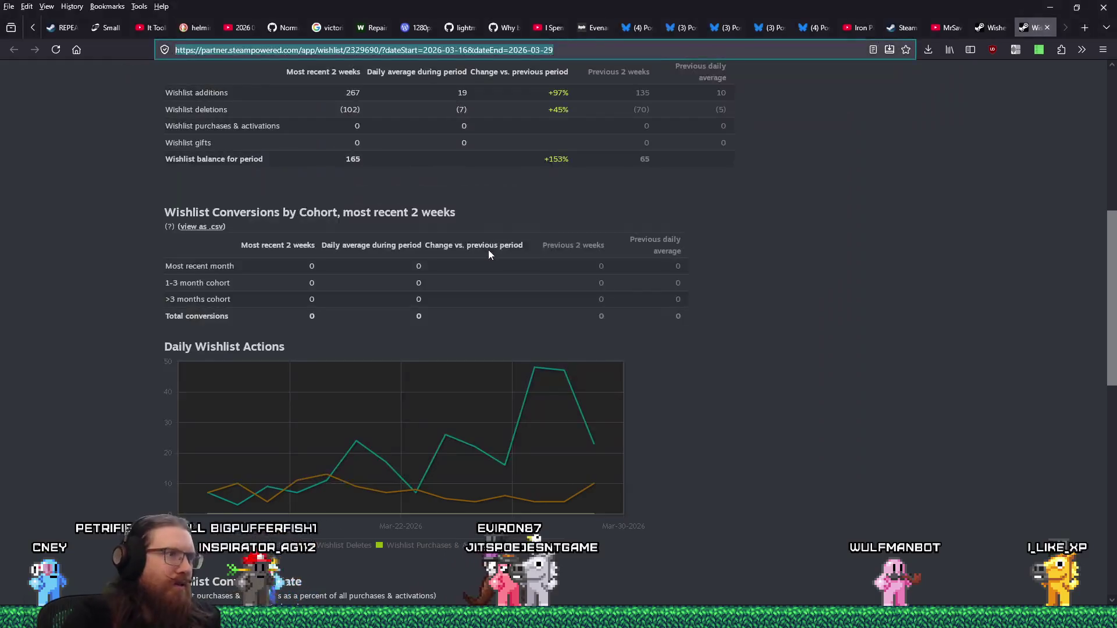
mouse_move(443, 431)
key(alt+Tab)
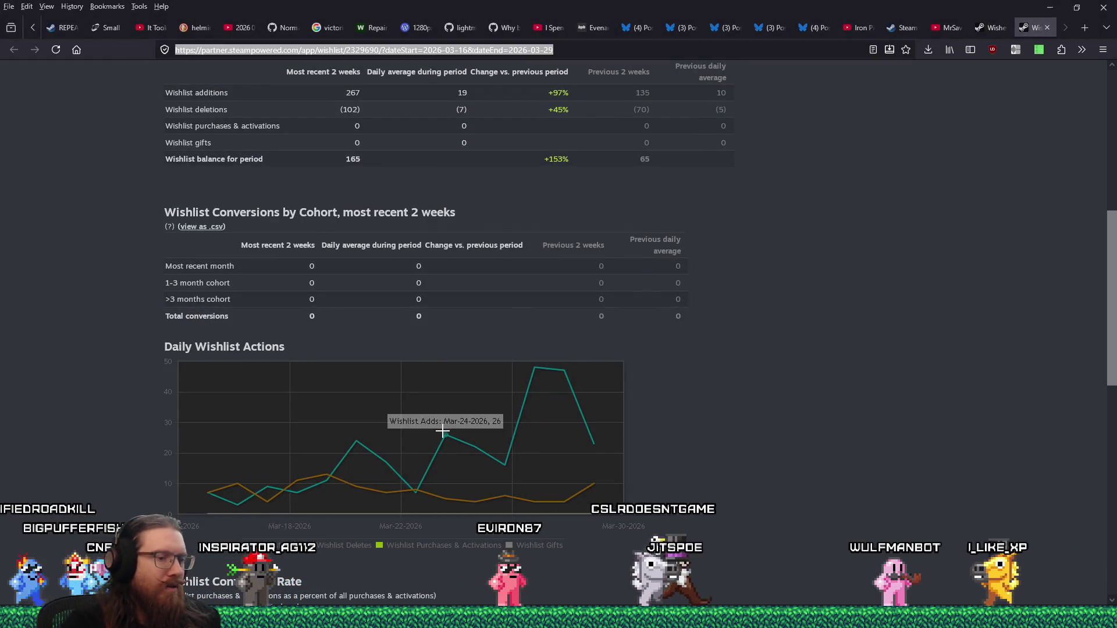
text(26)
text( - V)
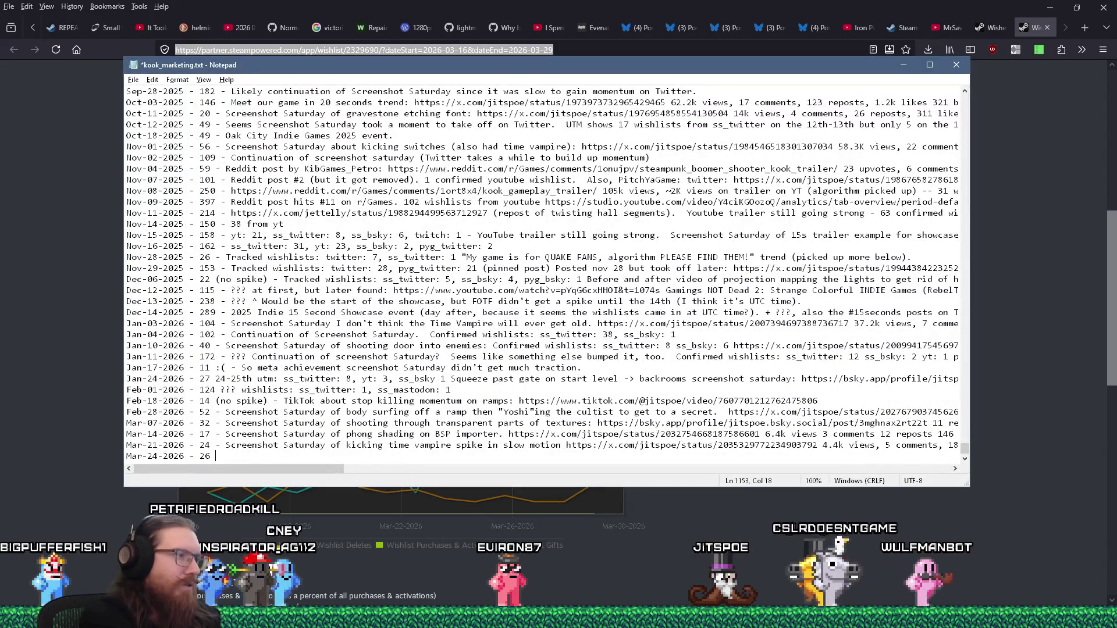
text(ideo)
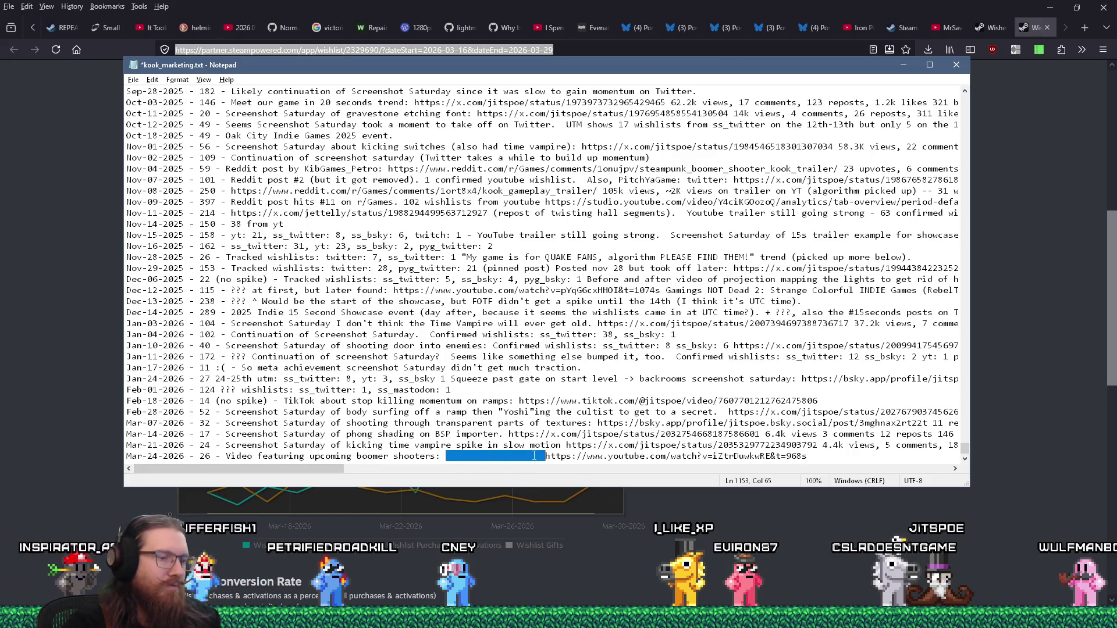
click(1013, 127)
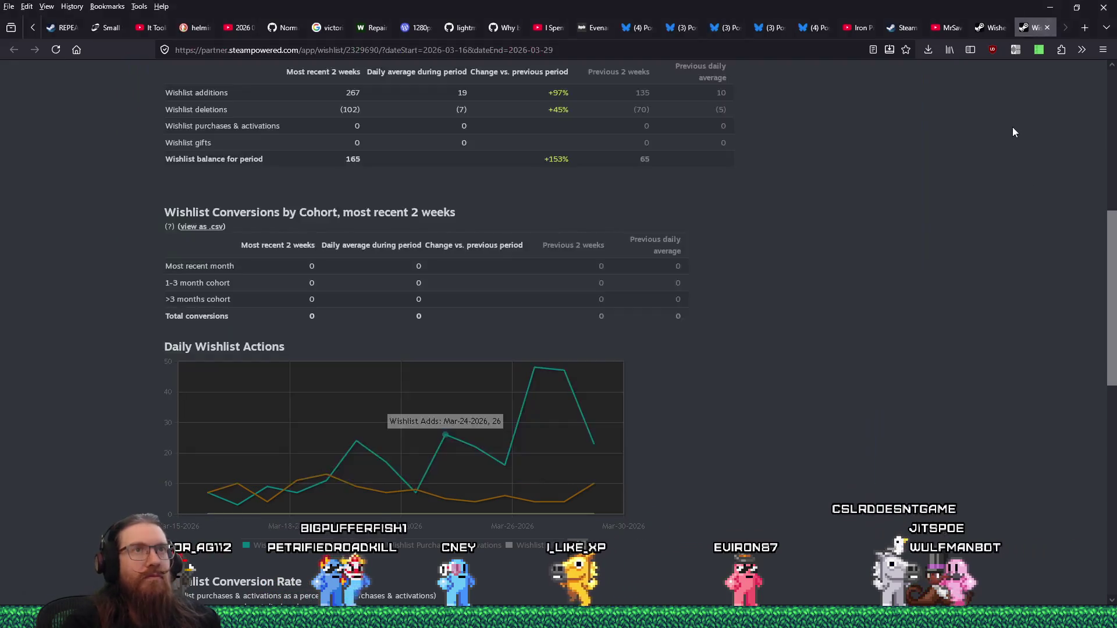
Load the copied YouTube video link in a new browser tab
click(1076, 28)
right_click(829, 57)
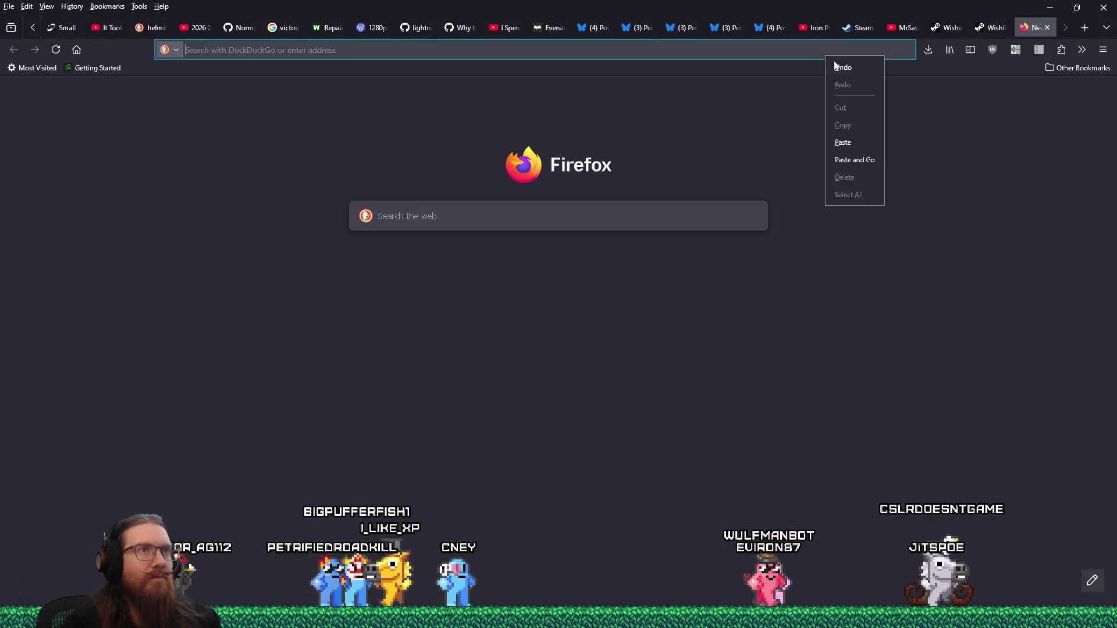
click(878, 162)
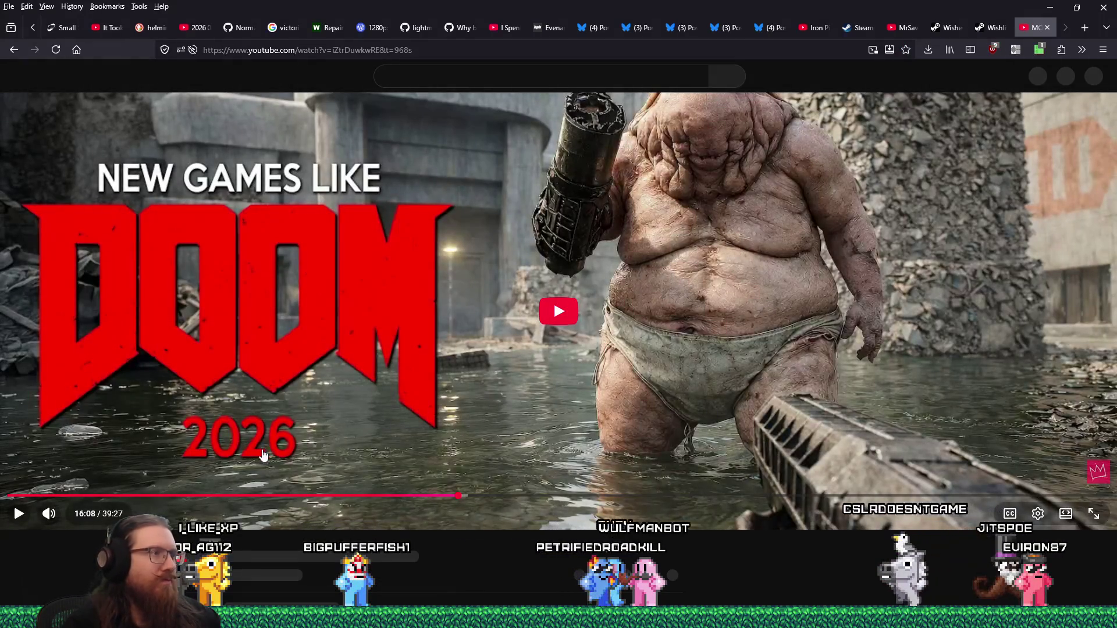
Copy the title 'MOST BRUTAL Boomer Shooters like DOOM coming in 2026 & 2027'
scroll(53, 451, down, 2)
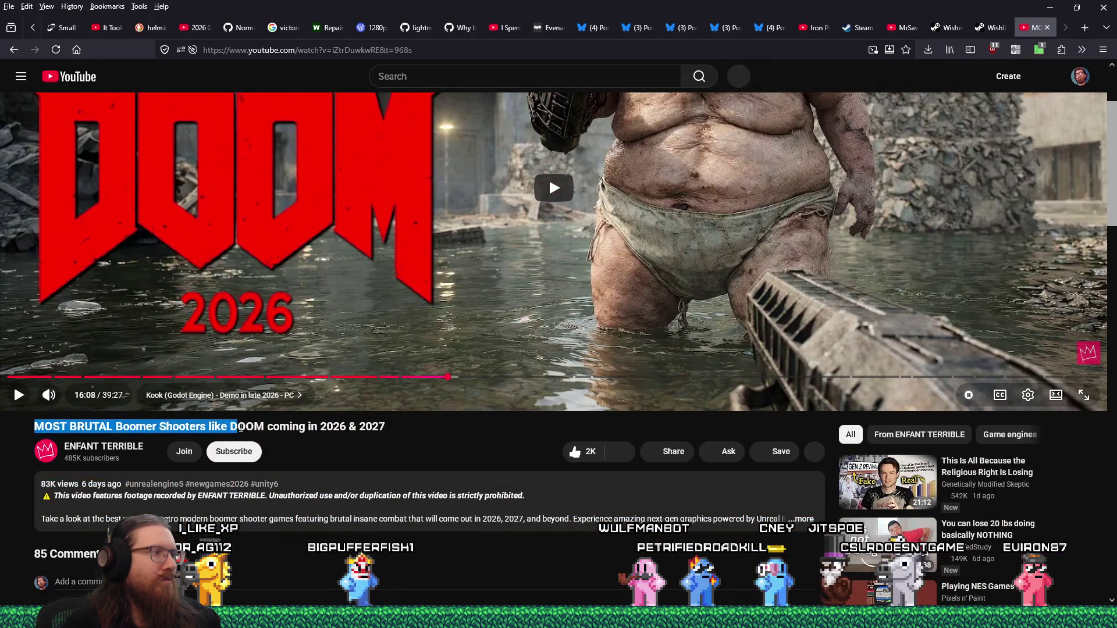
right_click(383, 428)
click(402, 215)
key(alt+Tab)
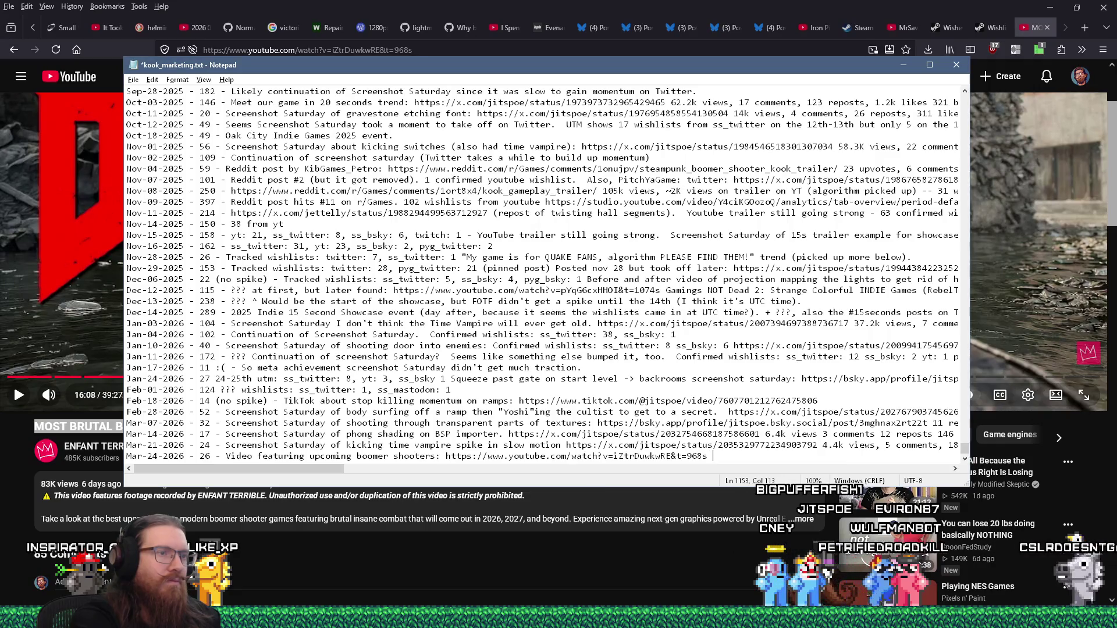
Append the video title and the ENFANT TERRIBLE channel credit to the Mar-24 line
key(End)
key(ctrl+v)
key(alt+Tab)
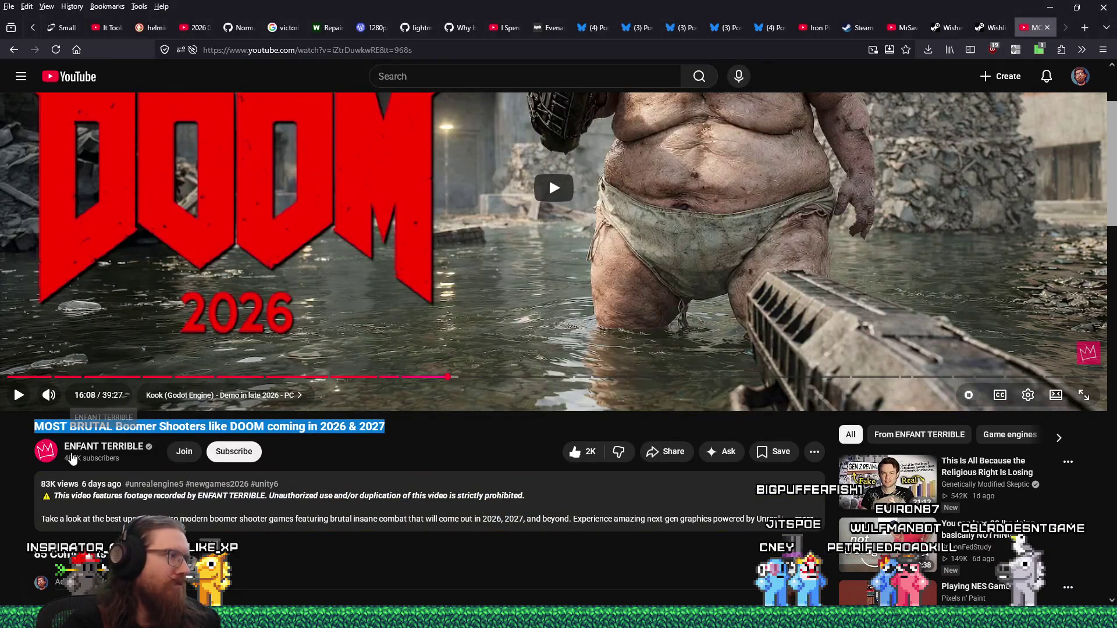
click(69, 446)
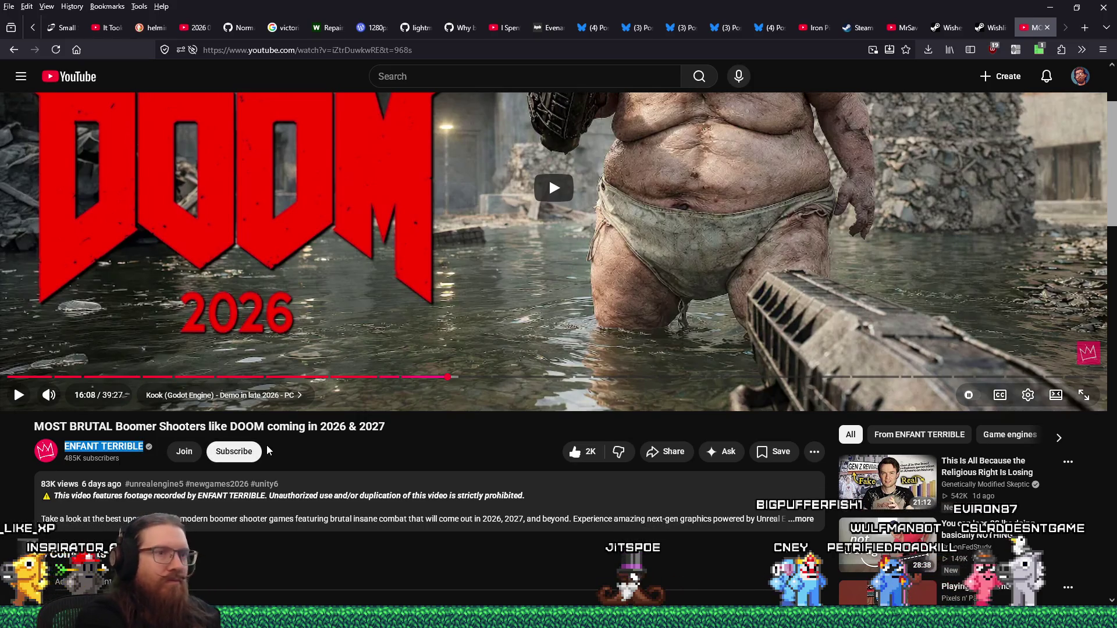
key(alt+Tab)
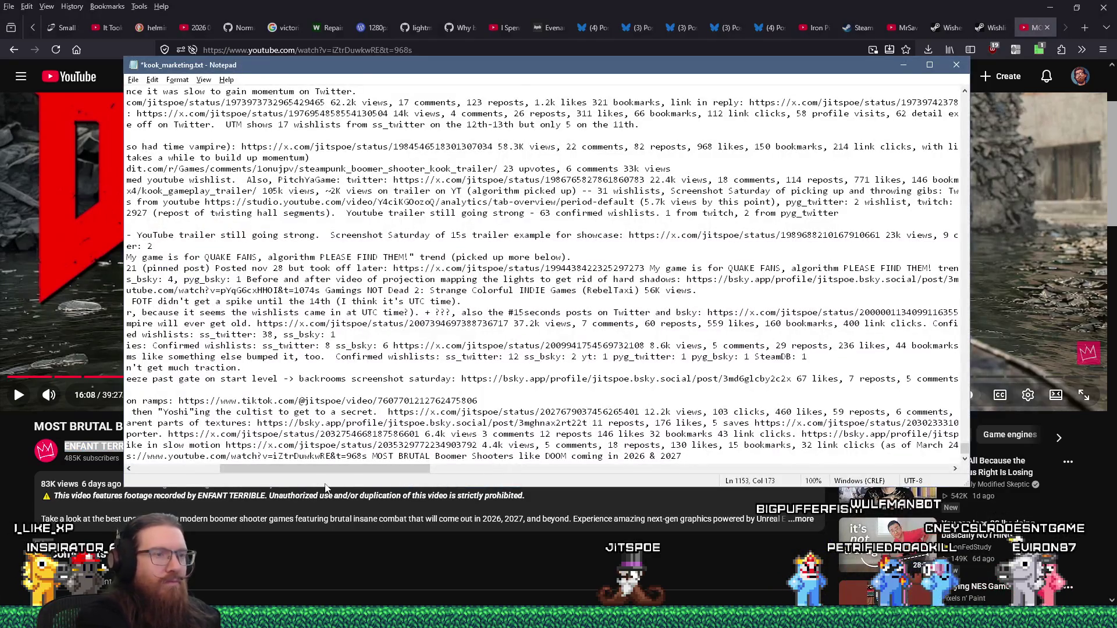
key(ctrl+v)
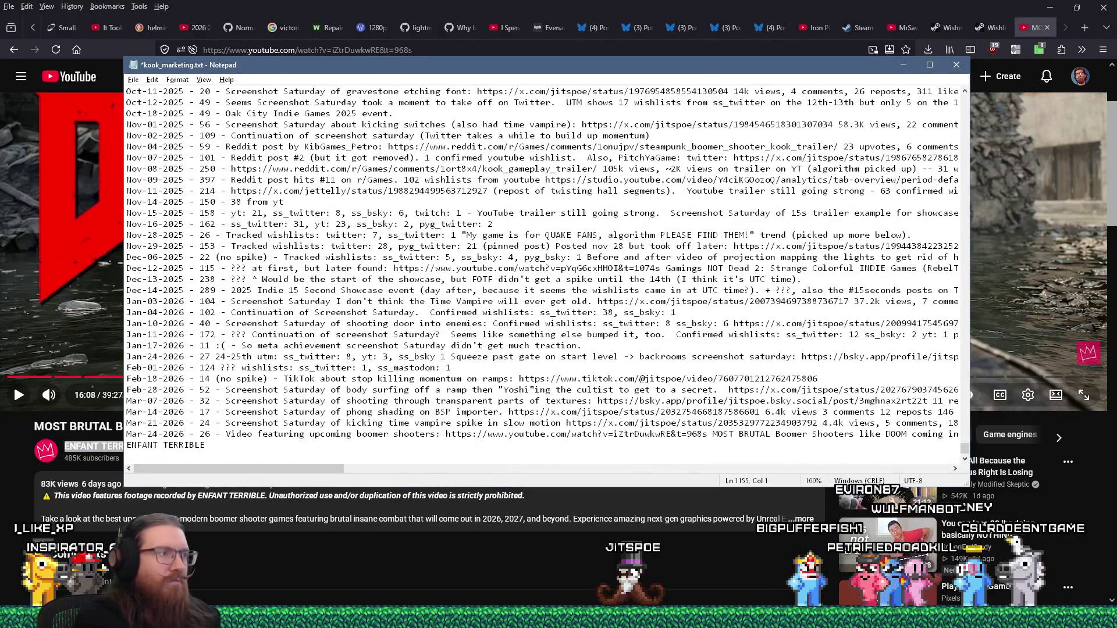
key(BackSpace)
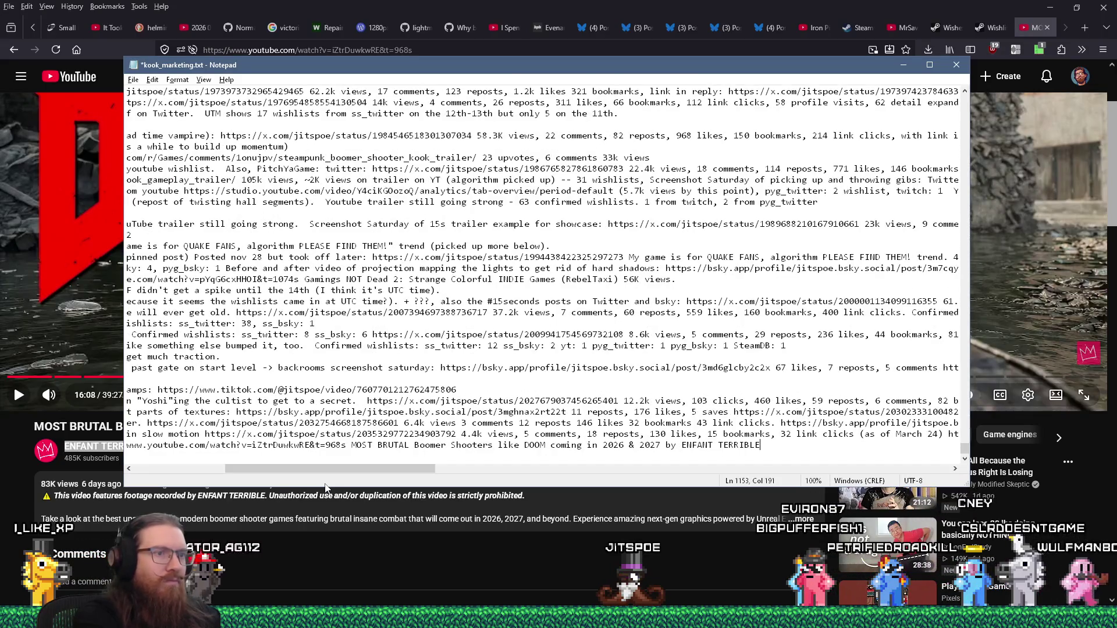
key(alt+Tab)
scroll(327, 487, up, 3)
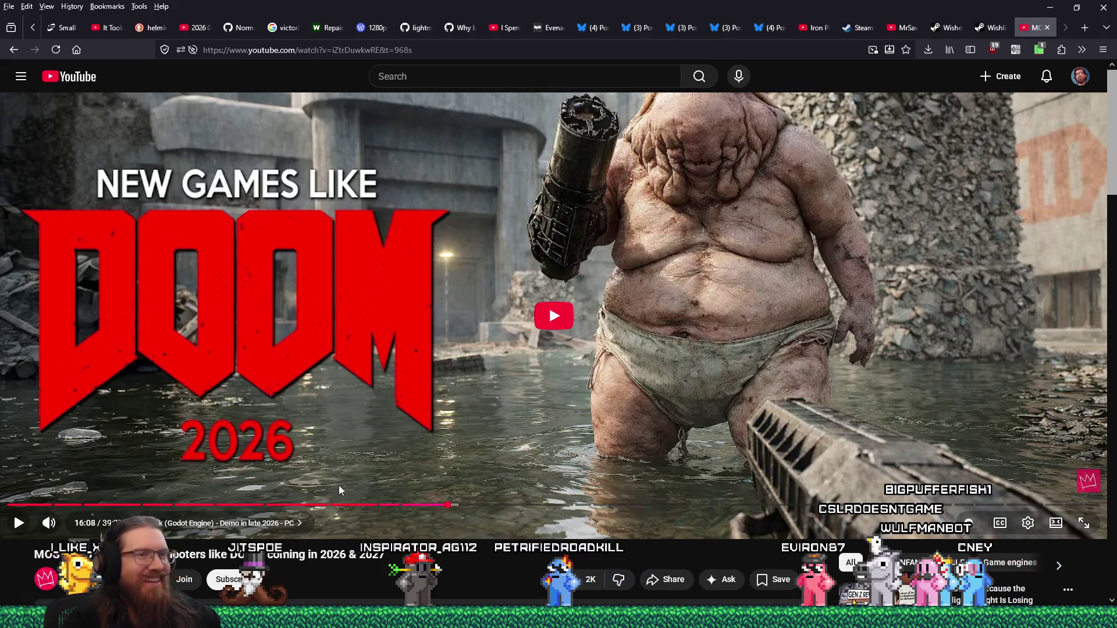
Skim the video's comments, then place the cursor on the log's empty last line
scroll(338, 487, down, 6)
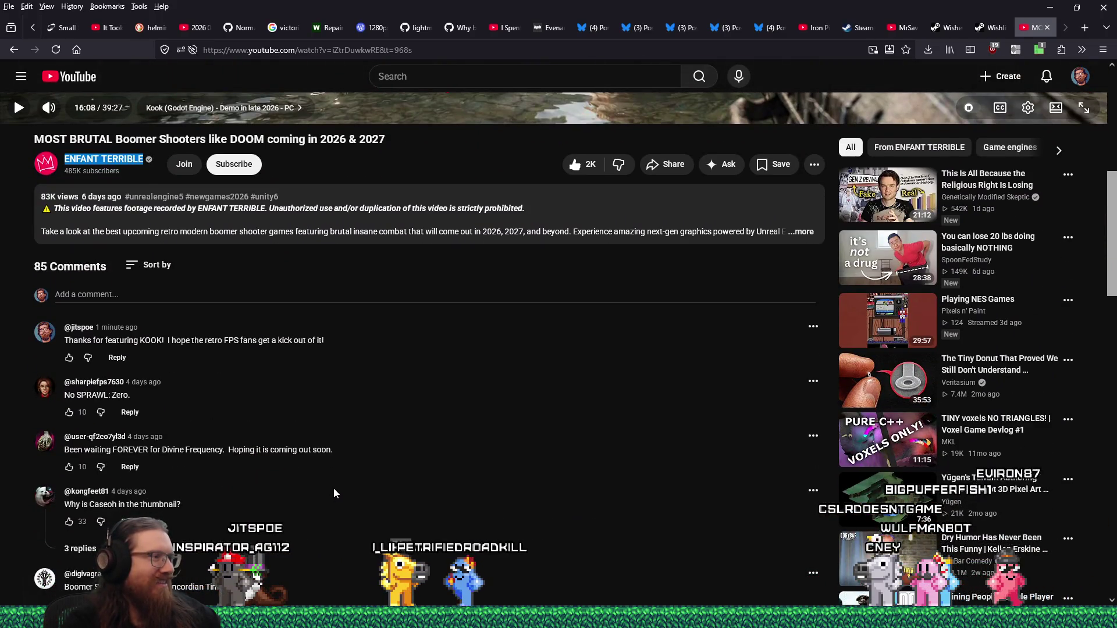
scroll(334, 487, up, 6)
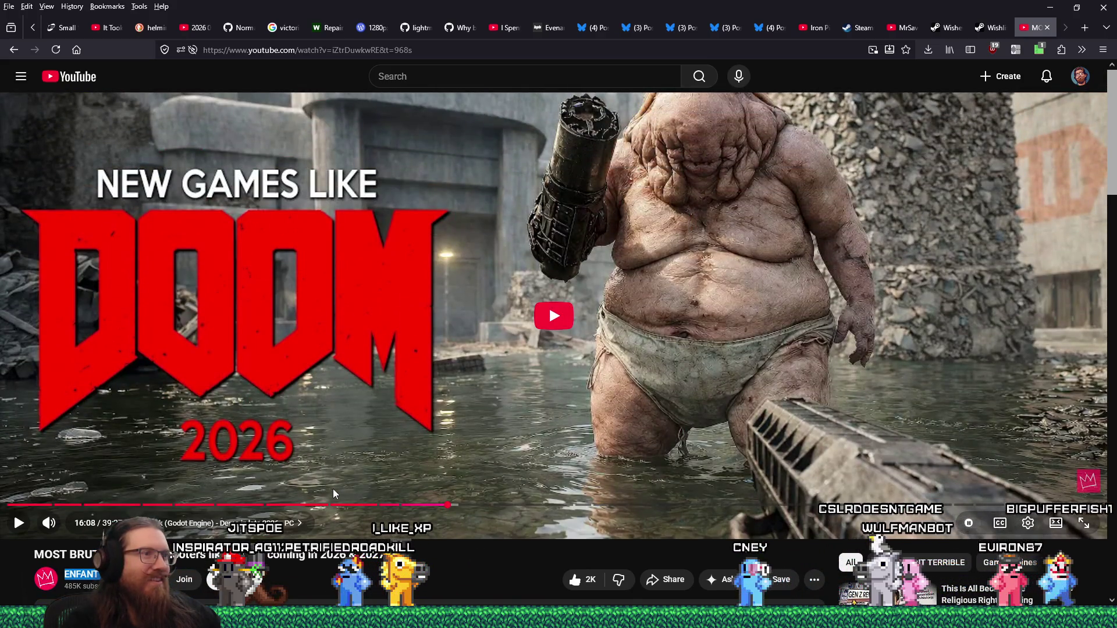
key(alt+Tab)
drag(322, 469, 231, 470)
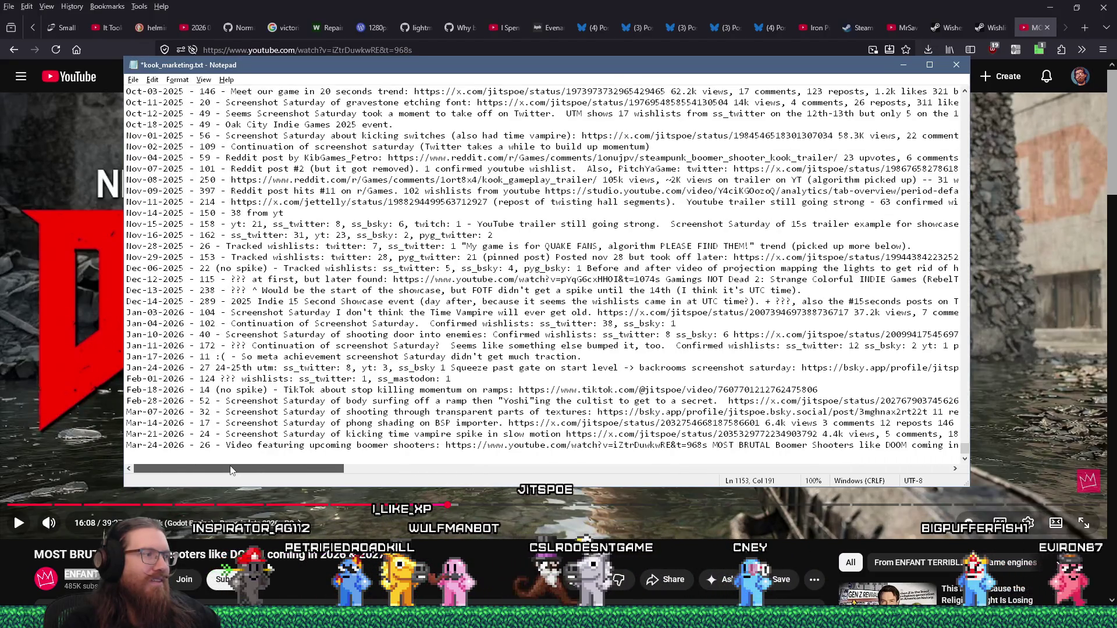
click(235, 459)
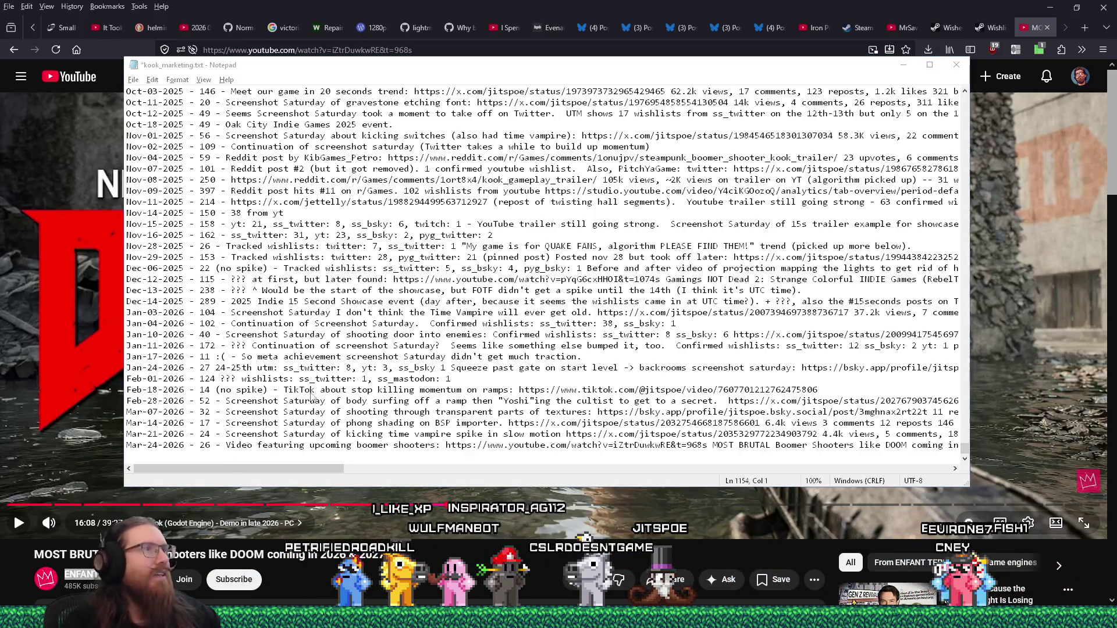
Bring the Steam wishlist report tab to the front
key(alt+Tab)
key(Tab)
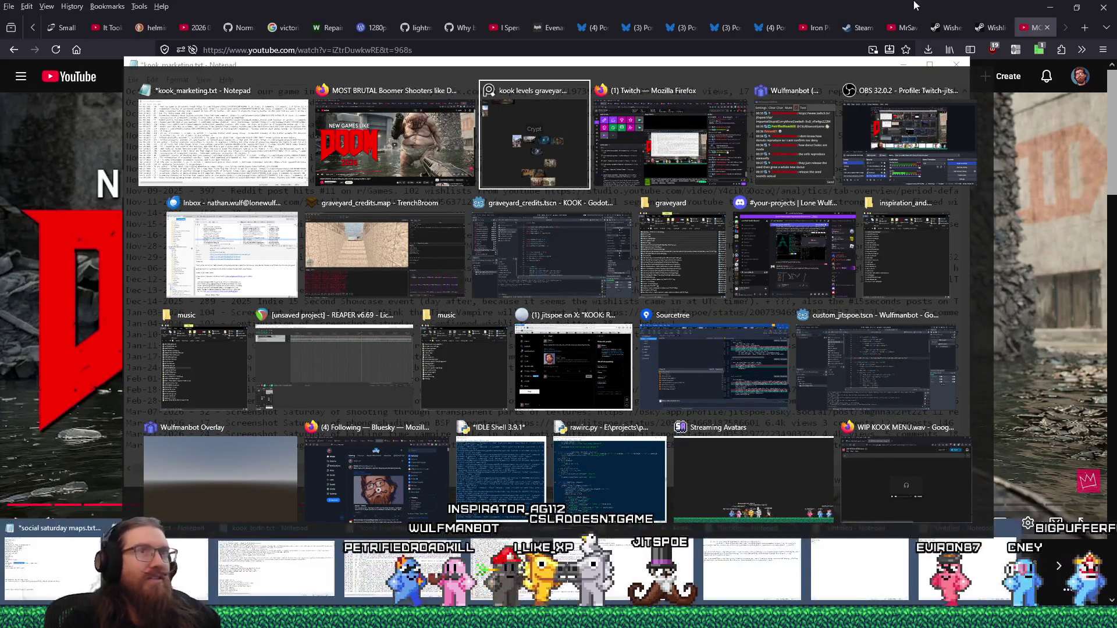
key(Escape)
click(983, 27)
Check the Mar-27-2026 wishlist count of 48 on the Steam chart
mouse_move(534, 368)
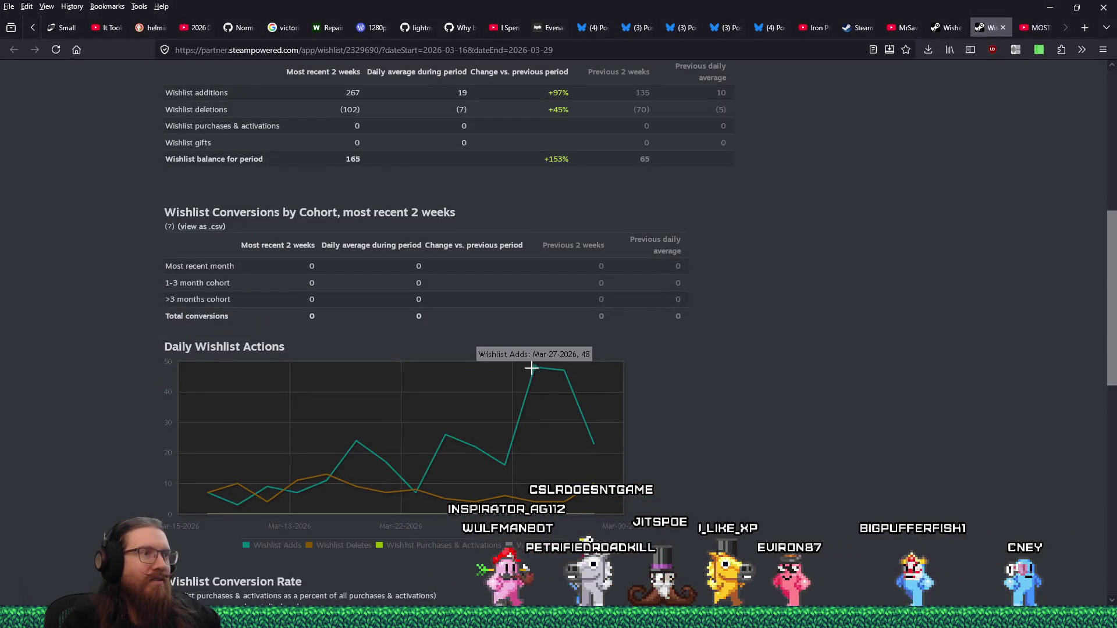
key(super+alt+d)
key(alt+Tab)
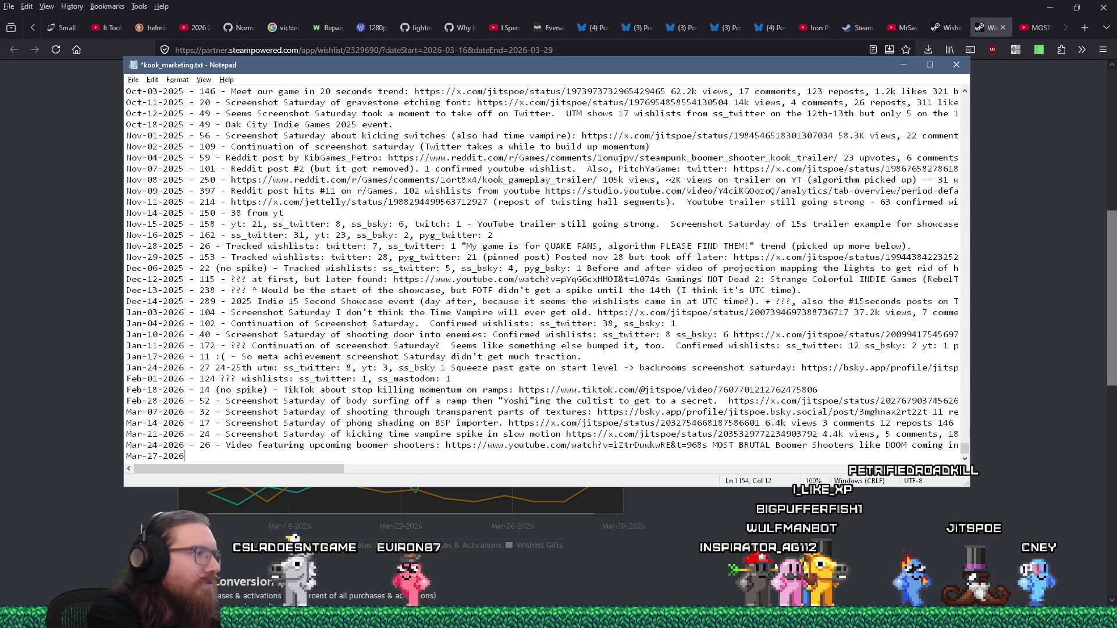
key(alt+Tab)
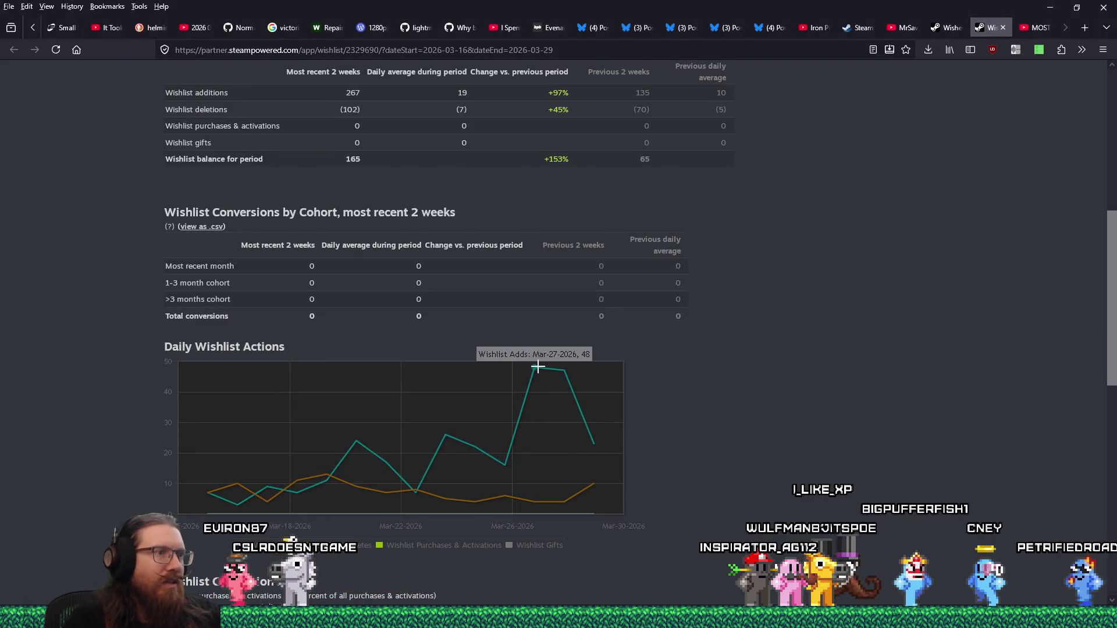
key(alt+Tab)
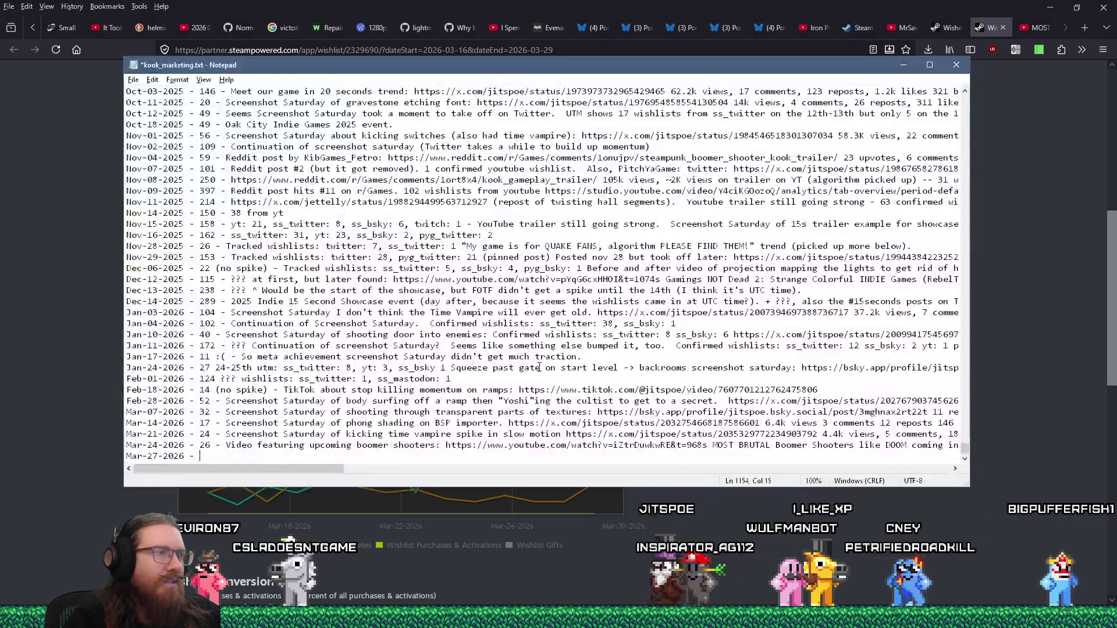
Log '48 - Possibly from the same video? Maybe another video mentioned it?' on a new line
text(48)
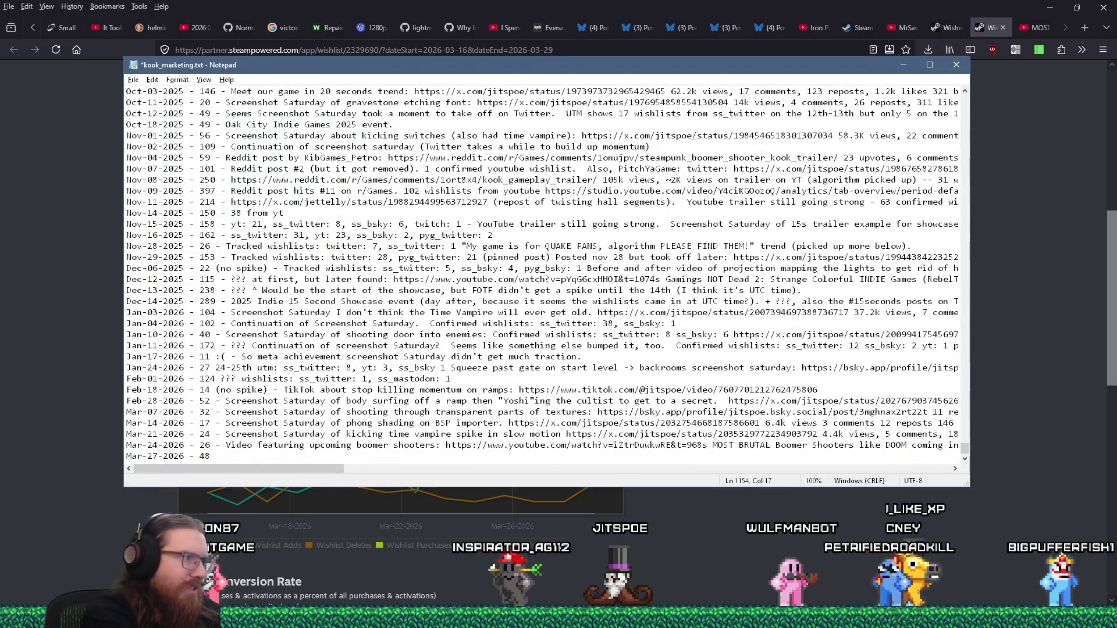
text( - Possibly from)
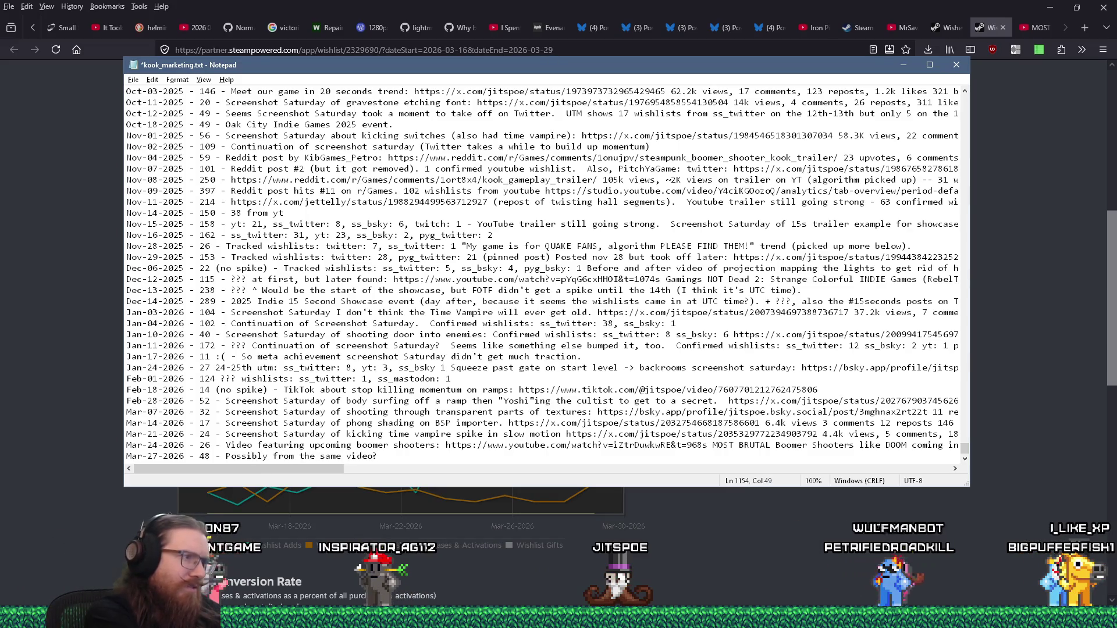
text( the same video?  Maybe another video )
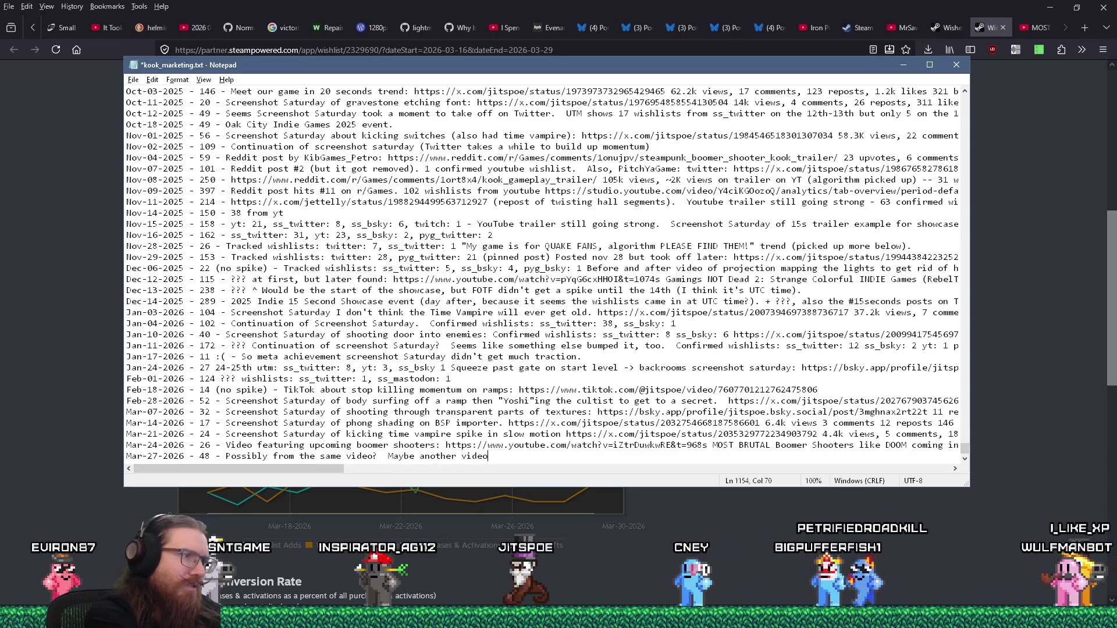
text(mentioned it?)
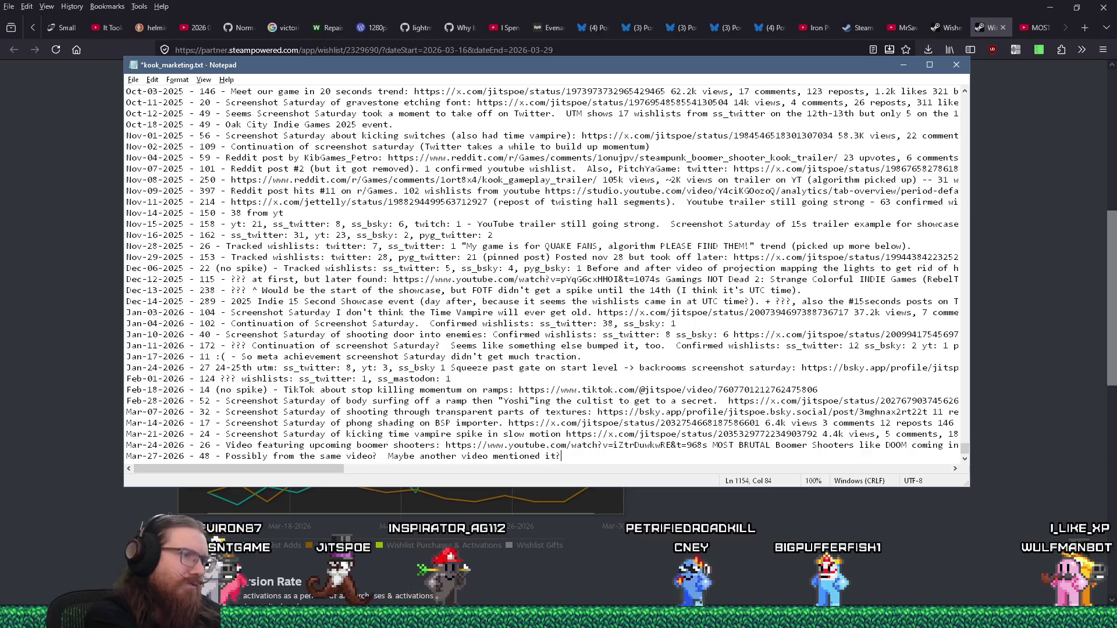
key(Return)
key(alt+Tab)
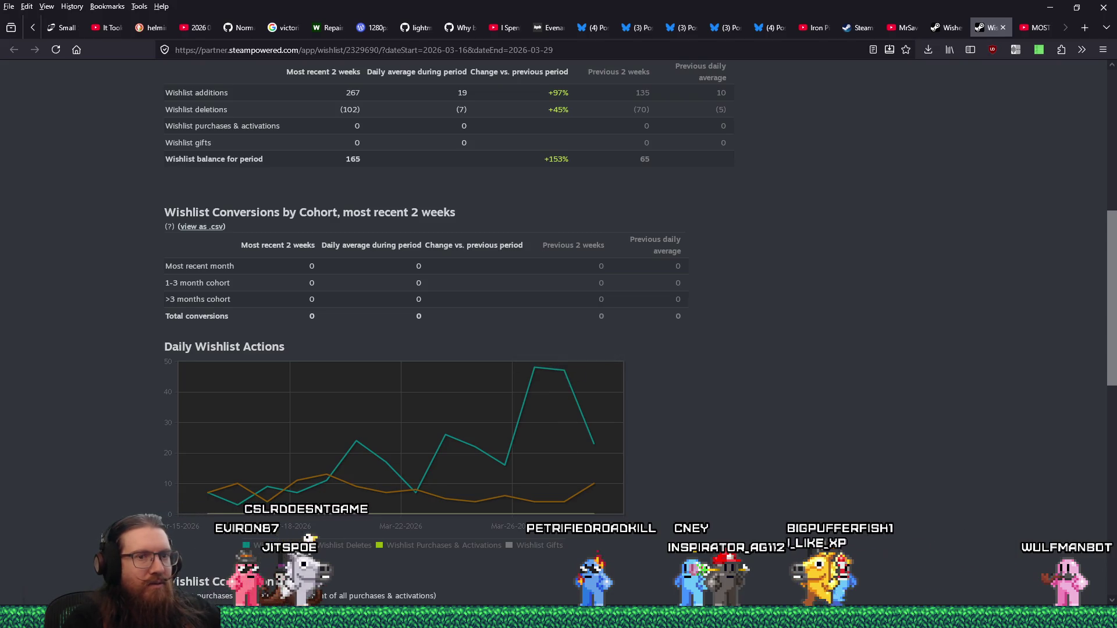
click(1084, 618)
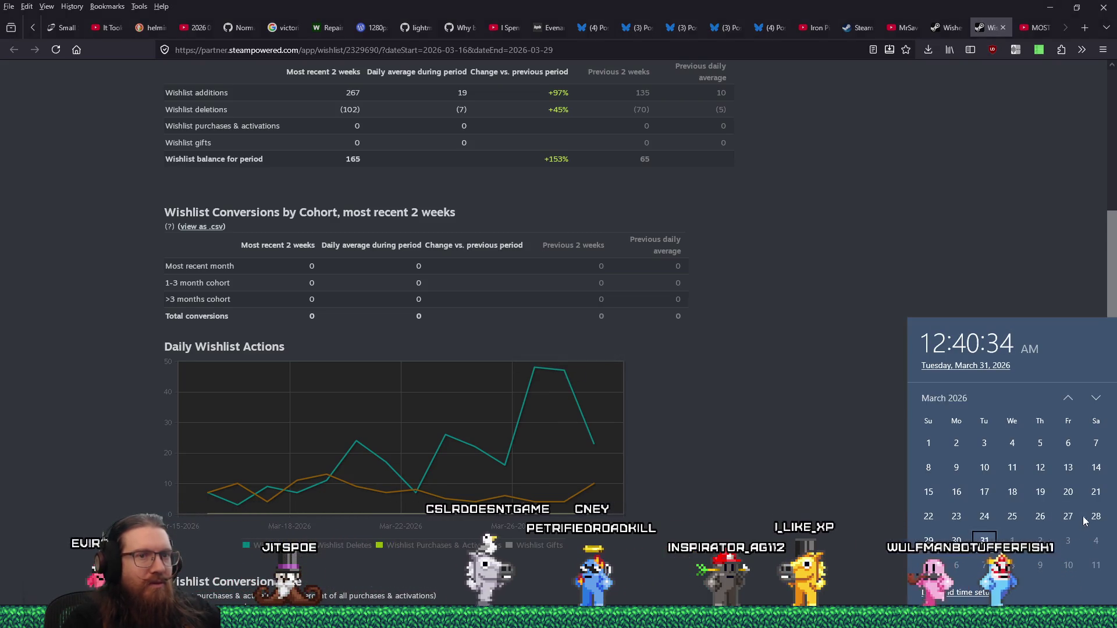
click(661, 426)
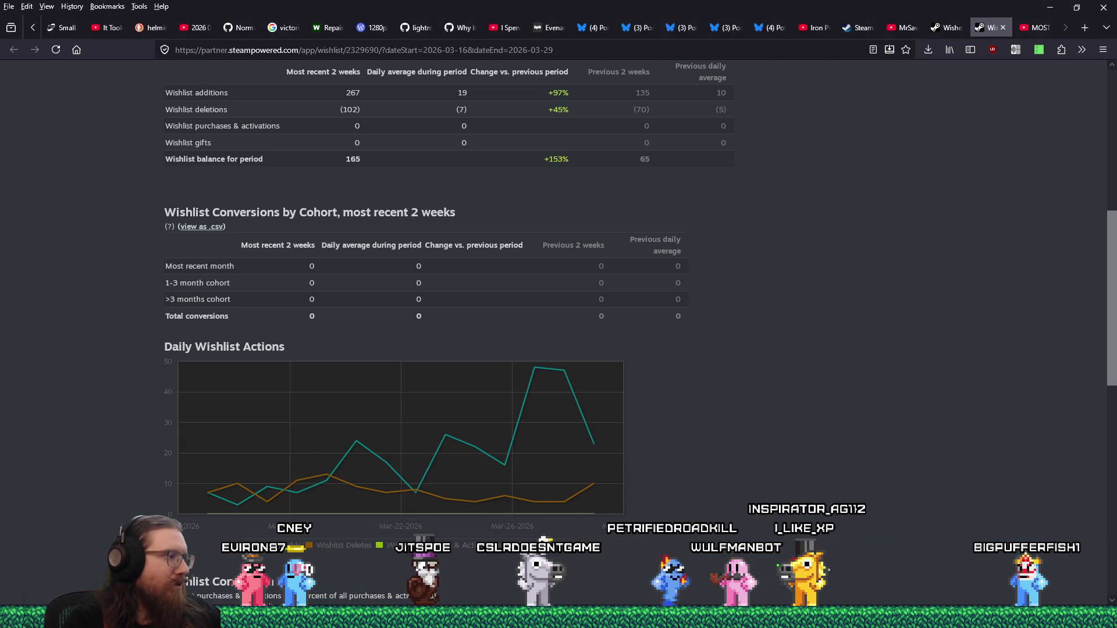
mouse_move(271, 618)
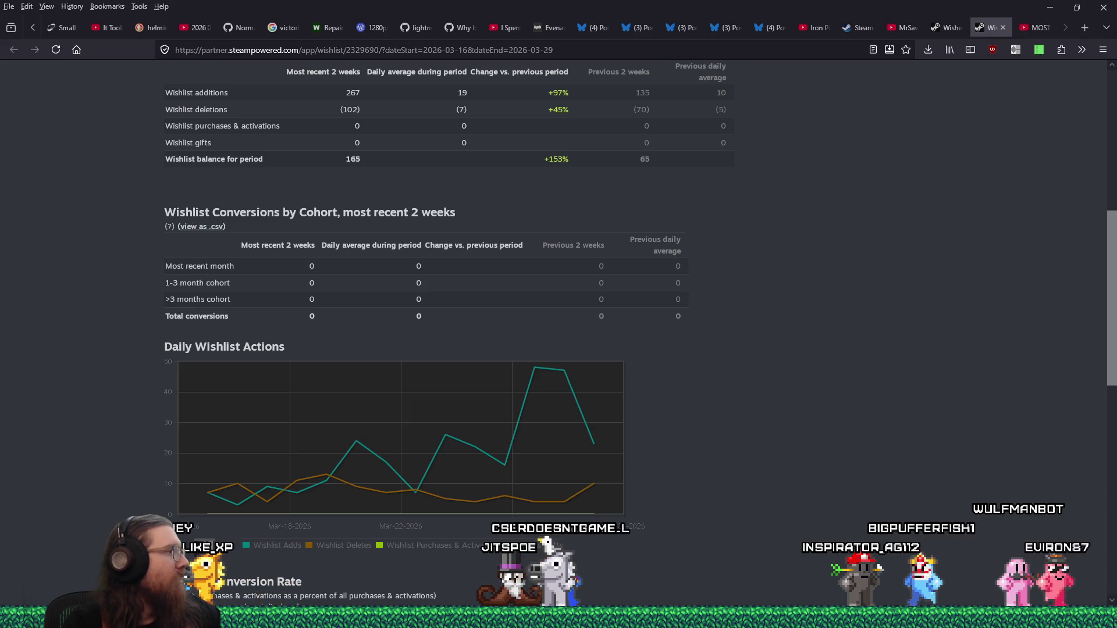
mouse_move(535, 367)
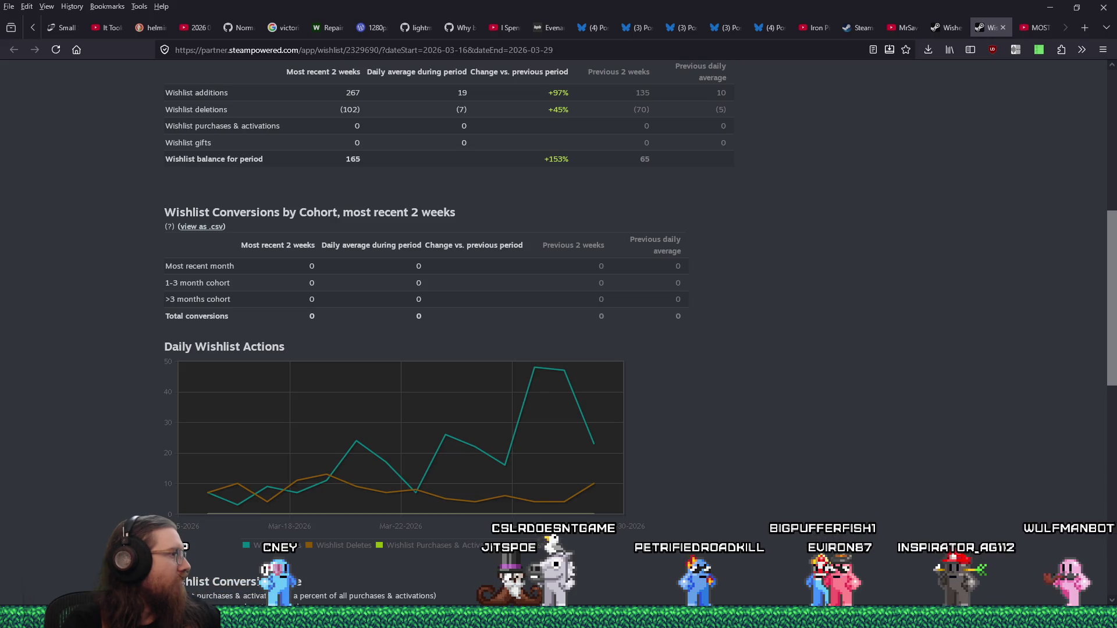
mouse_move(537, 368)
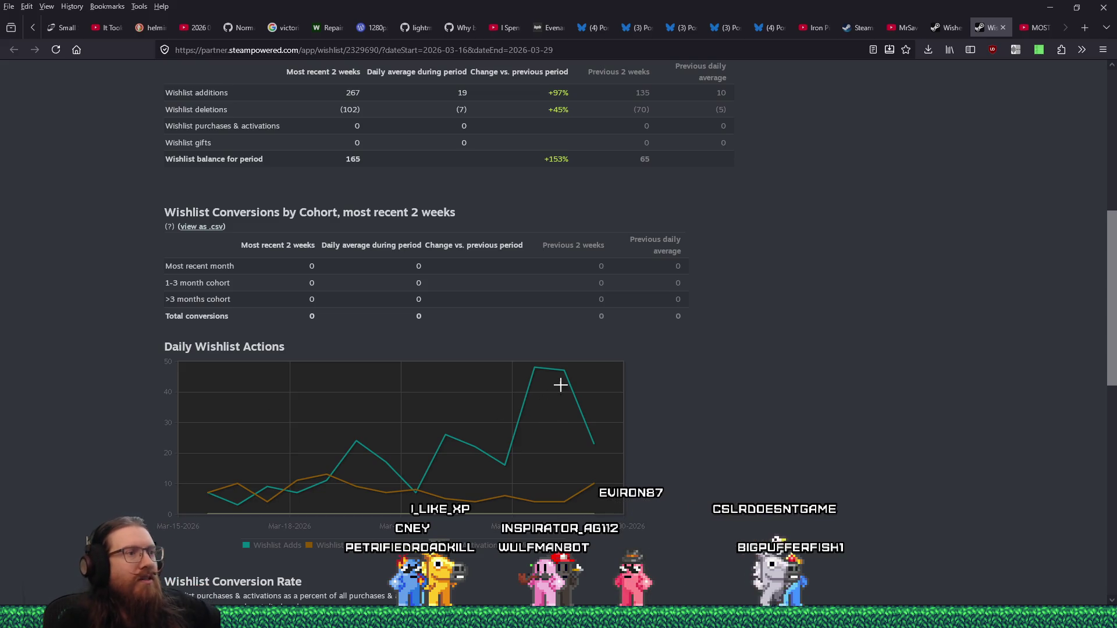
Start the Mar-29-2026 log entry after checking its wishlist count on the chart
mouse_move(564, 373)
key(alt+Tab)
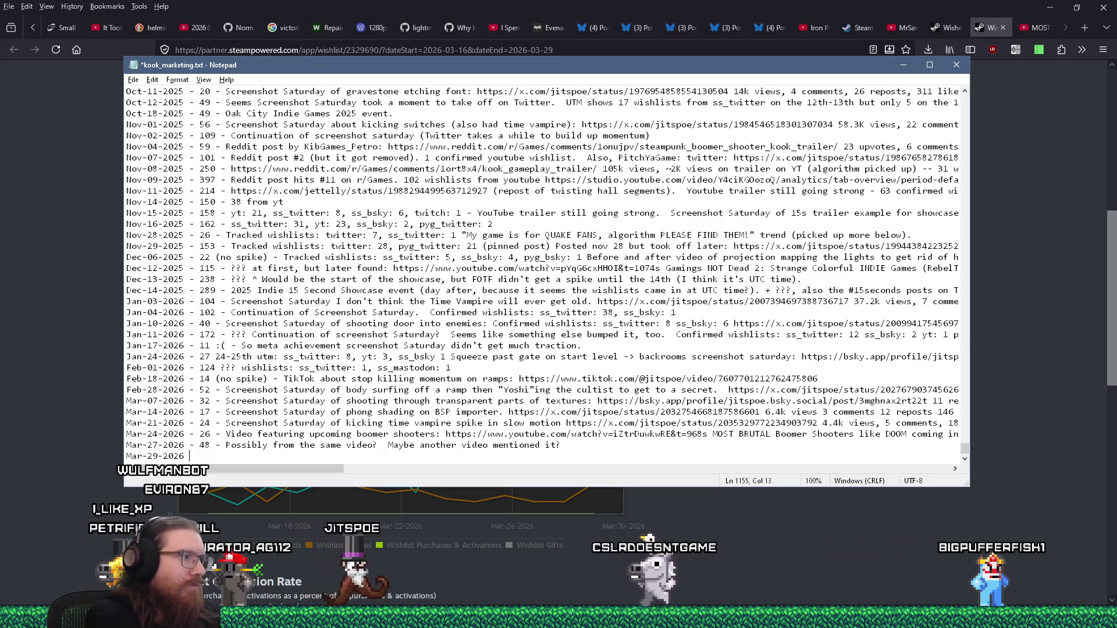
text(-)
key(alt+Tab)
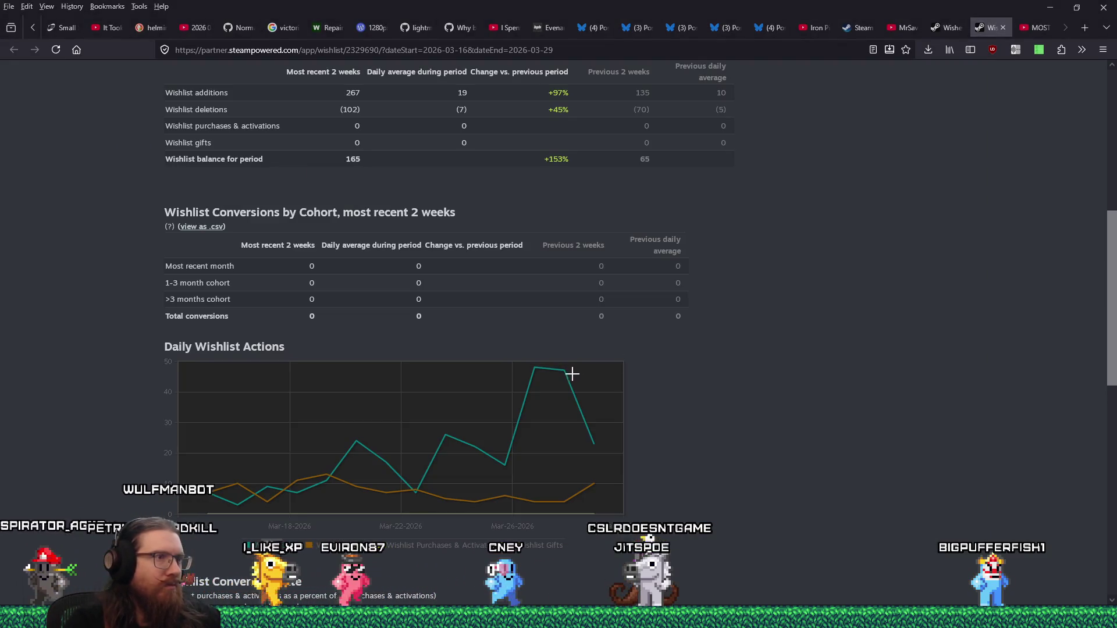
key(alt+Tab)
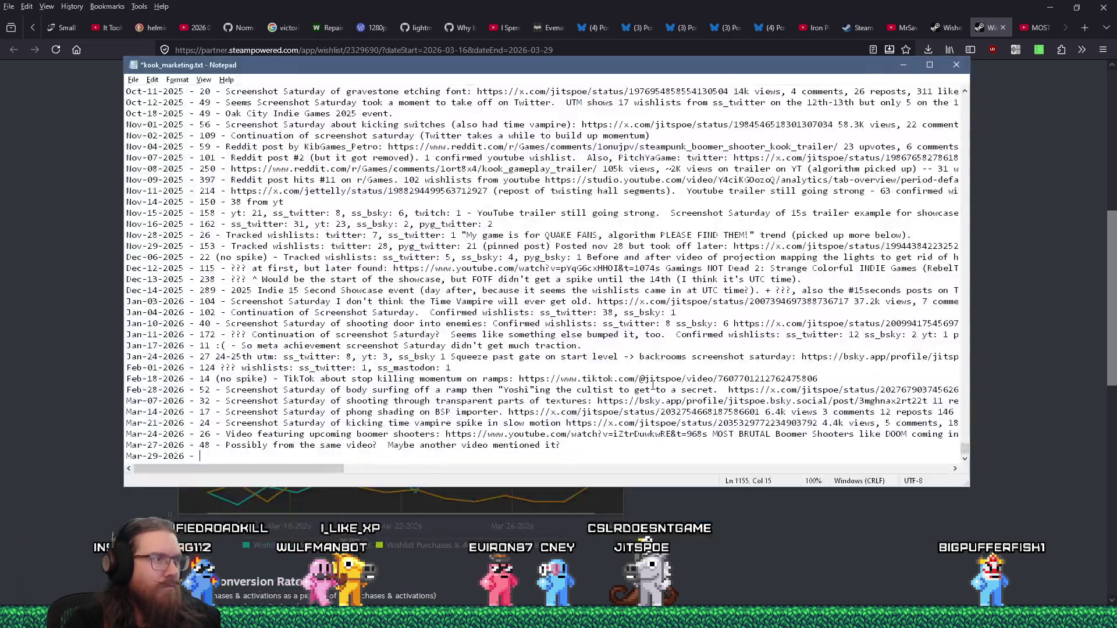
Enter 47 wishlists crediting the roast chicken flamethrower Screenshot Saturday clip, ss_twitter 2, ss_bsky 2
text(47 )
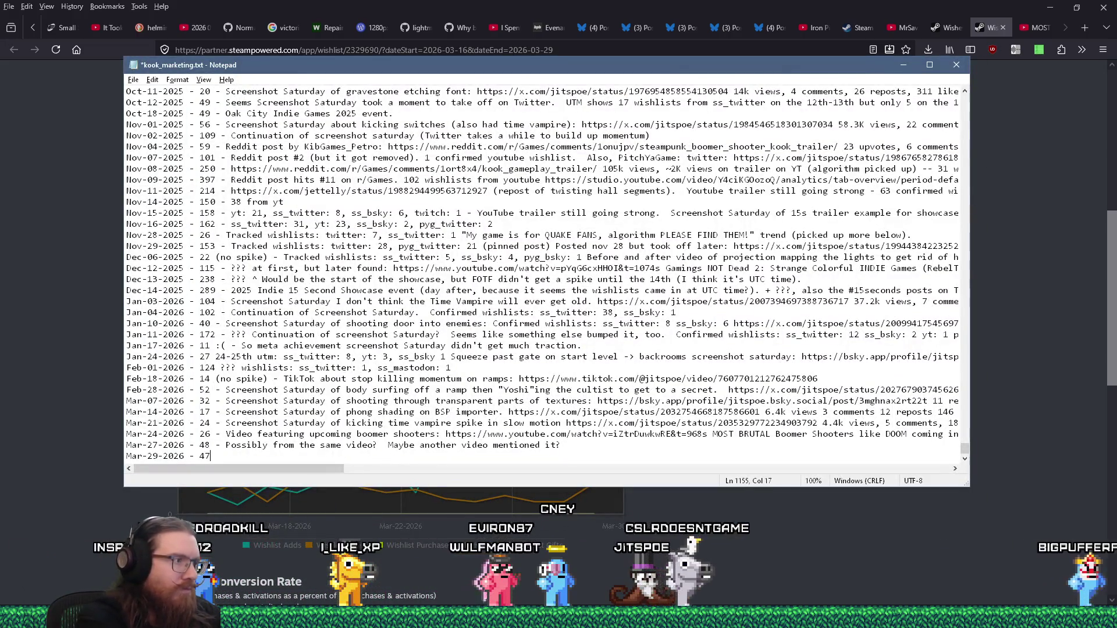
text(- Maybe continuing from vi)
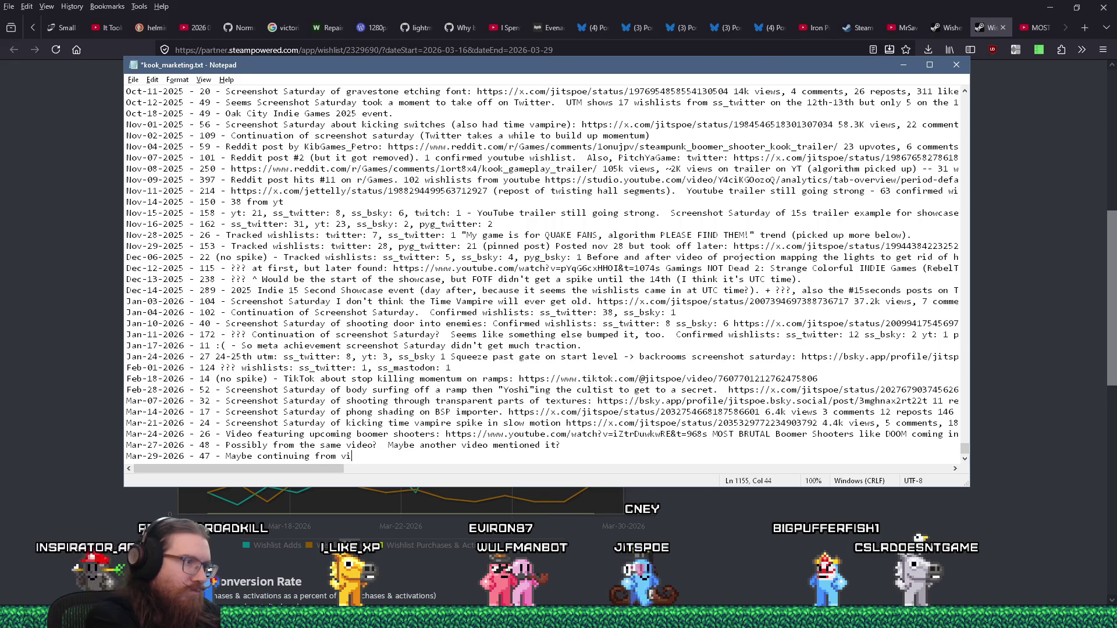
text(deoo + Screensh)
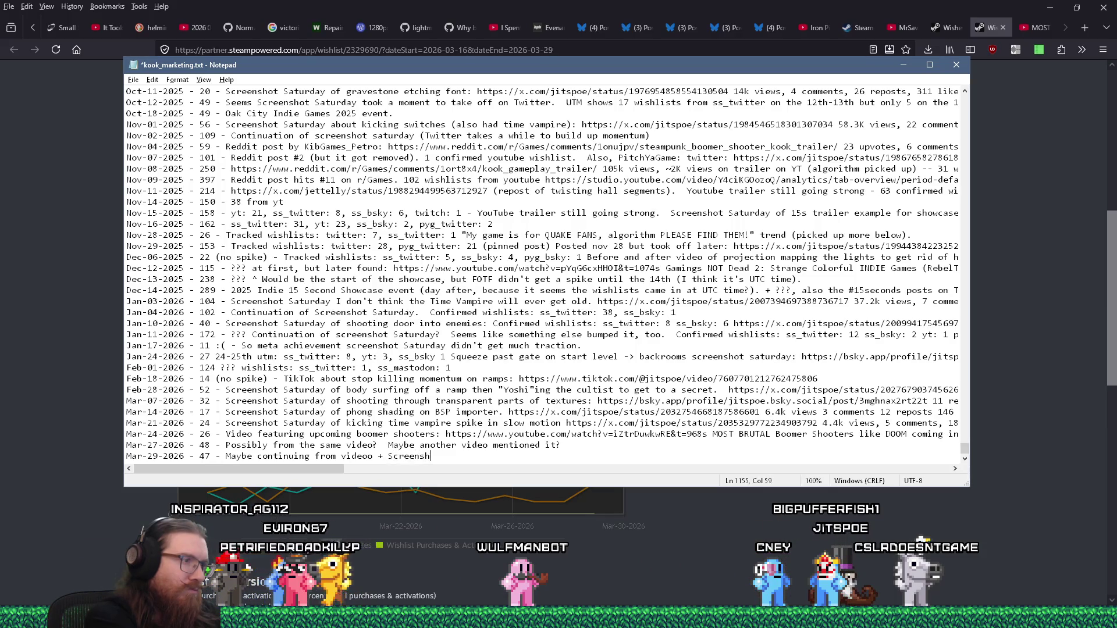
text(ot Saturday of )
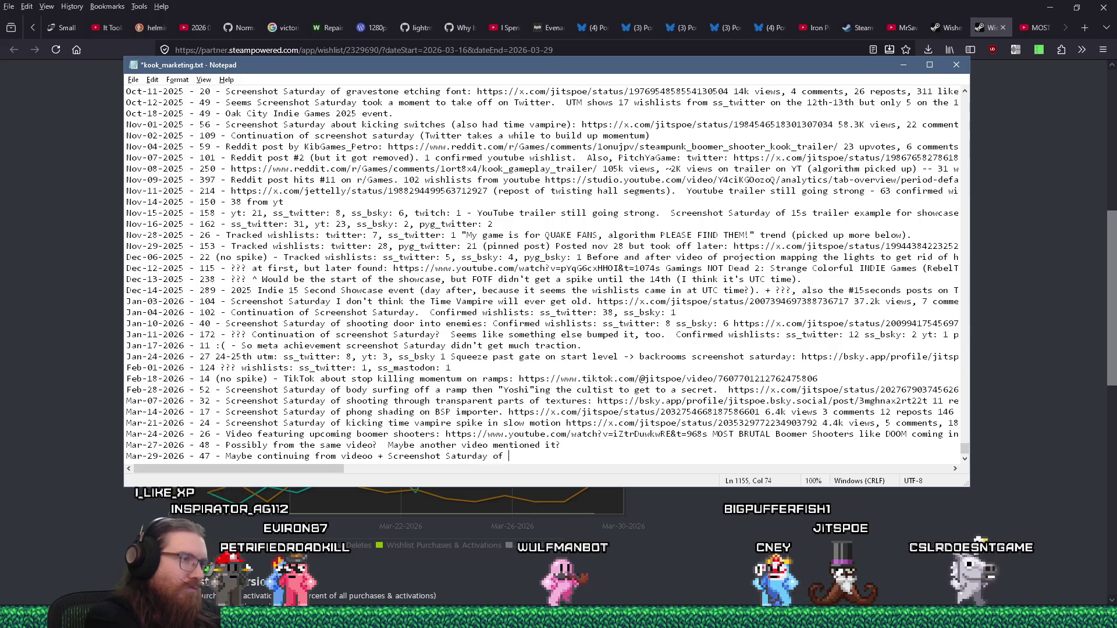
text(roast chic)
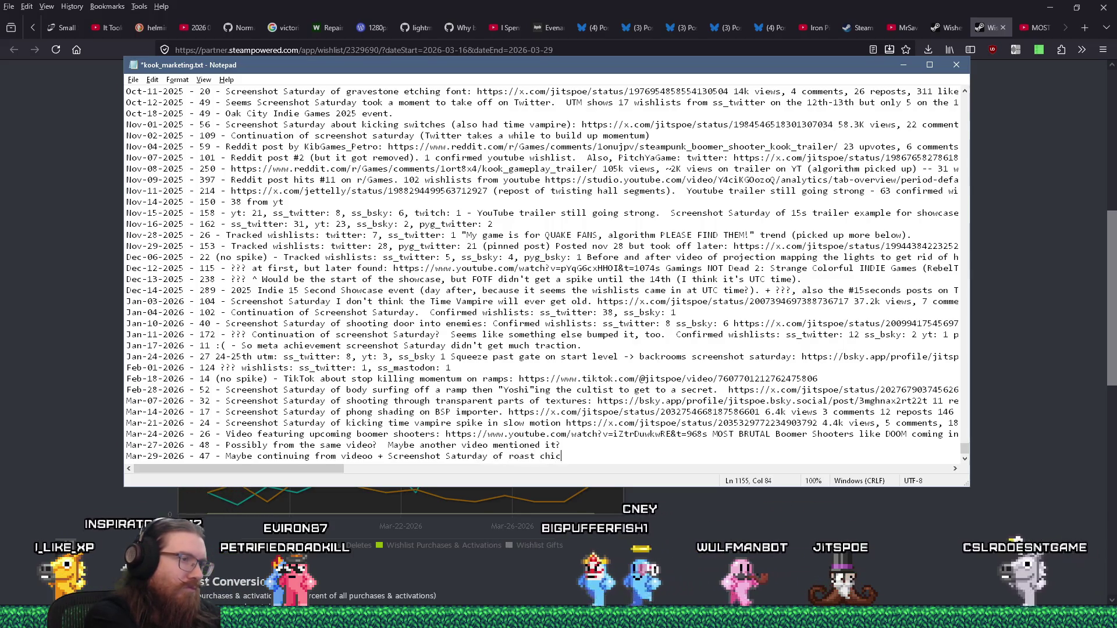
text(ken from flamethrower clip: )
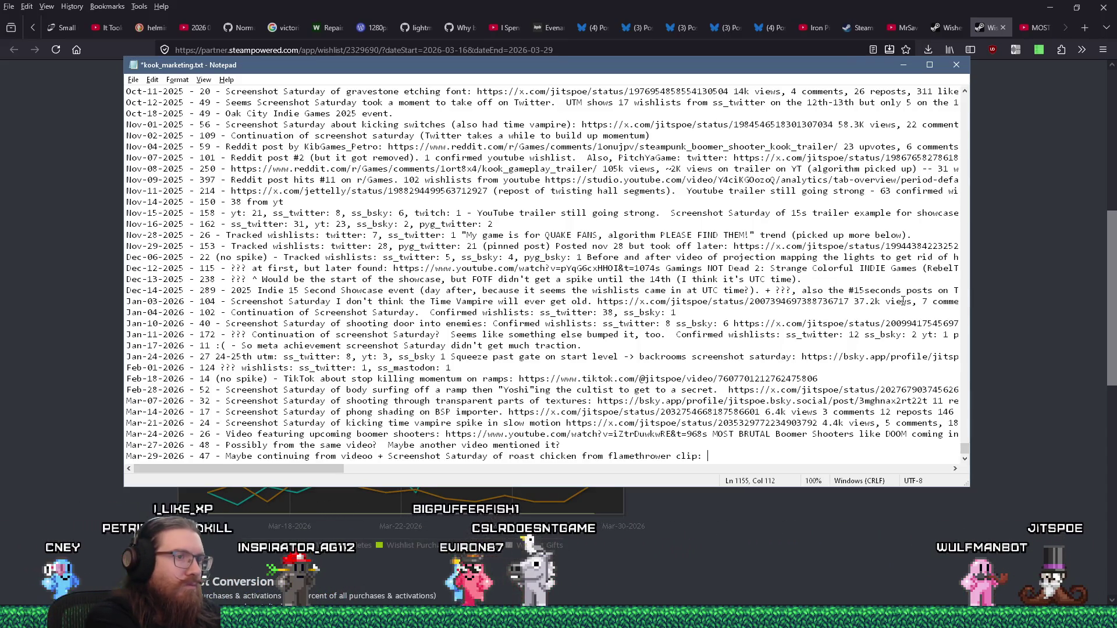
key(BackSpace)
key(BackSpace)
text(.  wishlists)
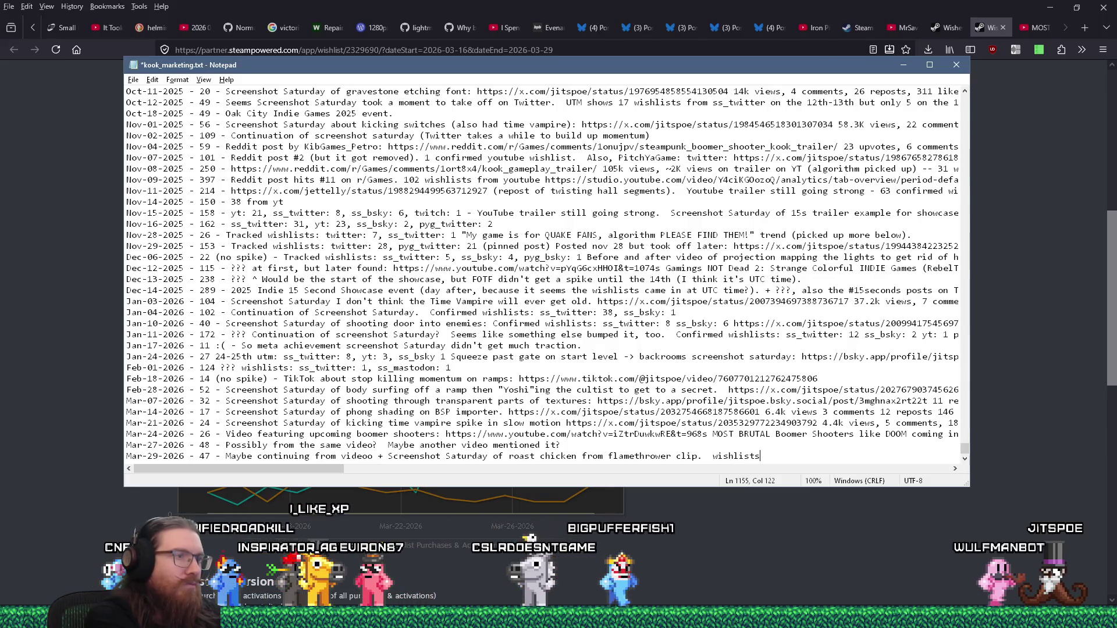
text(: ss_t)
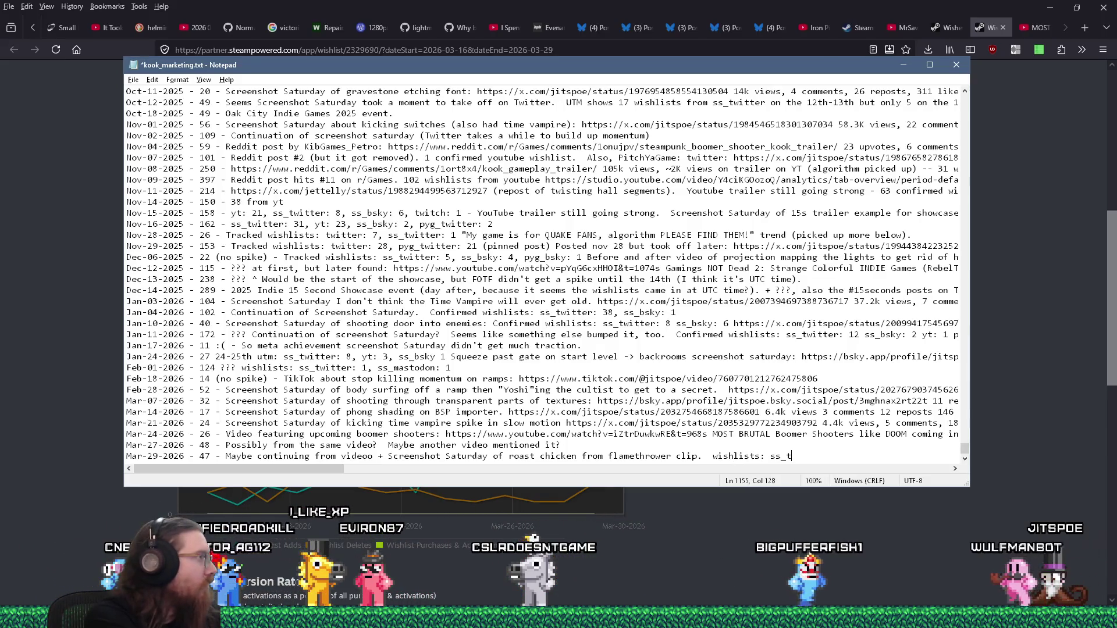
text(witter 2)
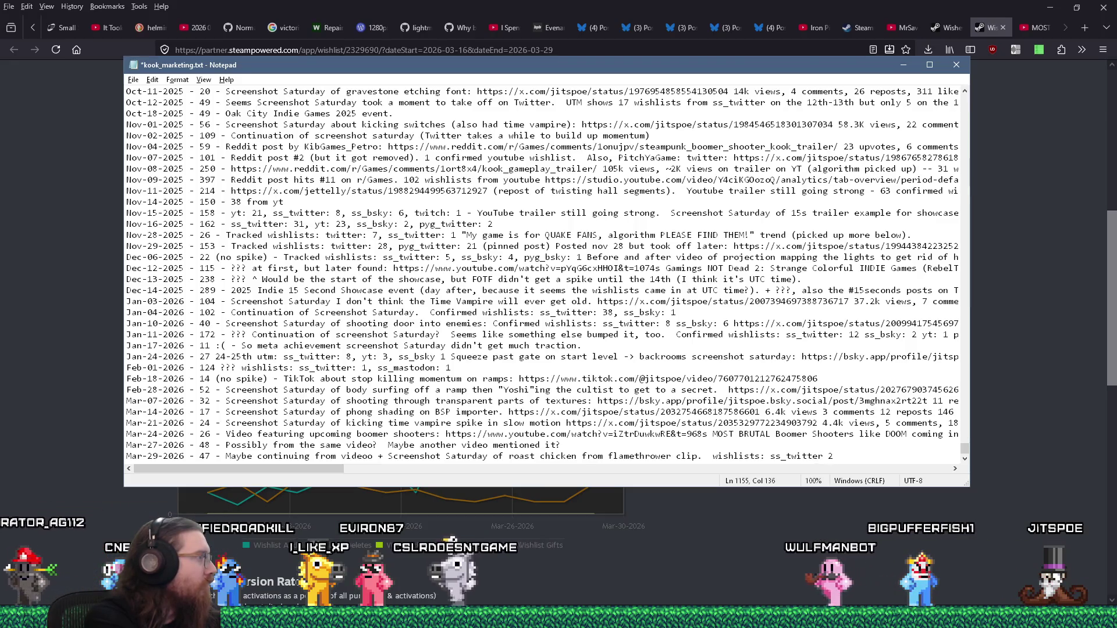
text(, ss_bsky_)
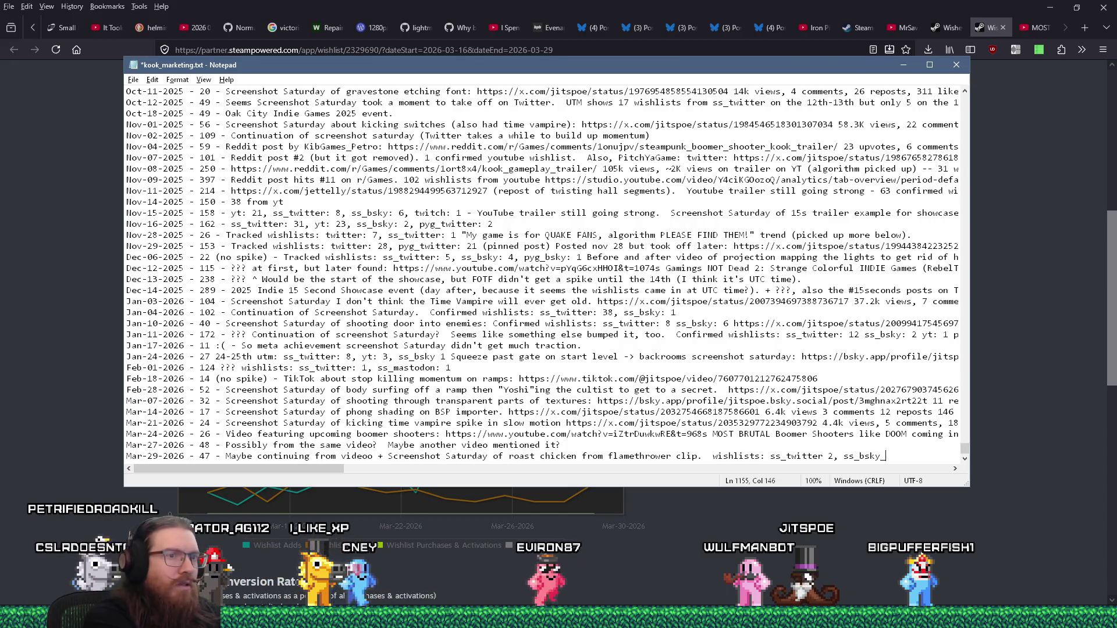
text(,)
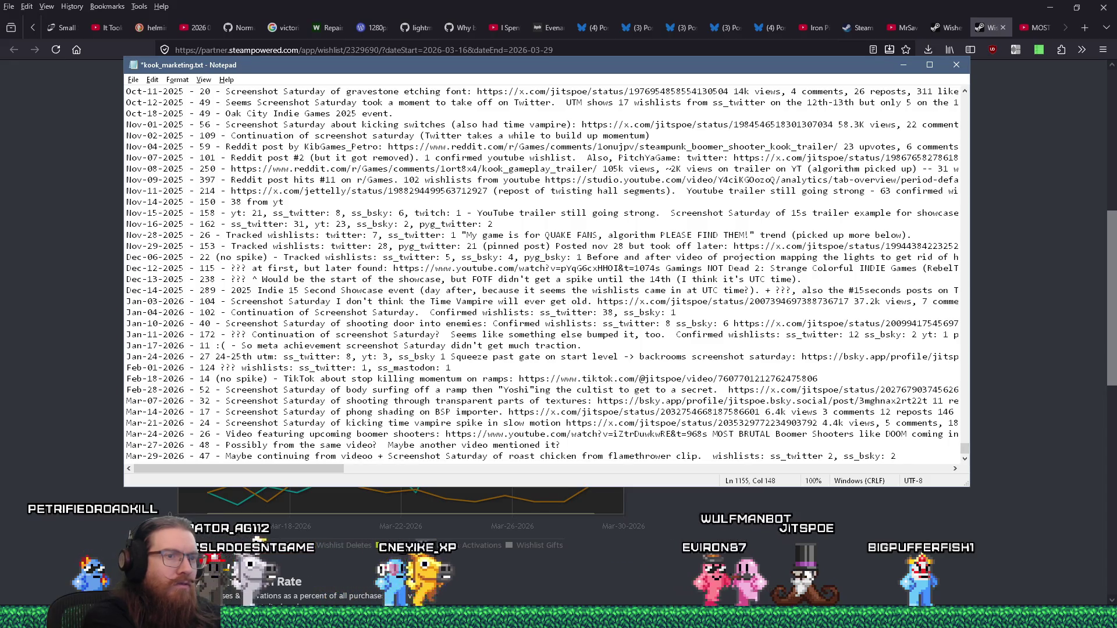
key(BackSpace)
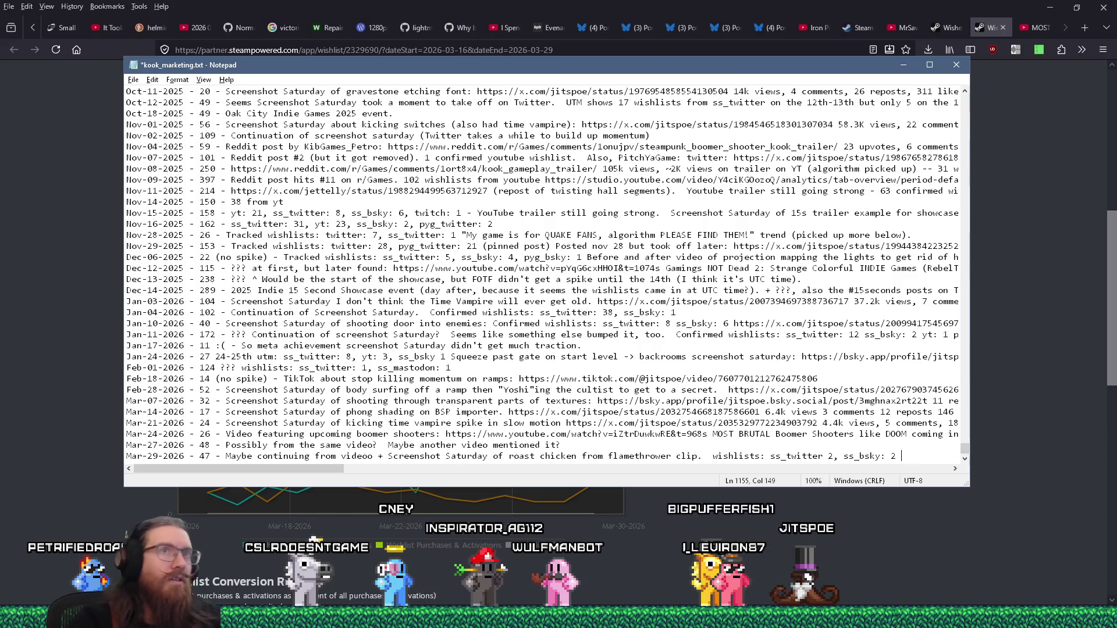
click(839, 46)
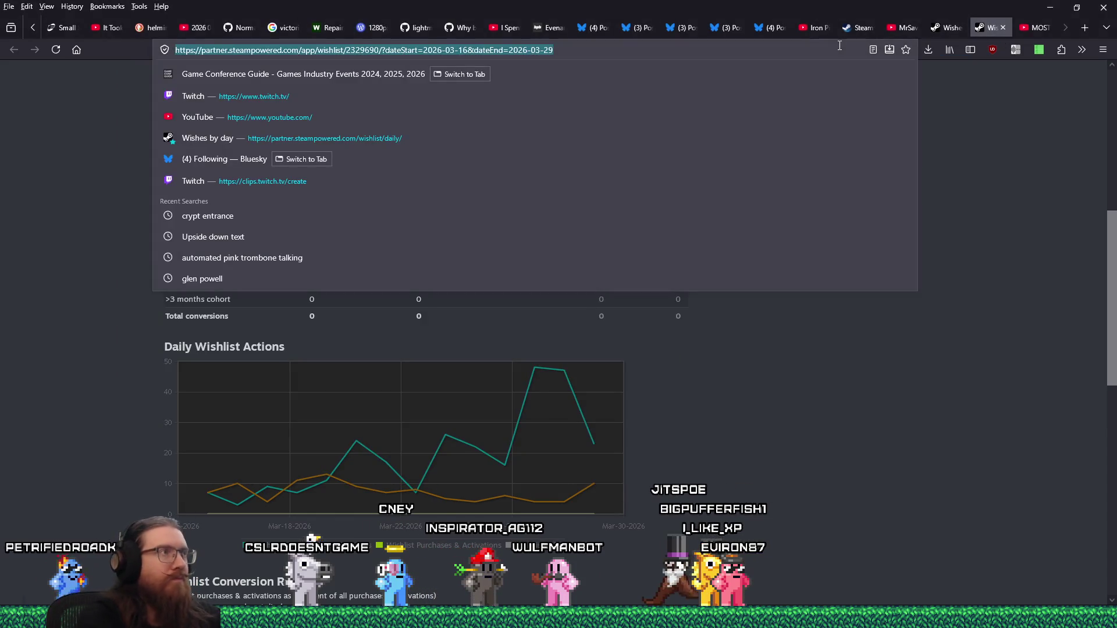
Load the twitter.com/jitspoe profile and scroll down to the flamethrower post
text(twitter.com/jitspoe)
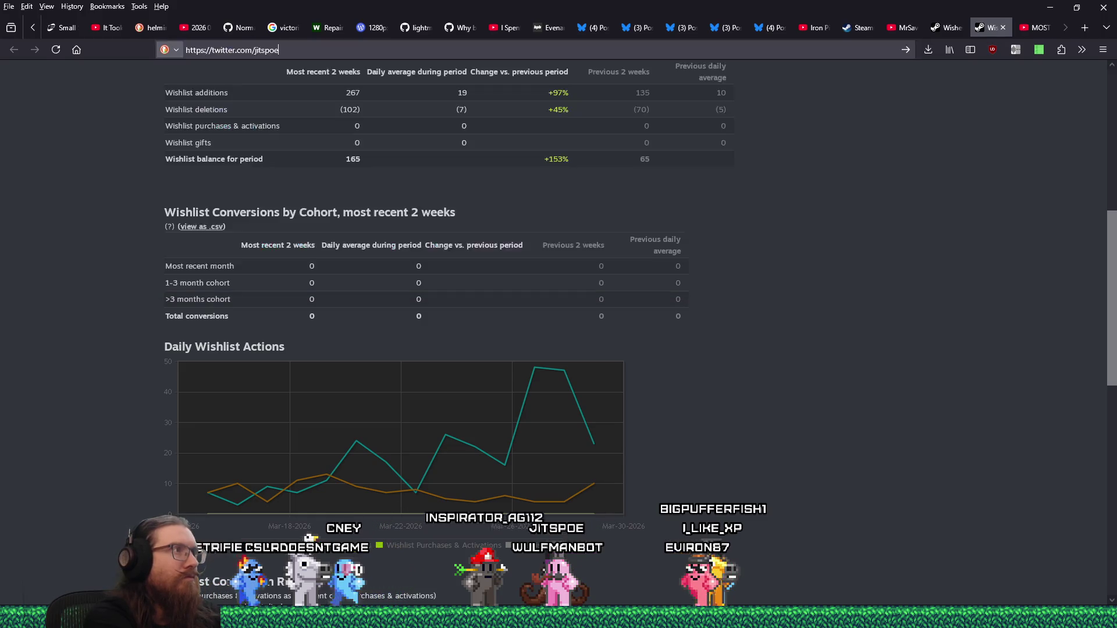
key(Return)
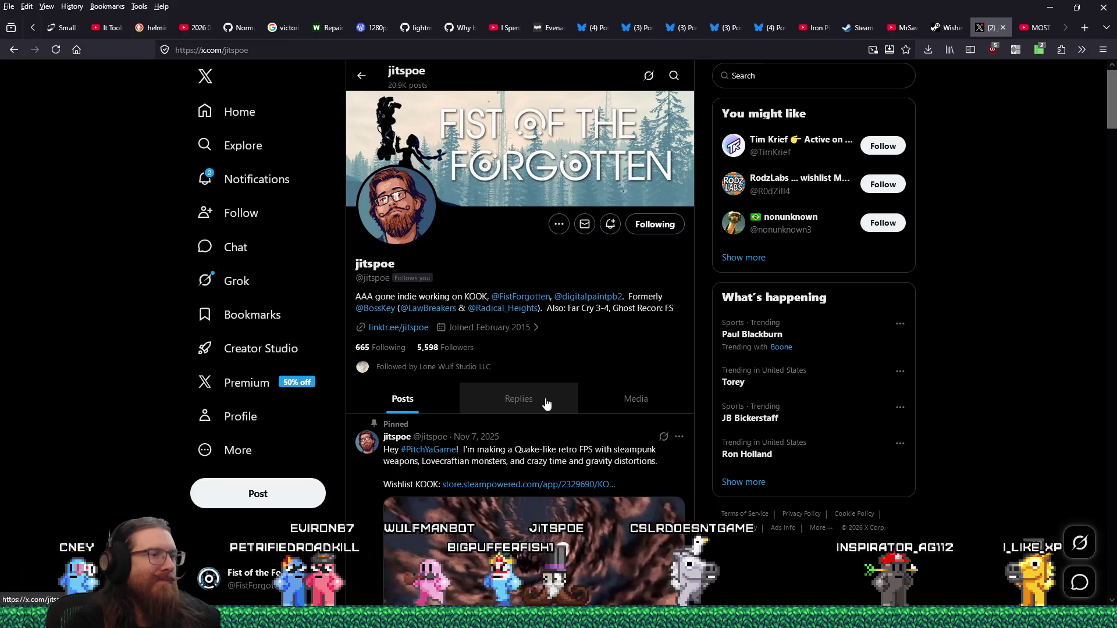
scroll(522, 376, down, 8)
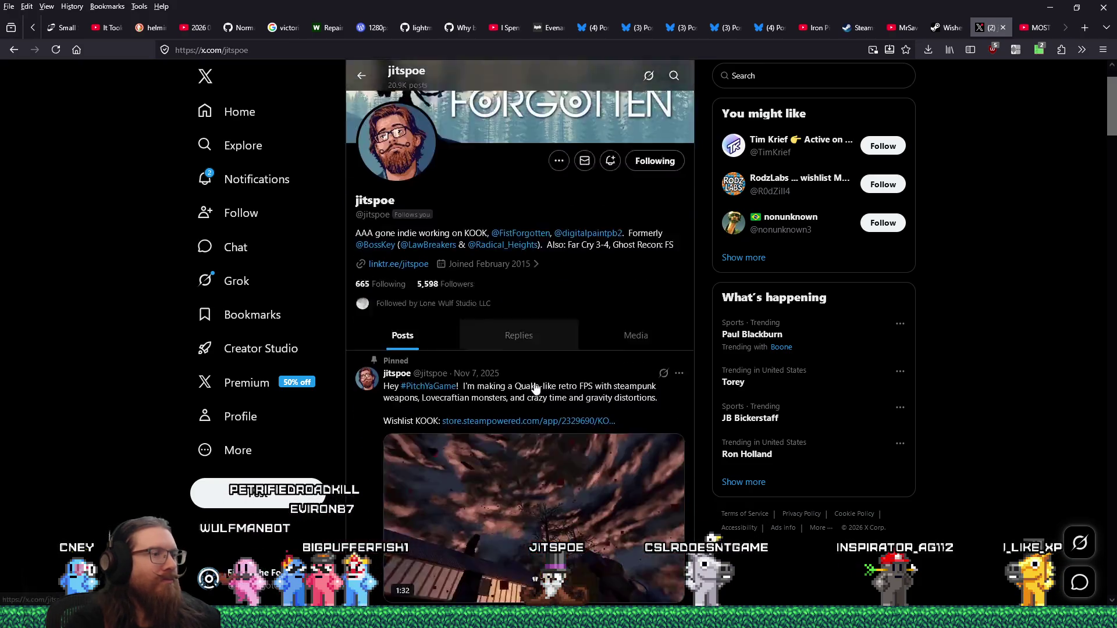
scroll(535, 388, down, 4)
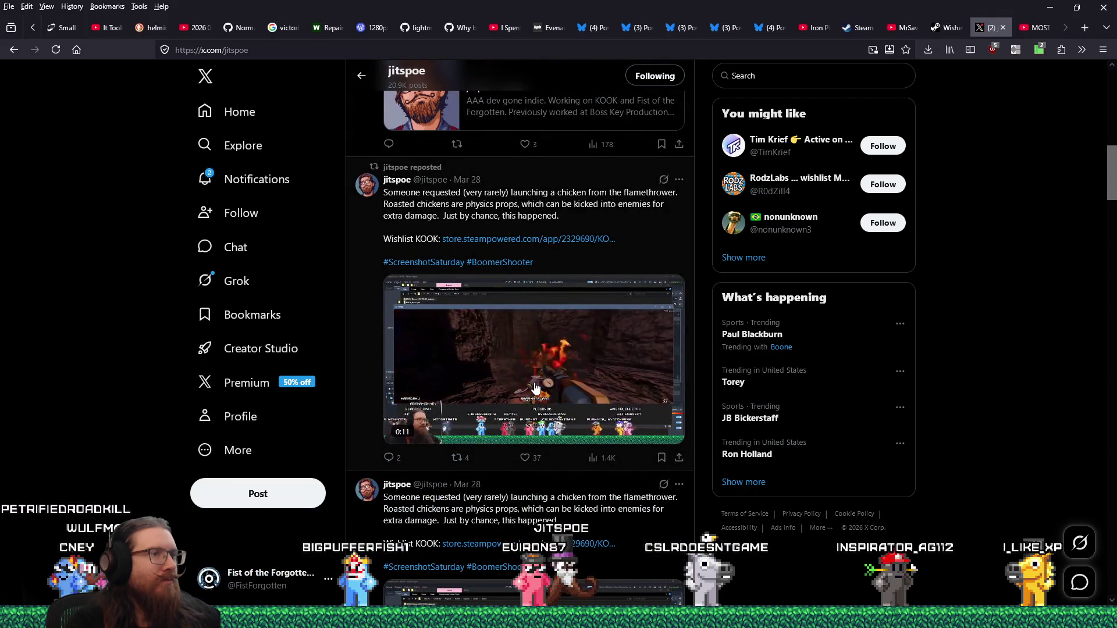
scroll(536, 388, down, 3)
scroll(434, 297, down, 3)
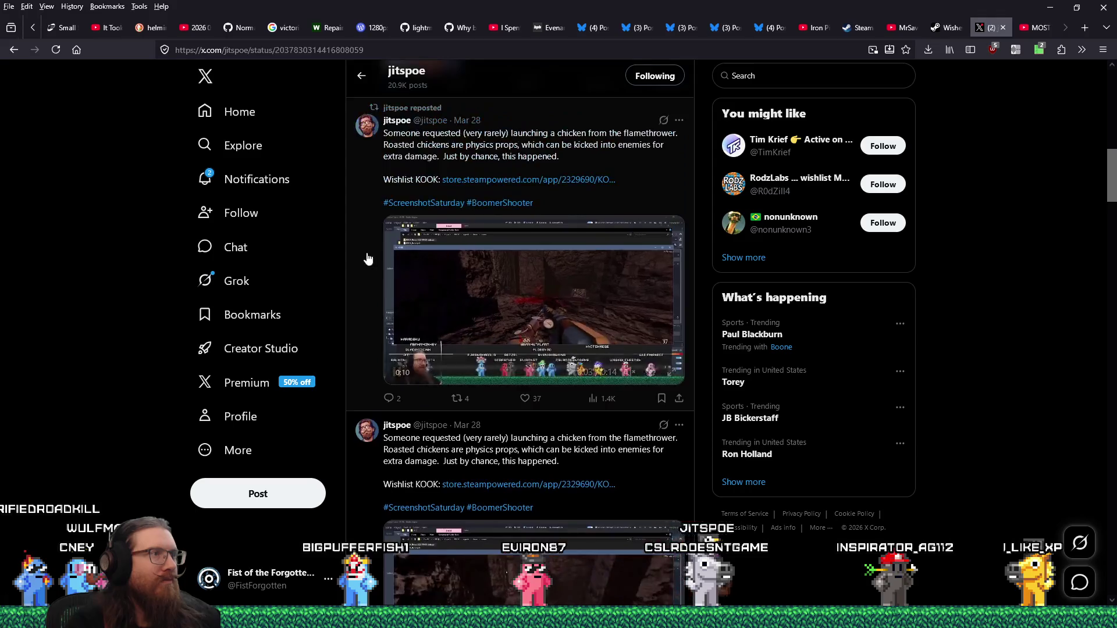
Open the roast chicken flamethrower post and copy its clean link
click(368, 256)
right_click(356, 54)
click(391, 142)
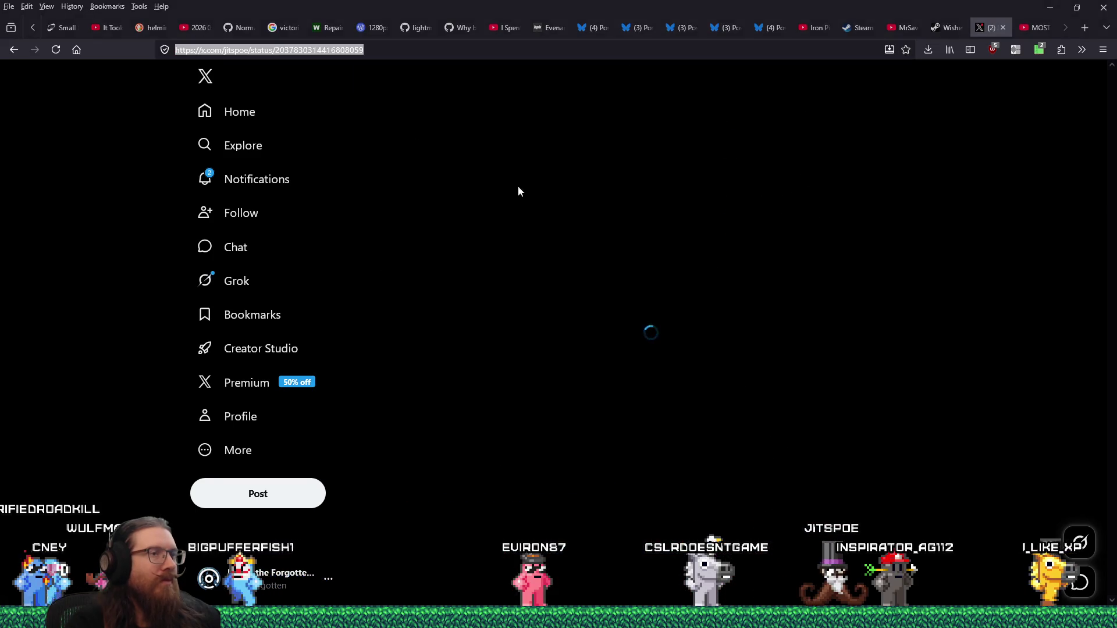
key(alt+Tab)
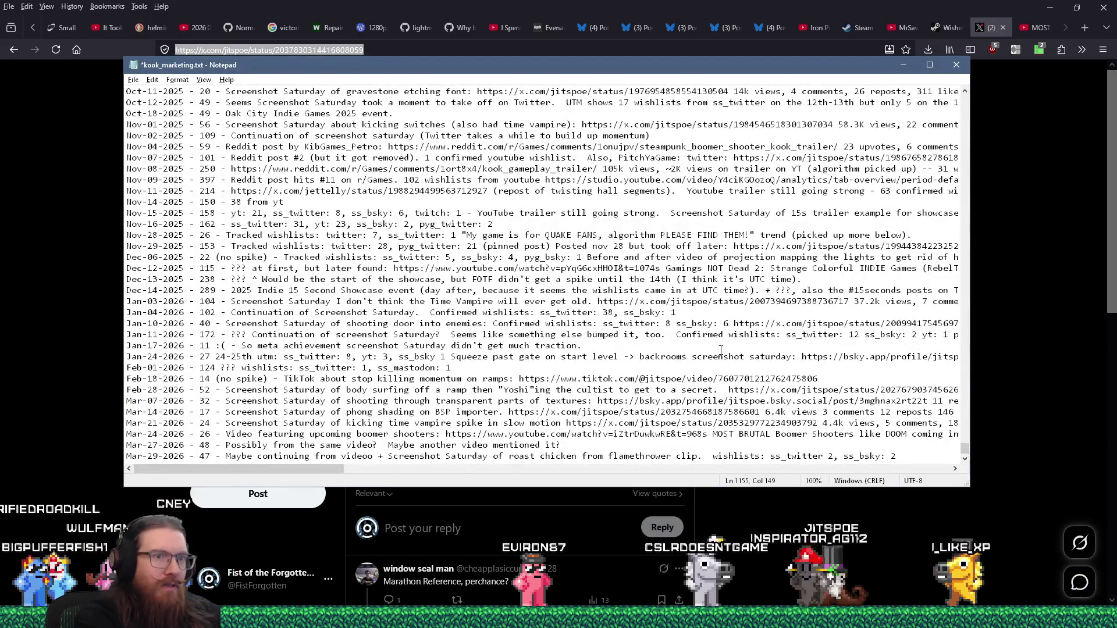
Paste the X post link and record 1.4k views, fixing the stray characters
key(ctrl+v)
text(1.45)
key(BackSpace)
text(k)
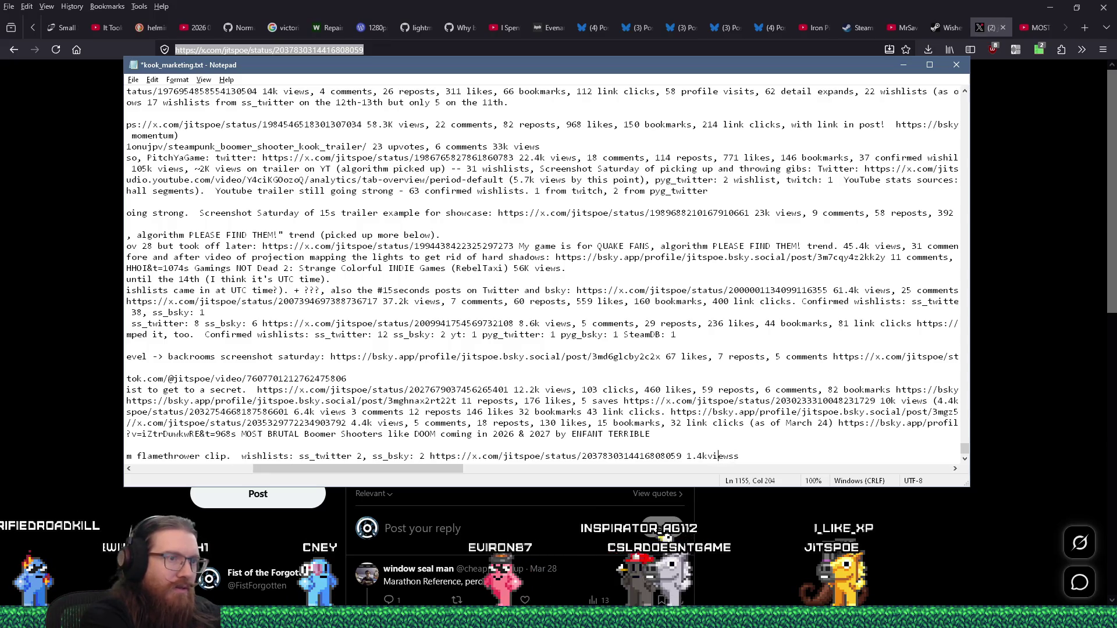
key(BackSpace)
key(Left)
key(Left)
key(Left)
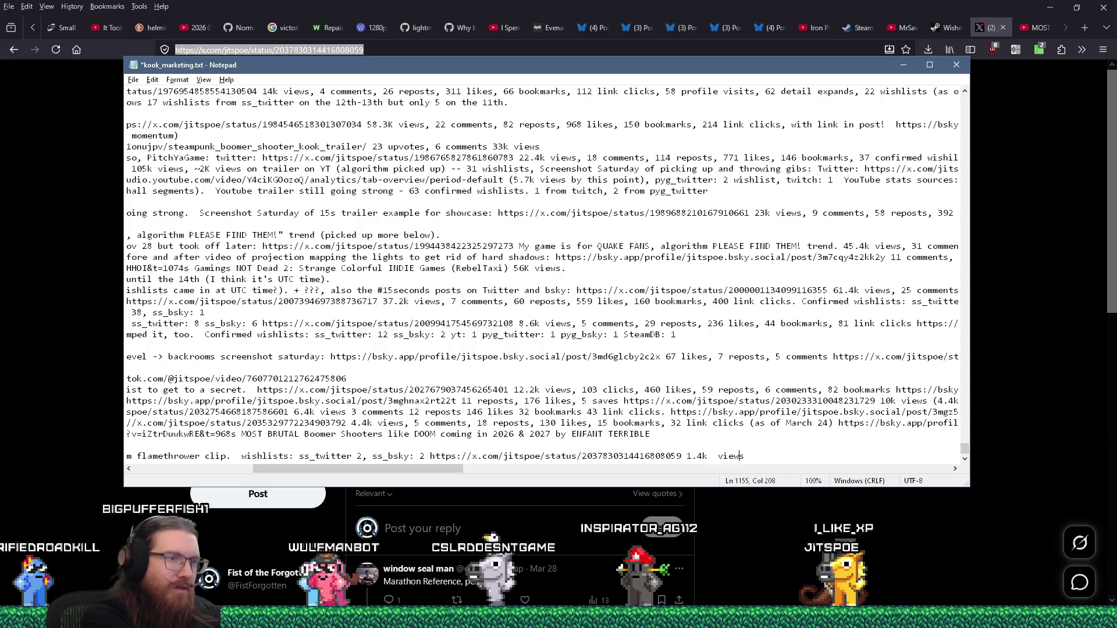
key(BackSpace)
key(End)
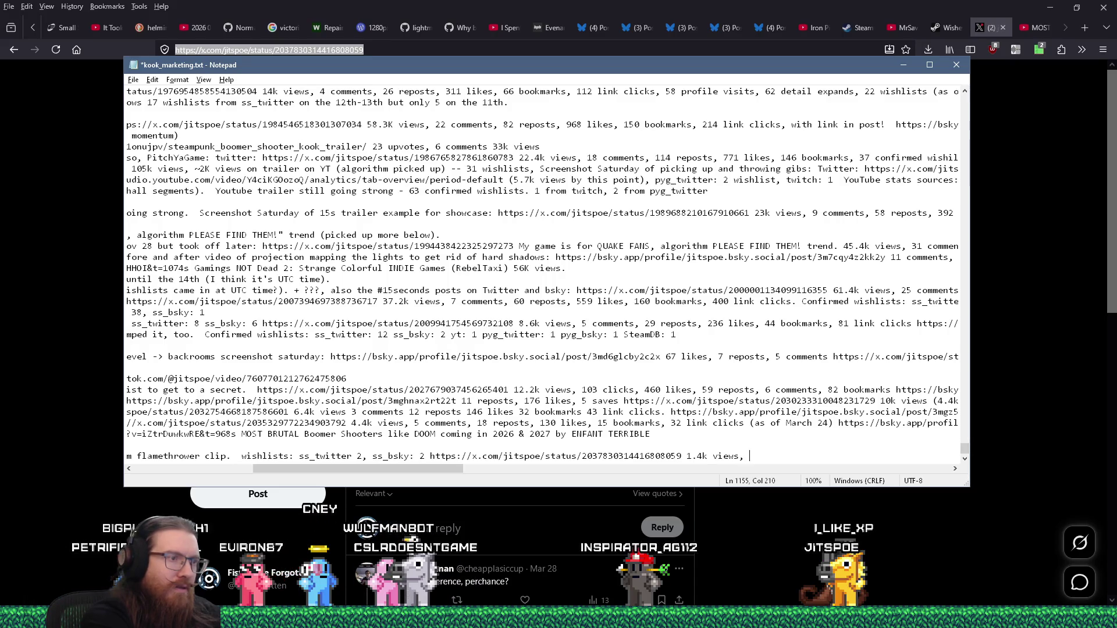
Add 2 comments, 3 reposts, 37 likes, 4 bookmarks and 7 link clicks
key(alt+Tab)
key(alt+Tab)
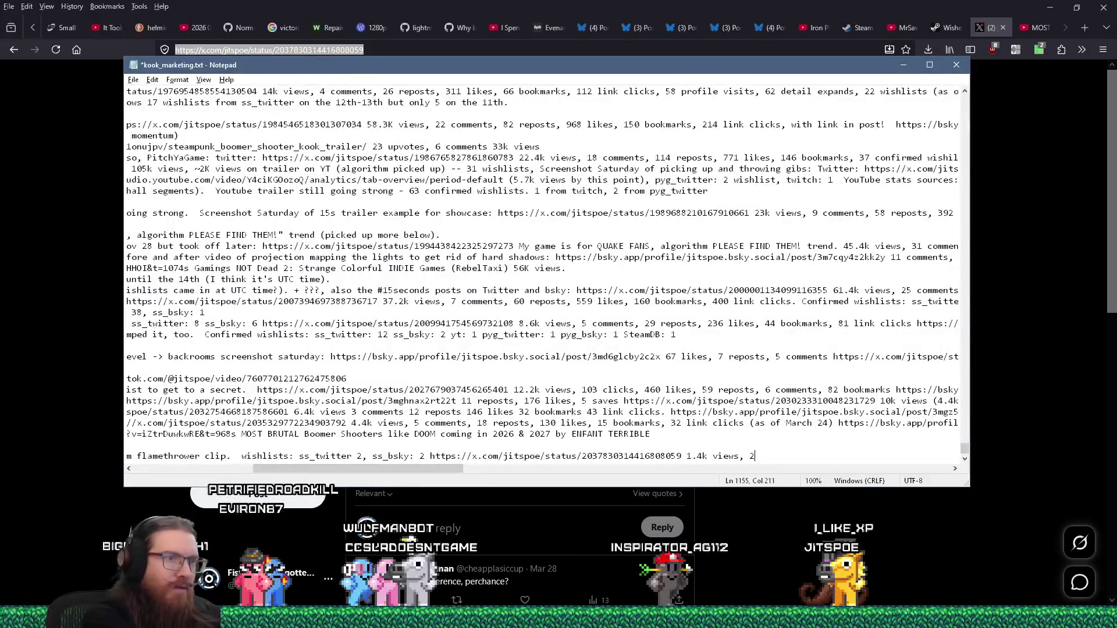
text( comments)
key(alt+Tab)
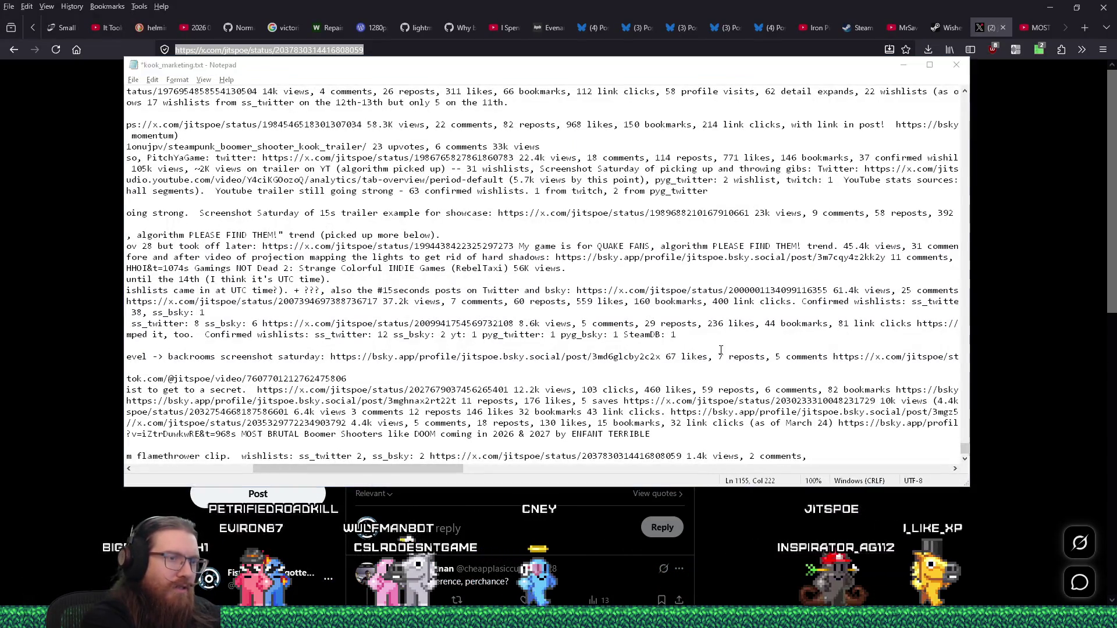
key(alt+Tab)
text(,)
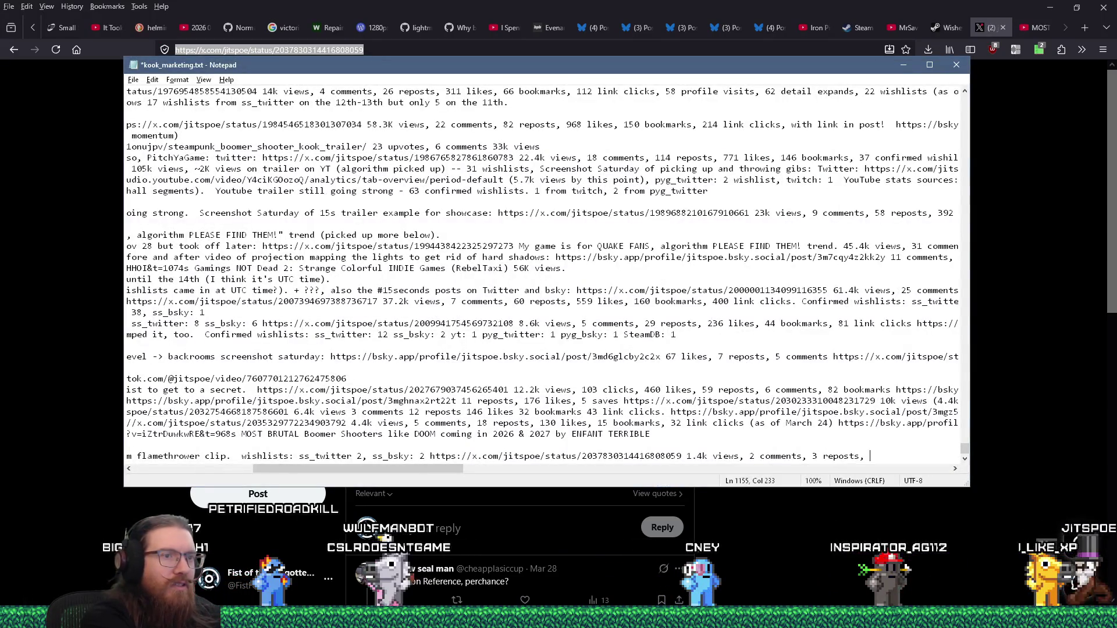
key(alt+Tab)
key(alt+Tab)
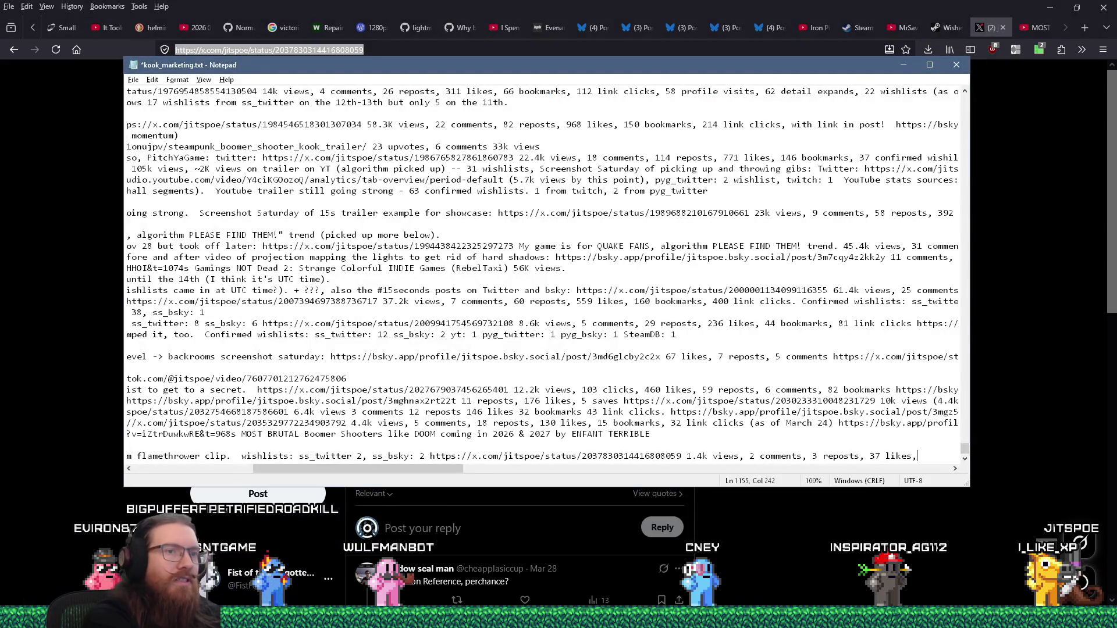
key(alt+Tab)
key(alt+Tab)
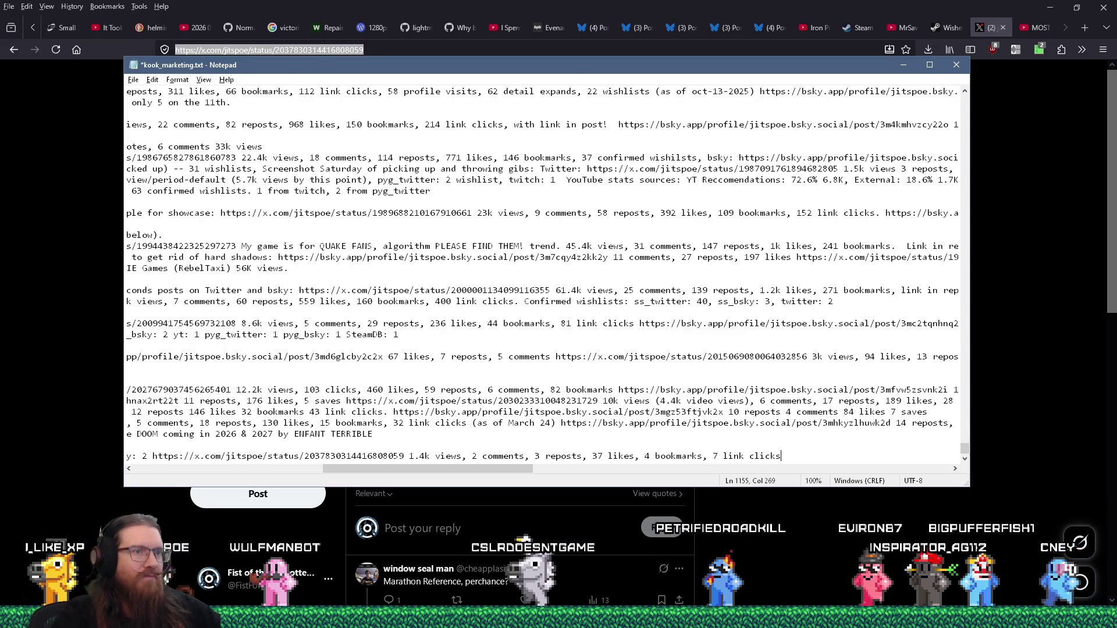
click(714, 45)
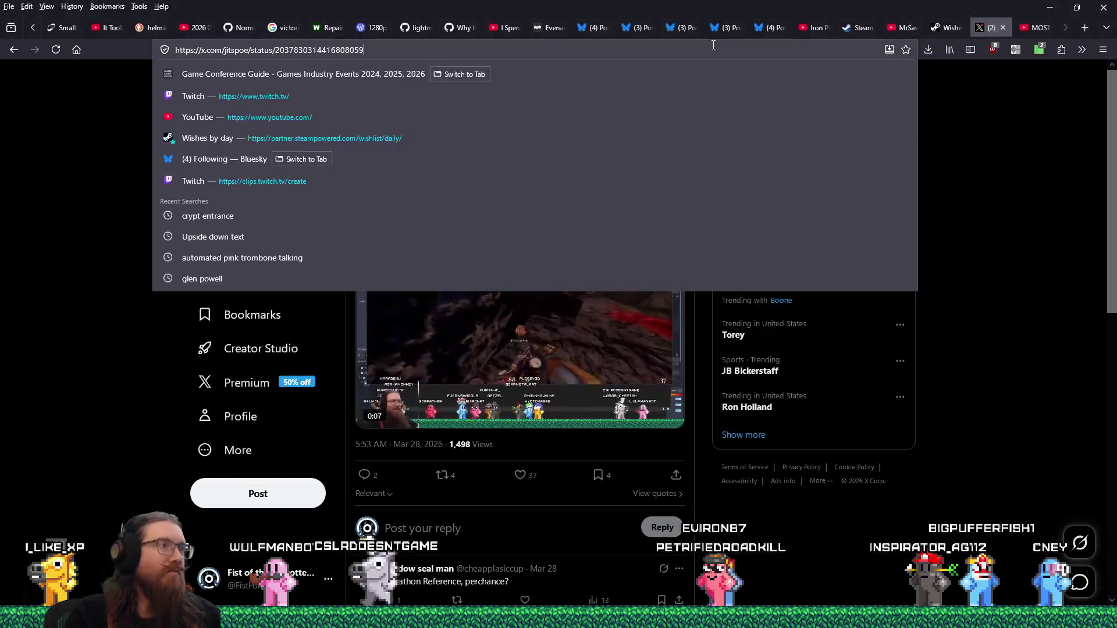
Load the Bluesky profile at bsky.app/profile/jitspoe.bsky.social and scroll to the flamethrower post
text(bsky.app/profile/jitspoe.bsky.social)
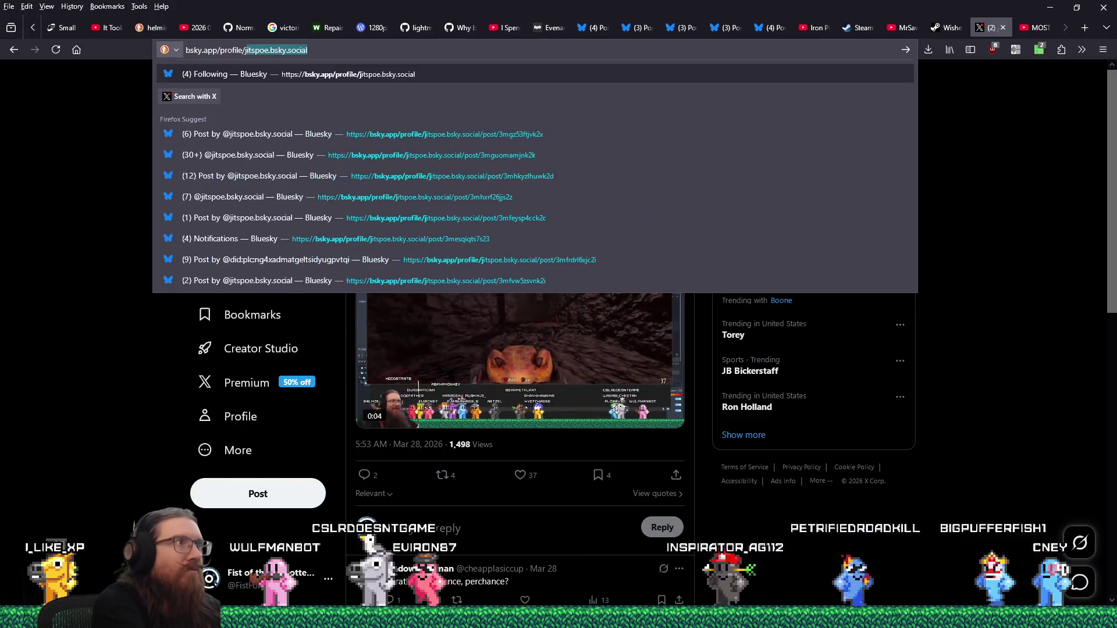
key(Return)
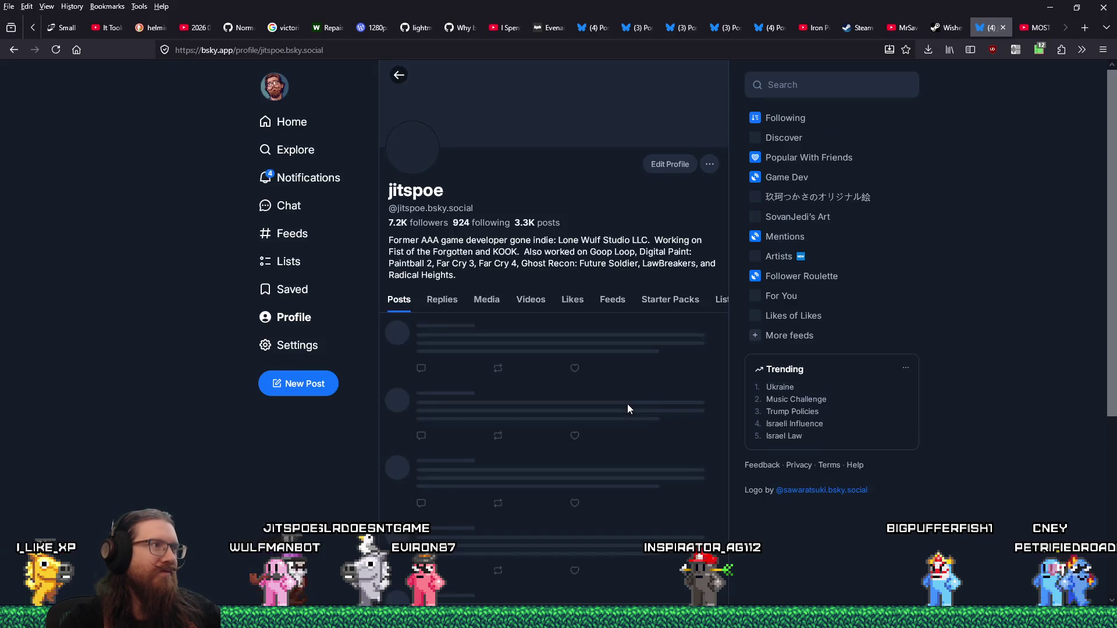
scroll(629, 410, down, 4)
scroll(628, 409, down, 10)
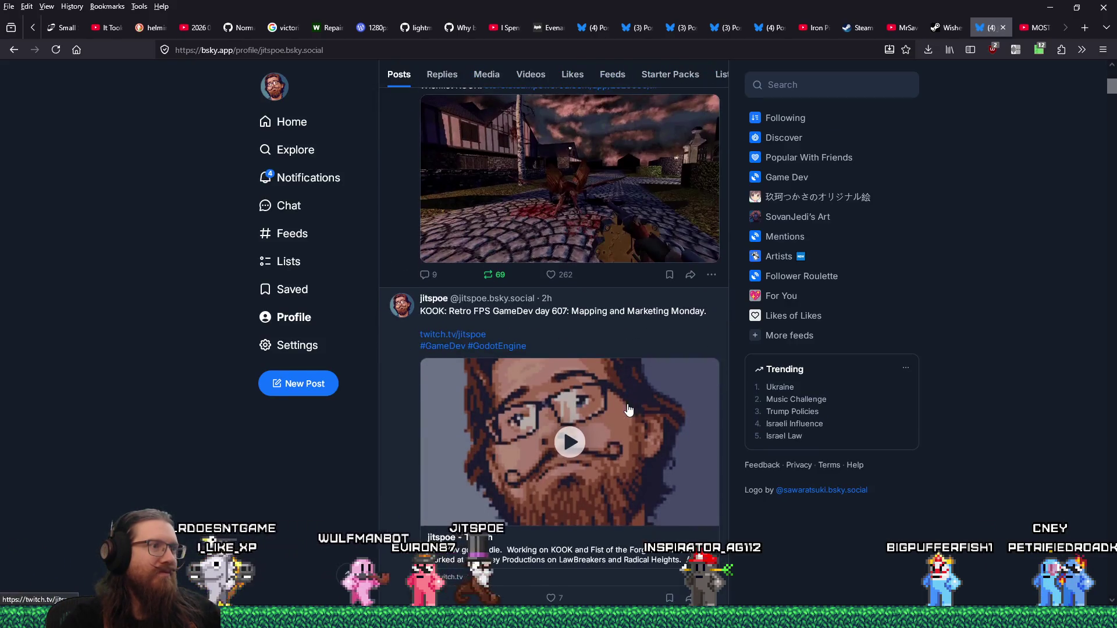
scroll(626, 403, down, 10)
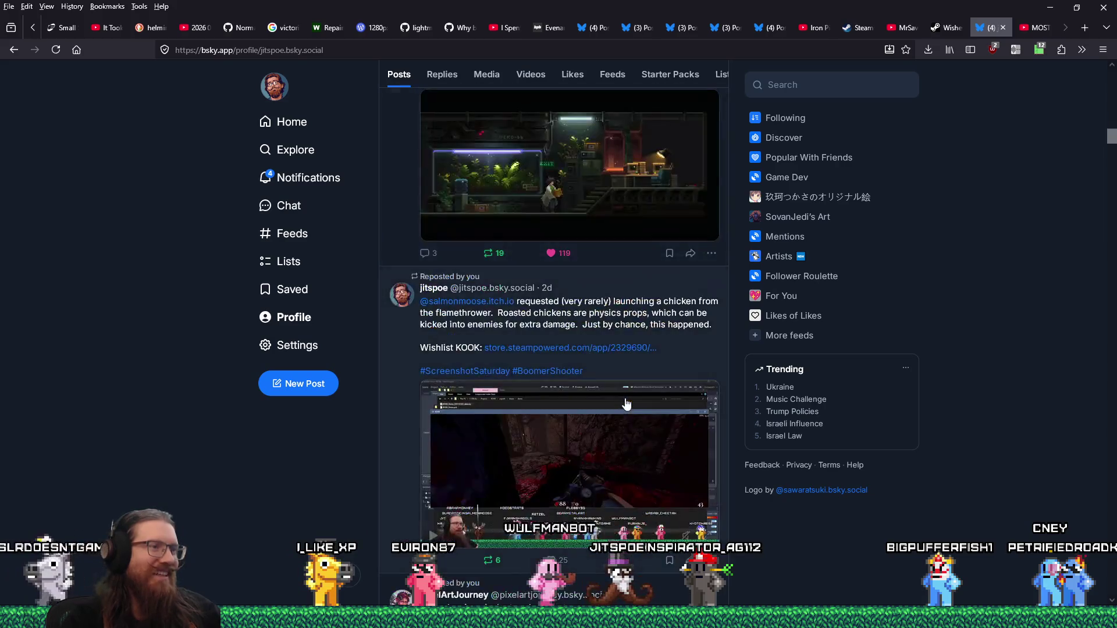
Open the chicken flamethrower post on its own page and copy its web address
click(395, 356)
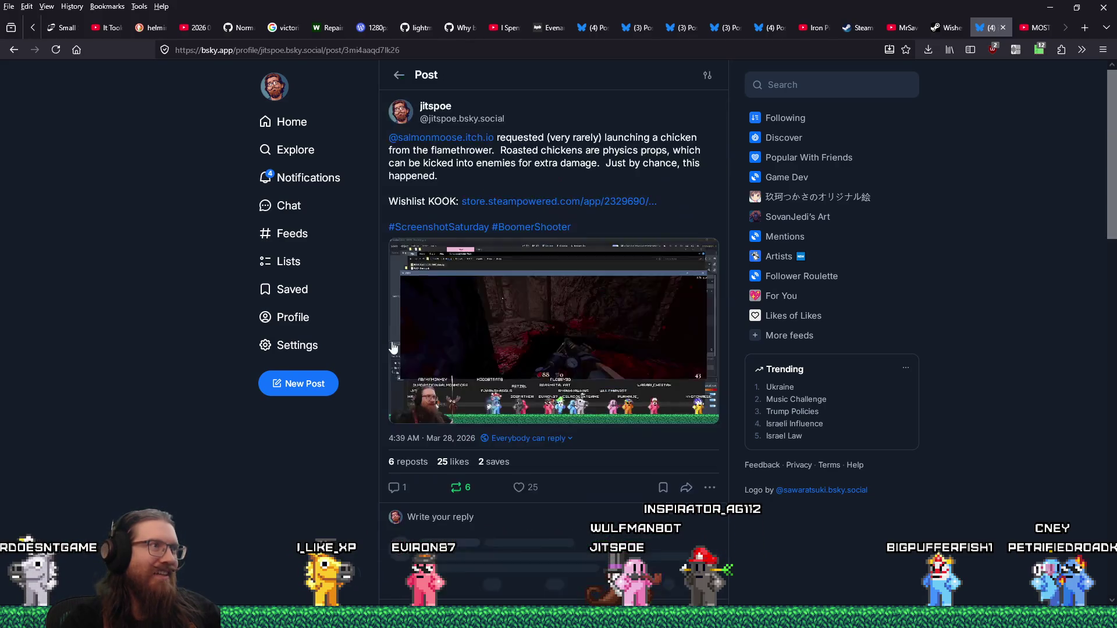
right_click(393, 61)
click(413, 126)
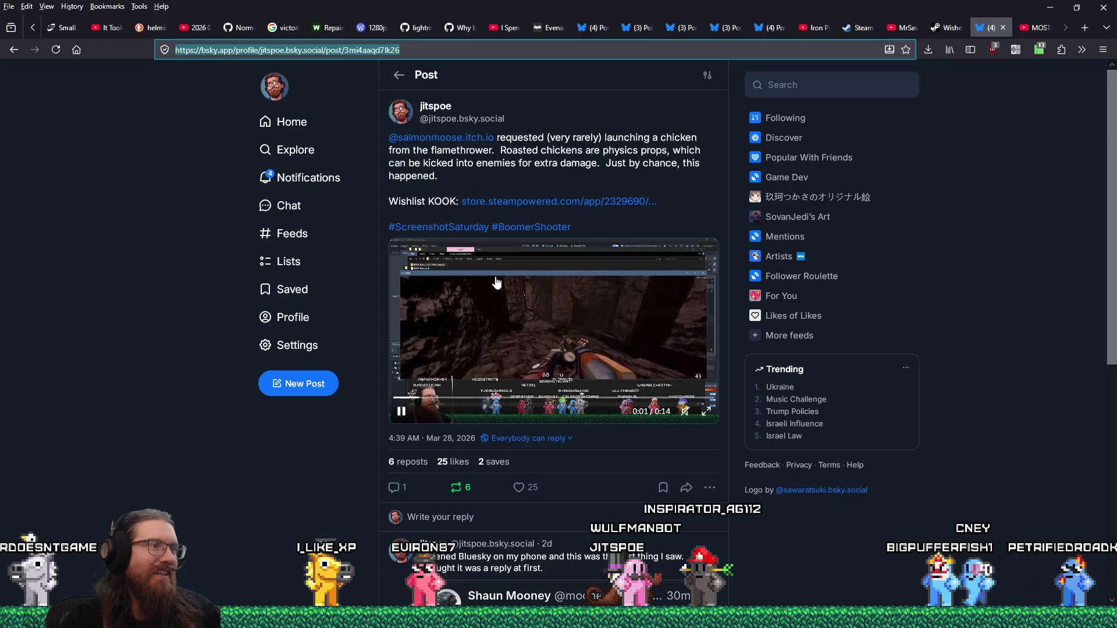
key(alt+Tab)
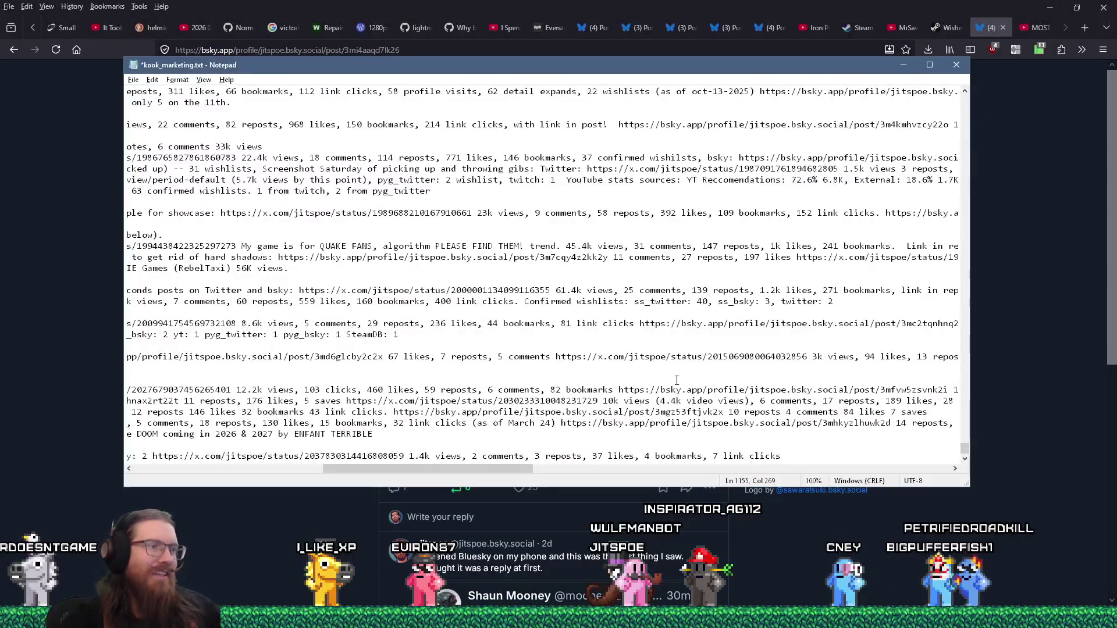
Paste the Bluesky post link and add 5 reposts, 25 likes and 2 saves
text(https://bsky.app/profile/jitspoe.bsky.social/post/3mi4aaqd7lk26)
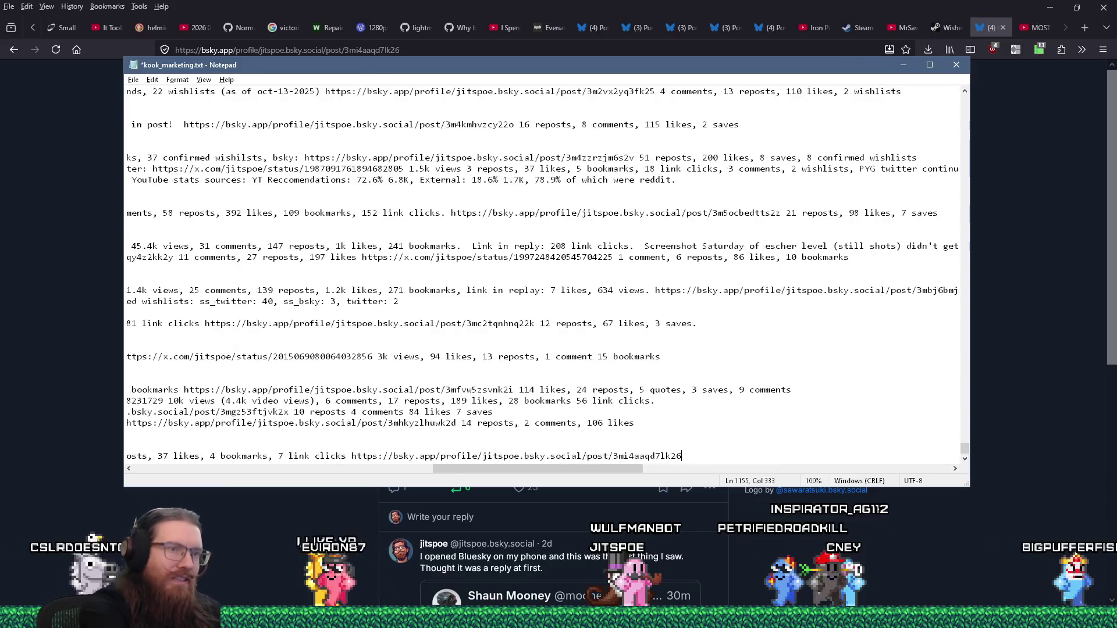
key(alt+Tab)
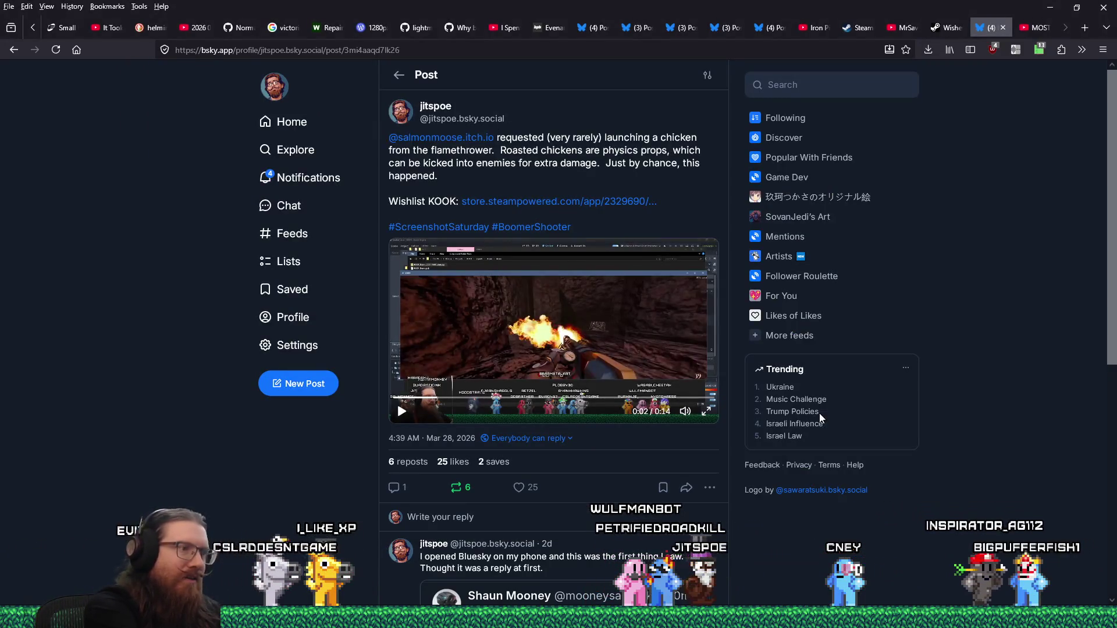
key(alt+Tab)
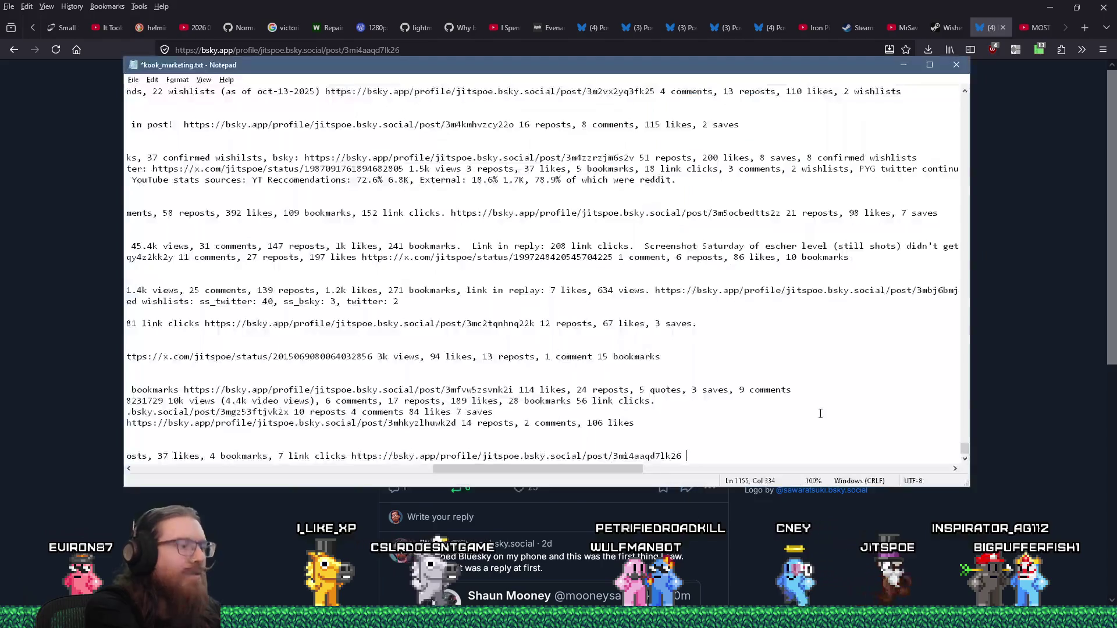
text(5 reposts,)
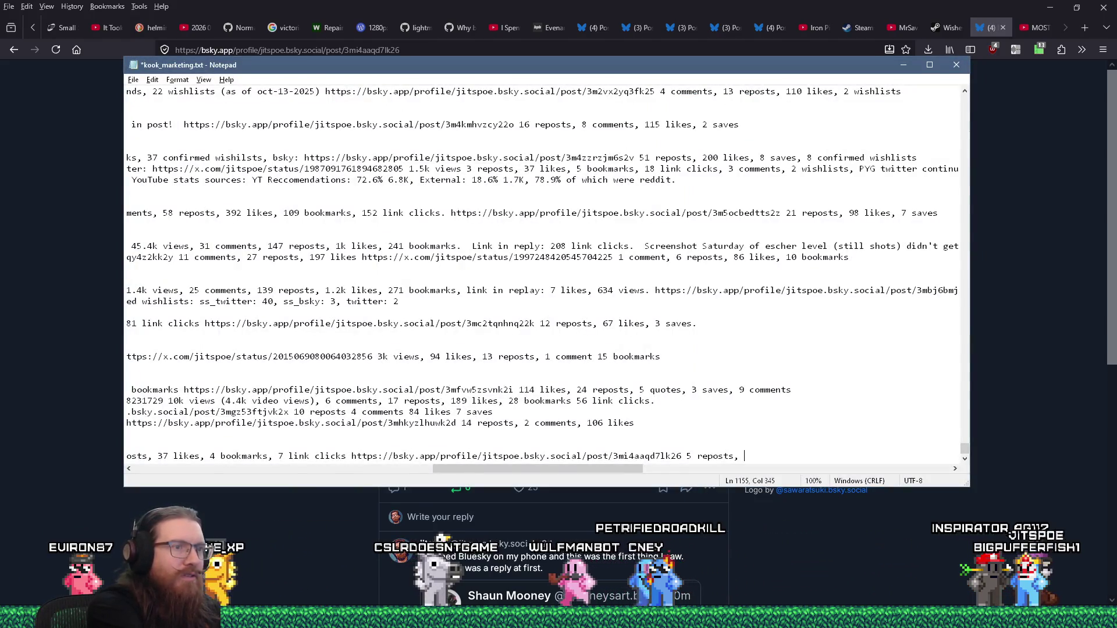
key(alt+Tab)
key(alt+Tab)
text(2)
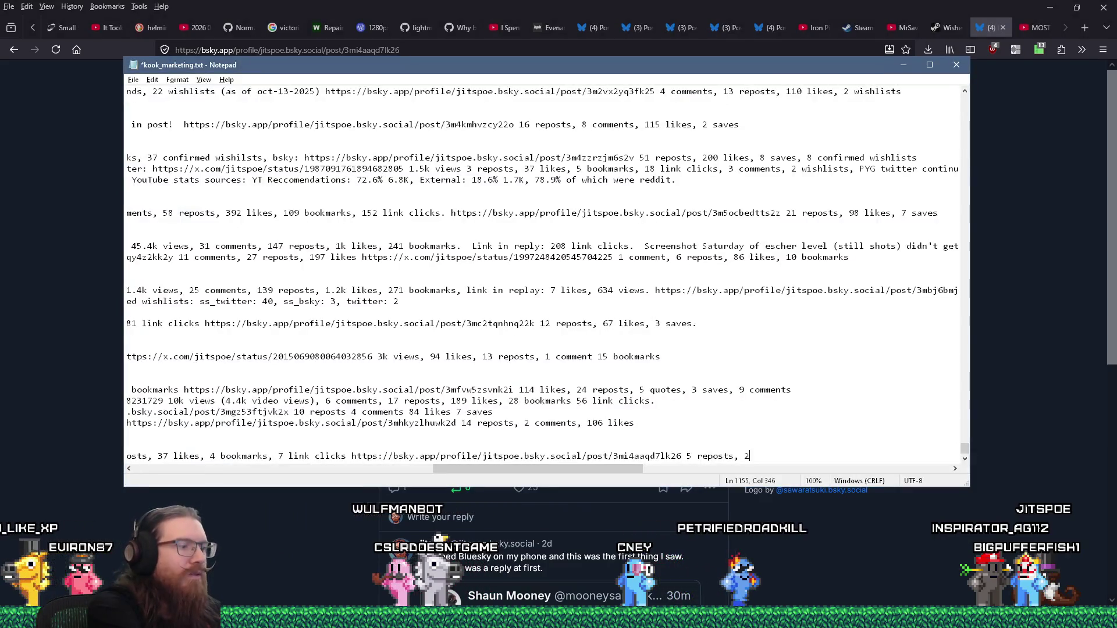
key(alt+Tab)
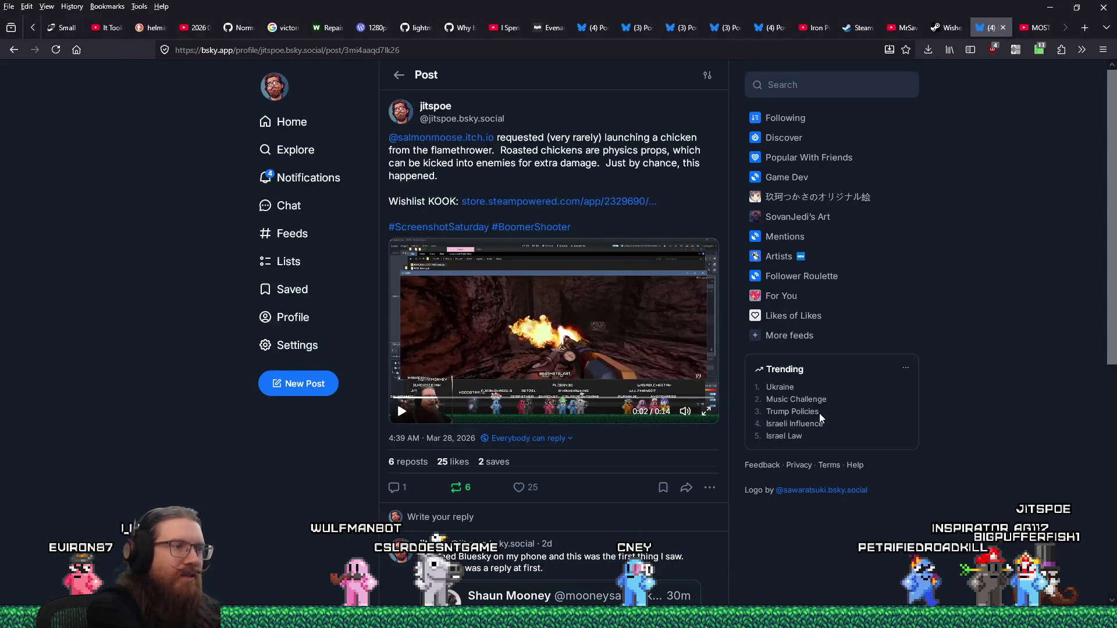
key(alt+Tab)
text(save)
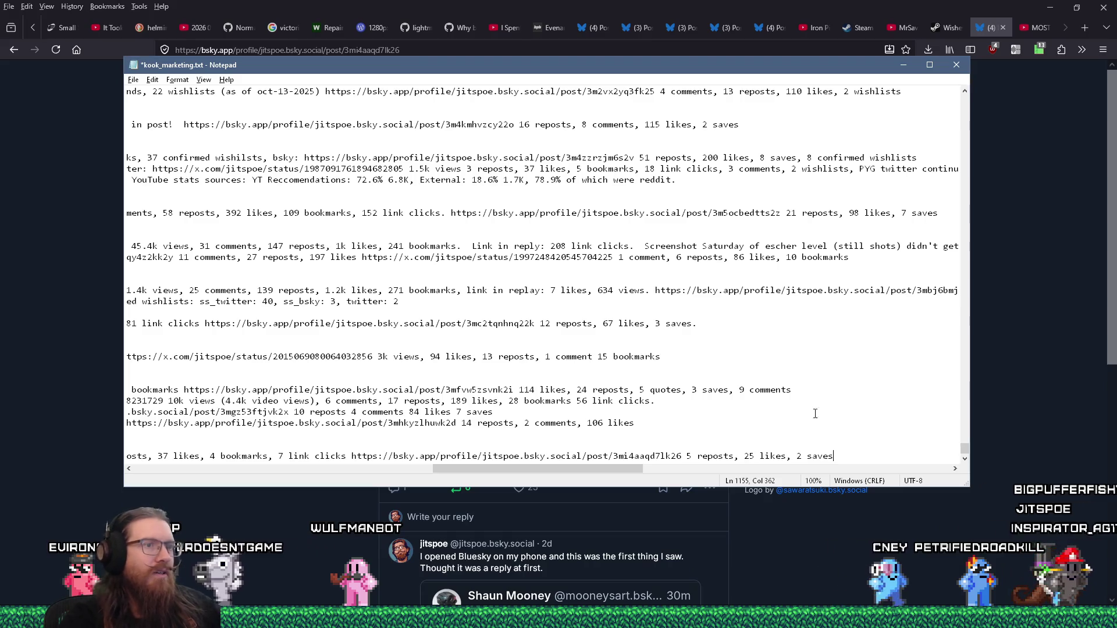
drag(611, 469, 280, 454)
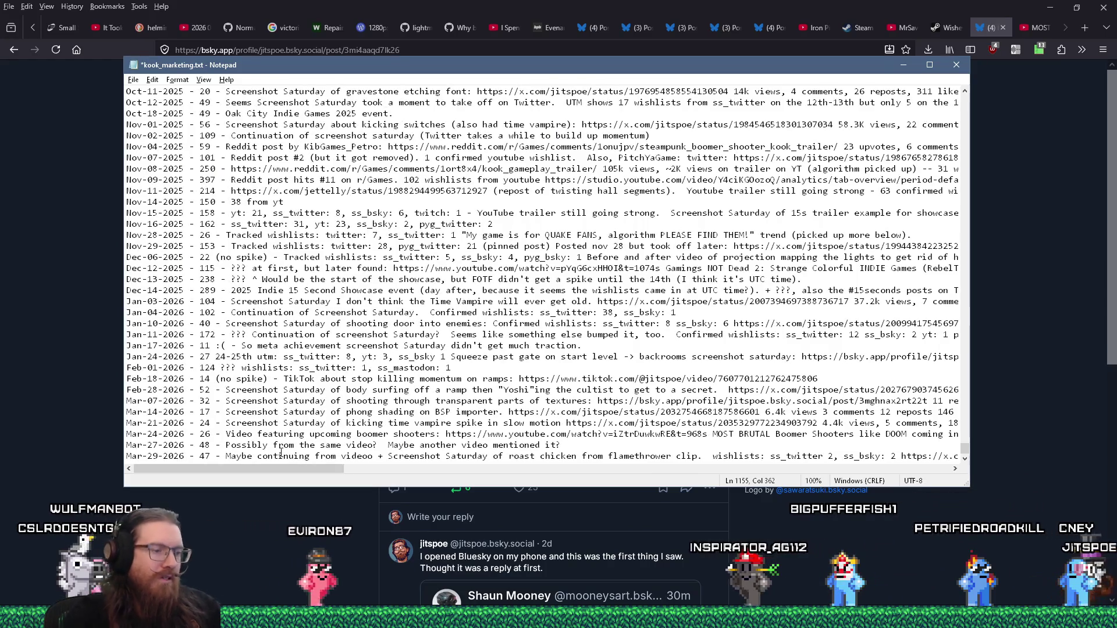
Add an empty line and save kook_marketing.txt
key(Return)
key(ctrl+s)
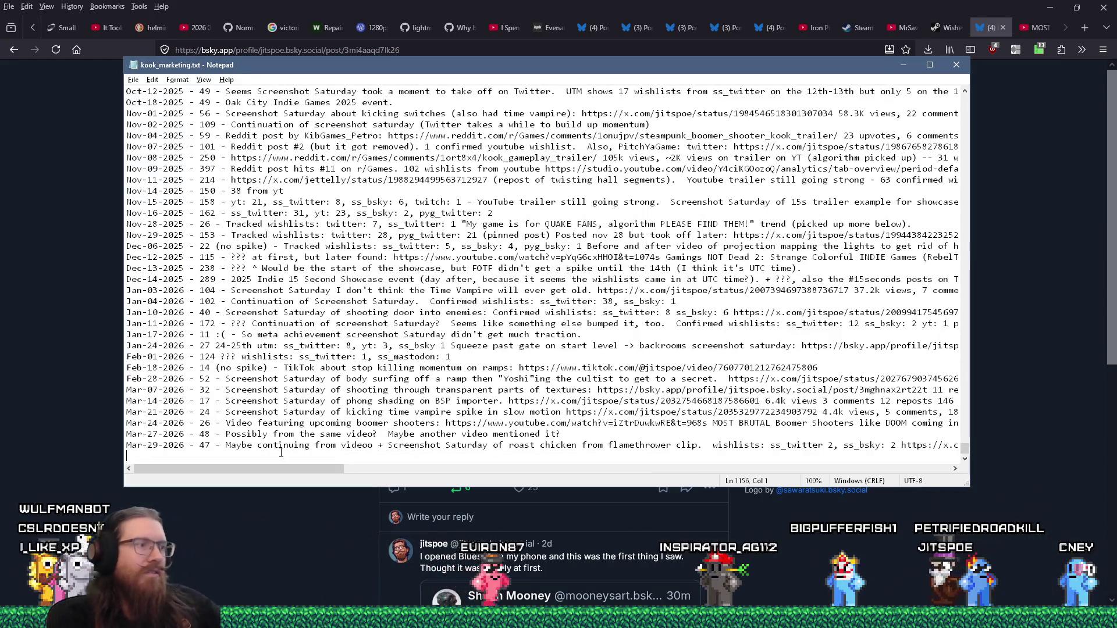
click(171, 559)
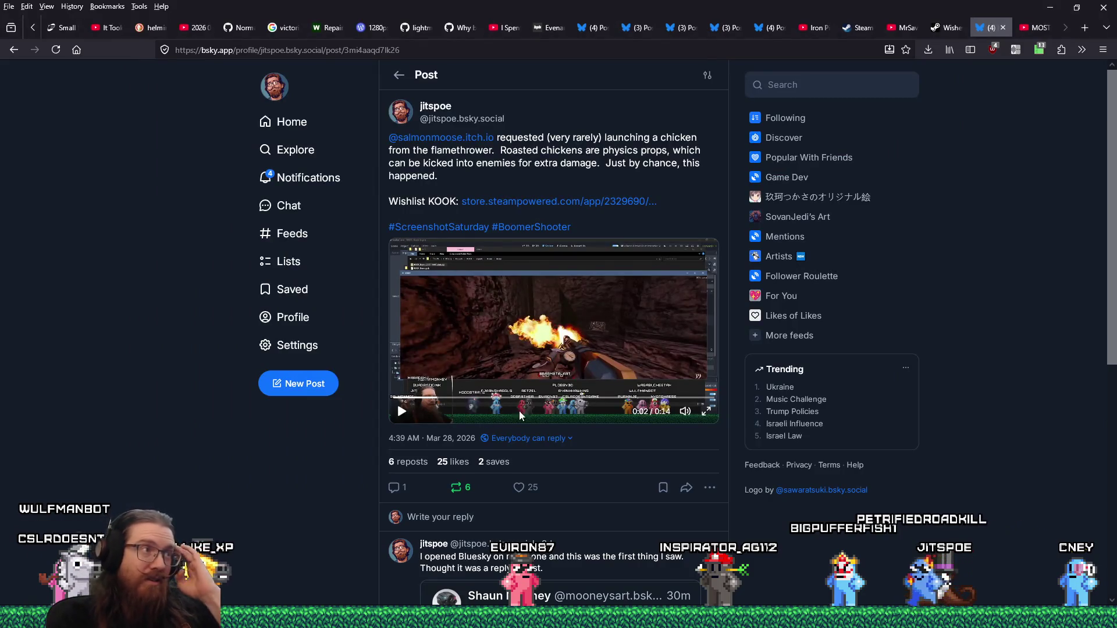
Close the Bluesky post, YouTube DOOM video and Steam wishlist tabs, then minimize Firefox
click(1004, 27)
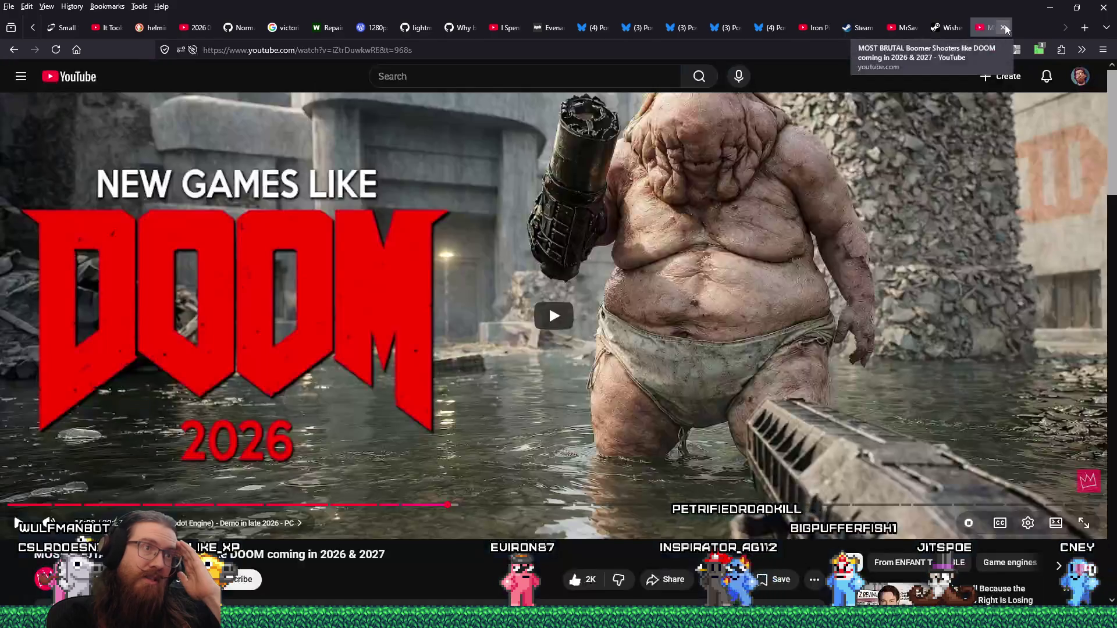
click(1004, 28)
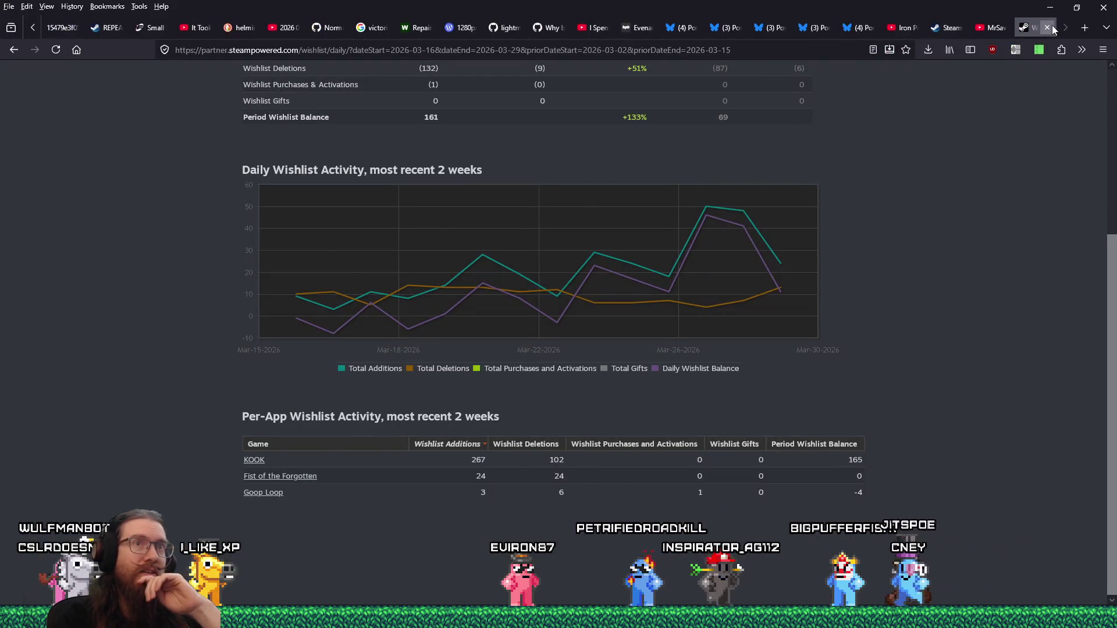
click(1047, 27)
click(1050, 7)
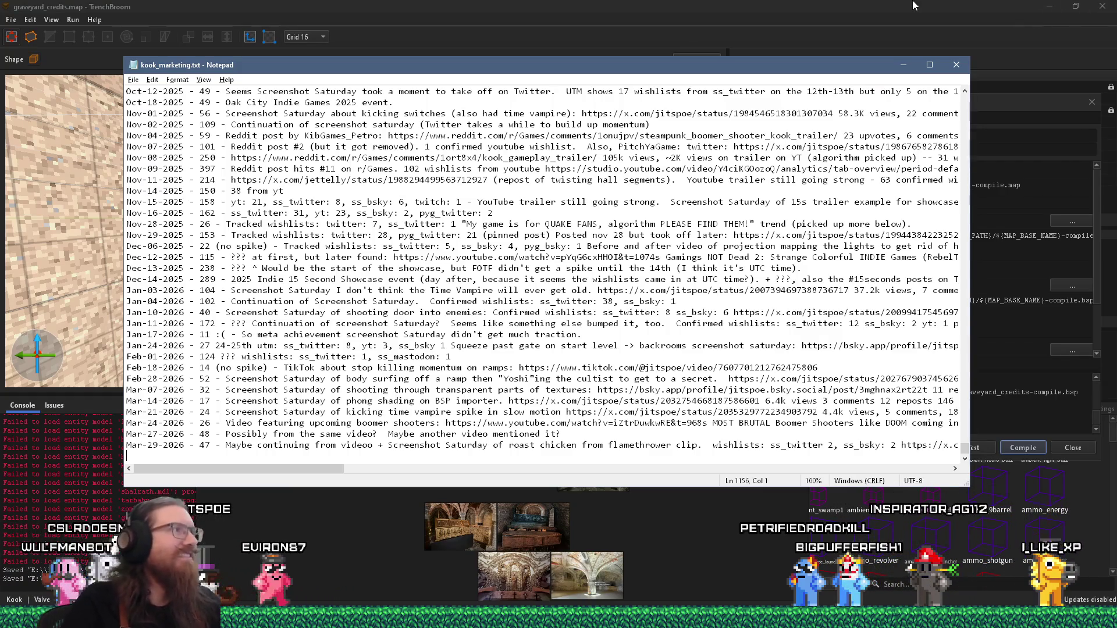
Return to the TrenchBroom map editor and close the compile settings dialog
click(133, 80)
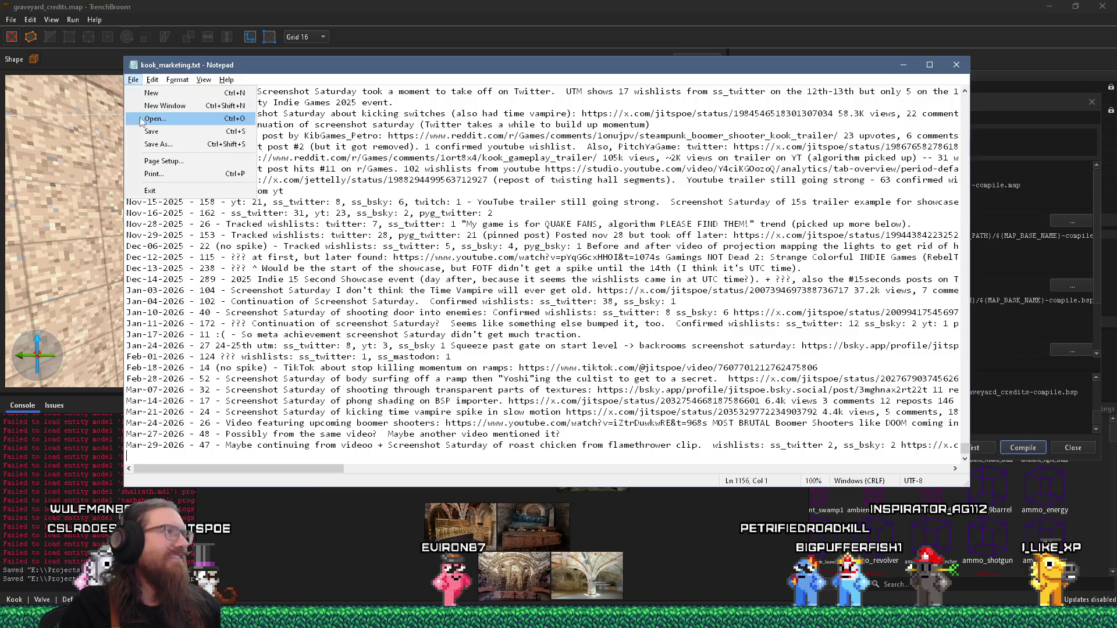
click(263, 6)
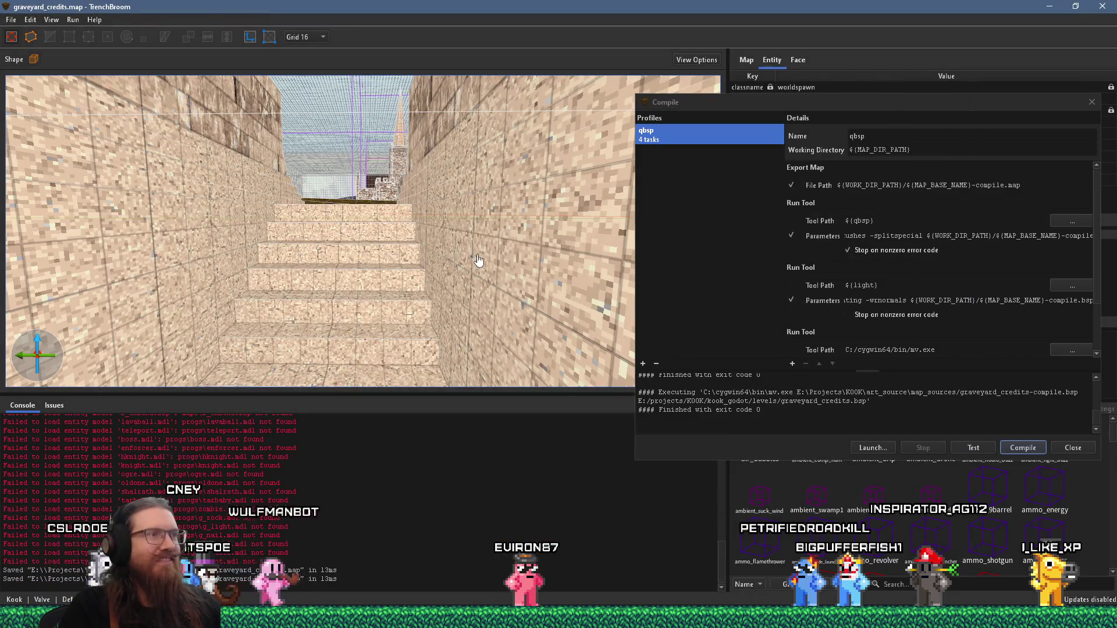
drag(479, 261, 466, 261)
click(1091, 102)
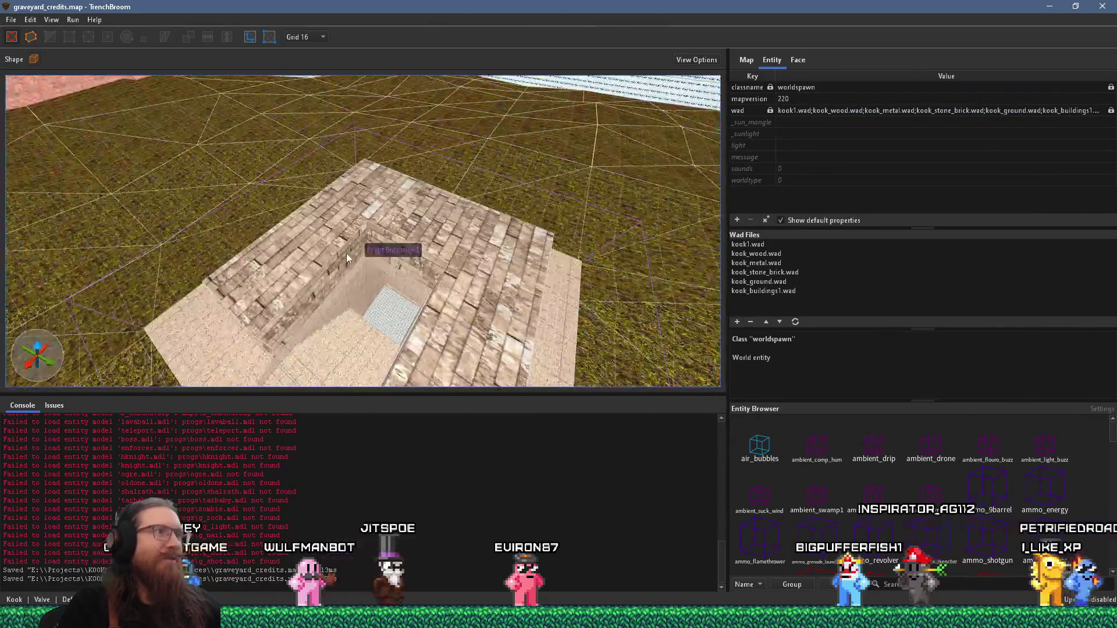
Select the Crypt Entrance 1 group, its back brush, the left raised wall and front steps
click(346, 257)
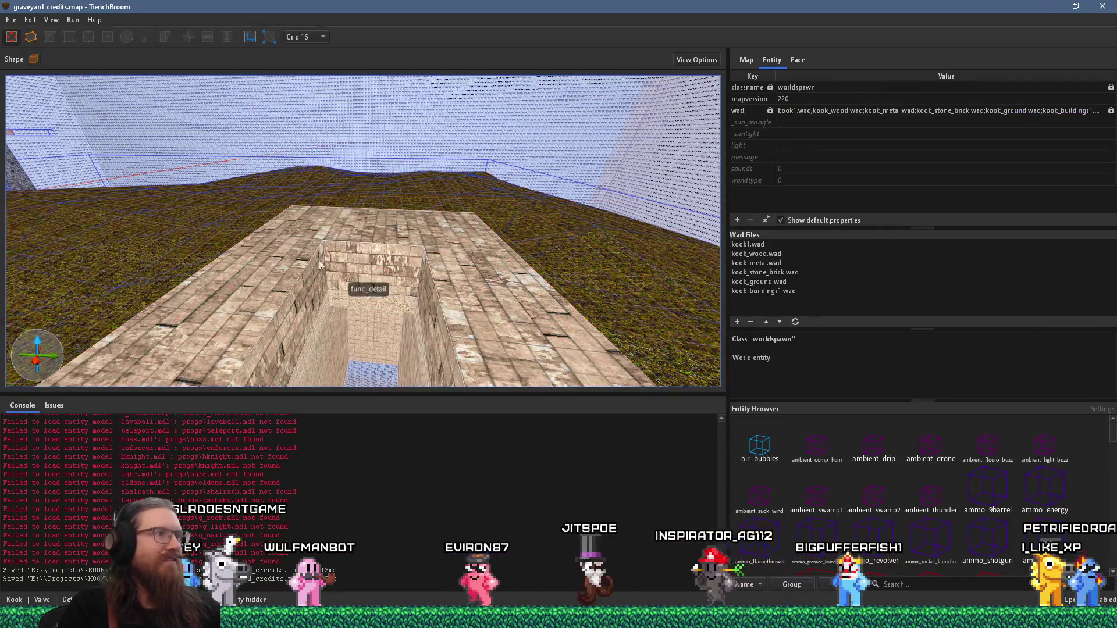
click(390, 256)
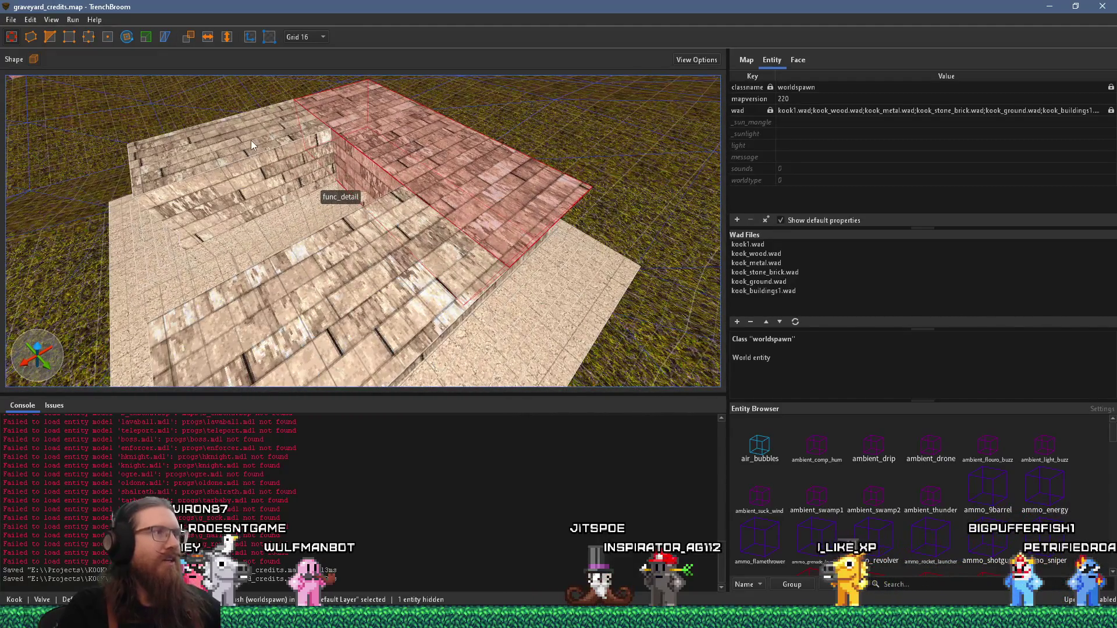
ctrl+click(250, 141)
ctrl+click(375, 260)
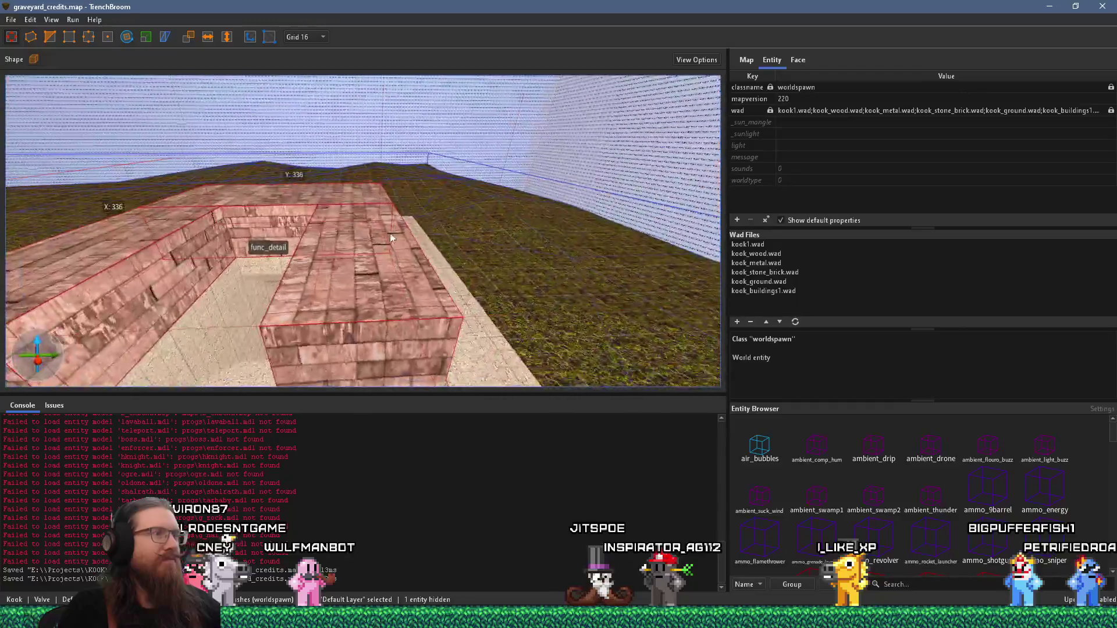
Bring up the PureRef Crypt board and zoom onto the church and landscape references, then return to TrenchBroom
key(super+Tab)
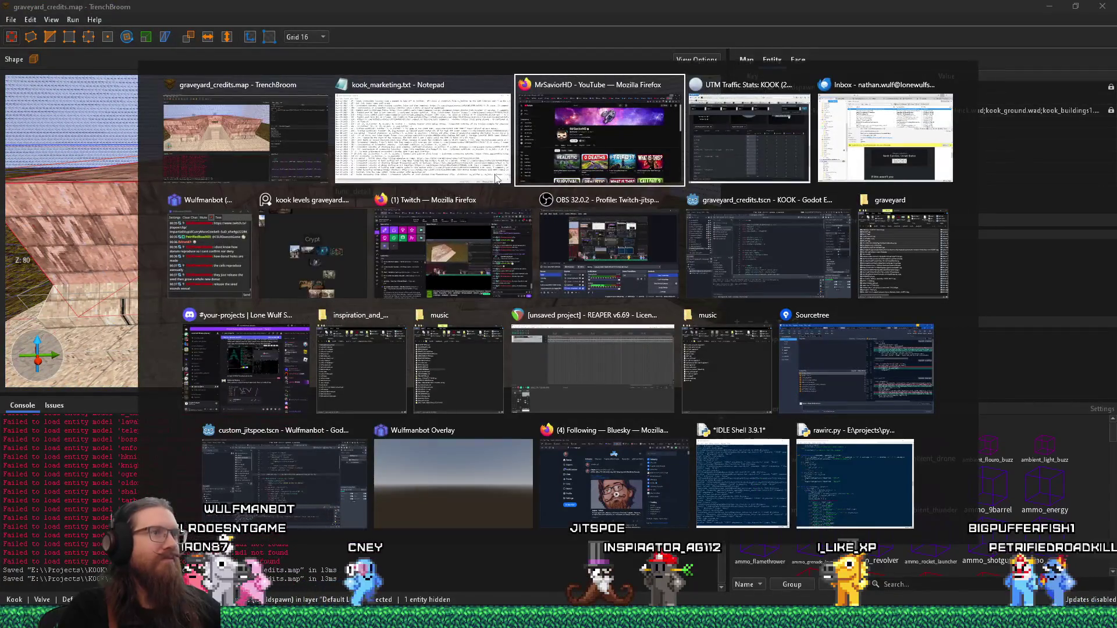
click(361, 254)
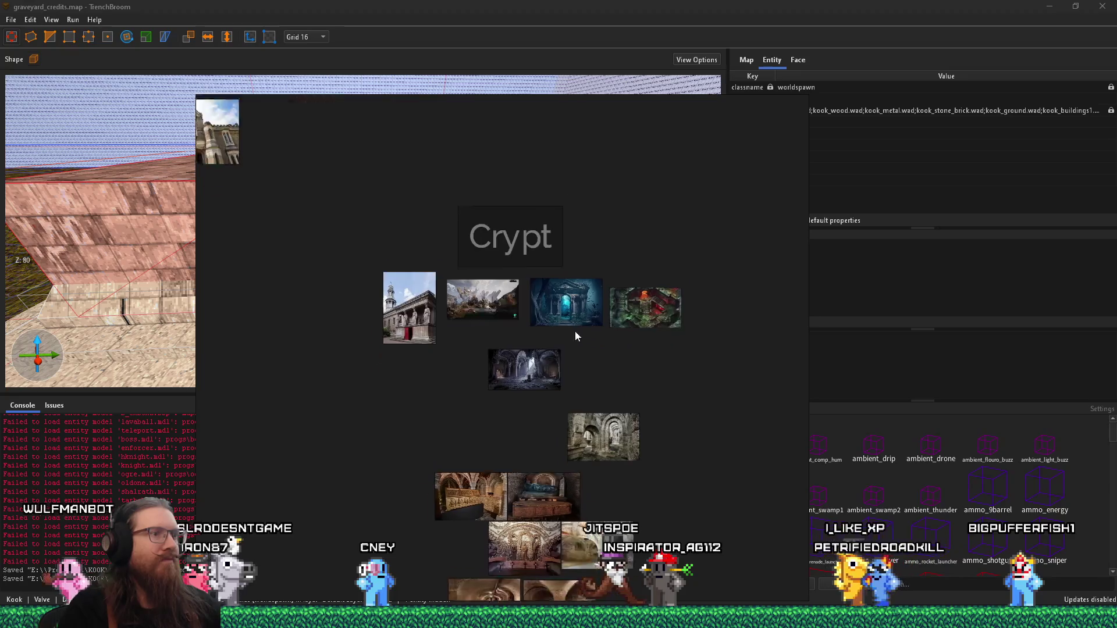
scroll(571, 343, up, 3)
scroll(559, 324, up, 2)
mouse_move(556, 323)
mouse_down()
mouse_move(550, 230)
mouse_move(634, 424)
mouse_up()
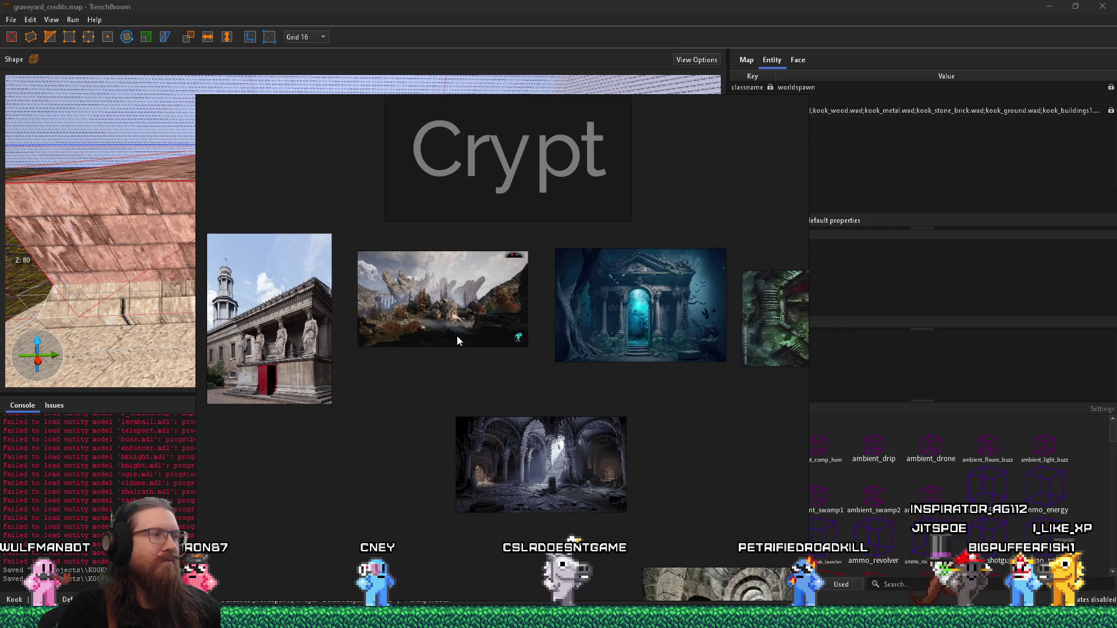
scroll(466, 329, up, 2)
mouse_move(368, 318)
mouse_down()
mouse_move(554, 308)
mouse_move(492, 310)
mouse_up()
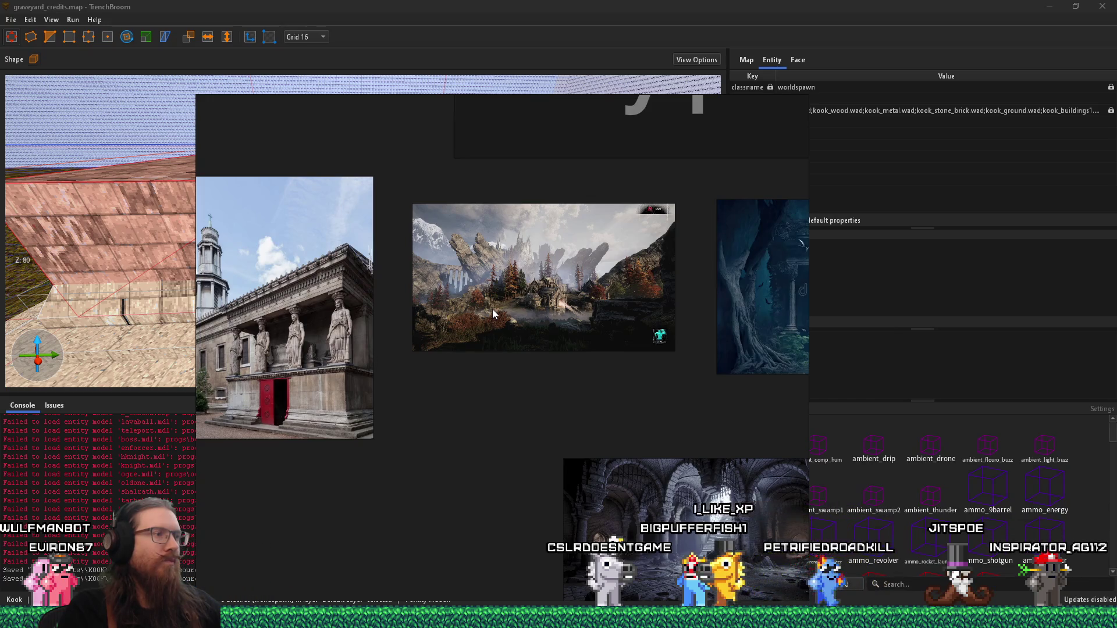
key(alt+Tab)
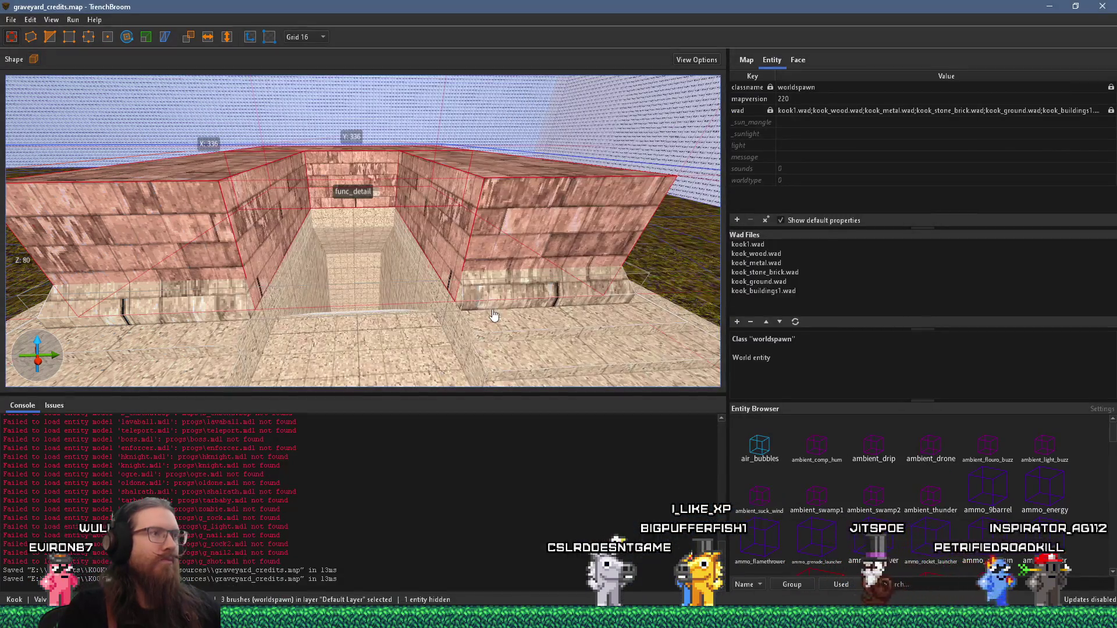
Drag the selected walls' top from Z 80 up to Z 96, then switch back to the references
scroll(493, 315, down, 5)
mouse_move(424, 193)
mouse_down()
mouse_move(308, 339)
mouse_move(374, 271)
mouse_move(445, 291)
mouse_up()
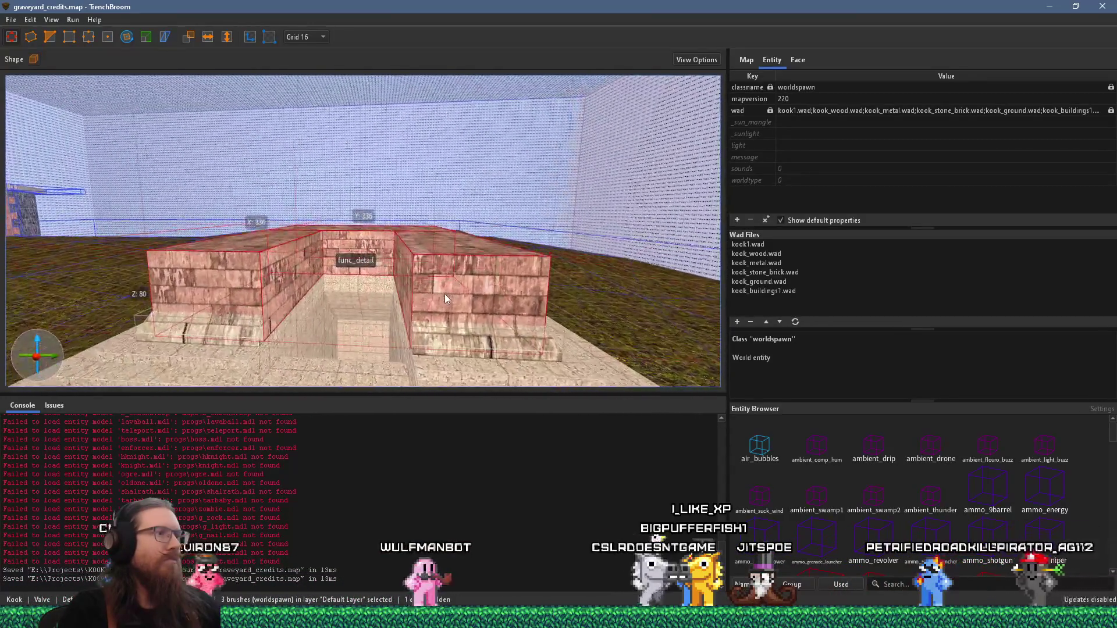
mouse_move(453, 253)
mouse_down()
mouse_move(456, 226)
mouse_move(450, 240)
mouse_up()
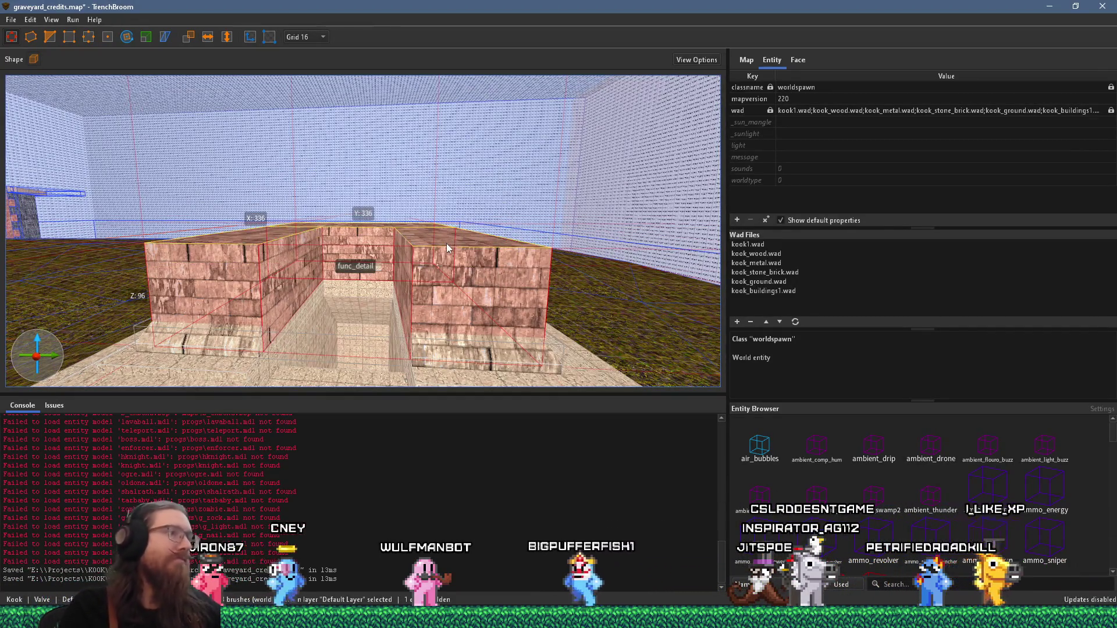
key(alt+Tab)
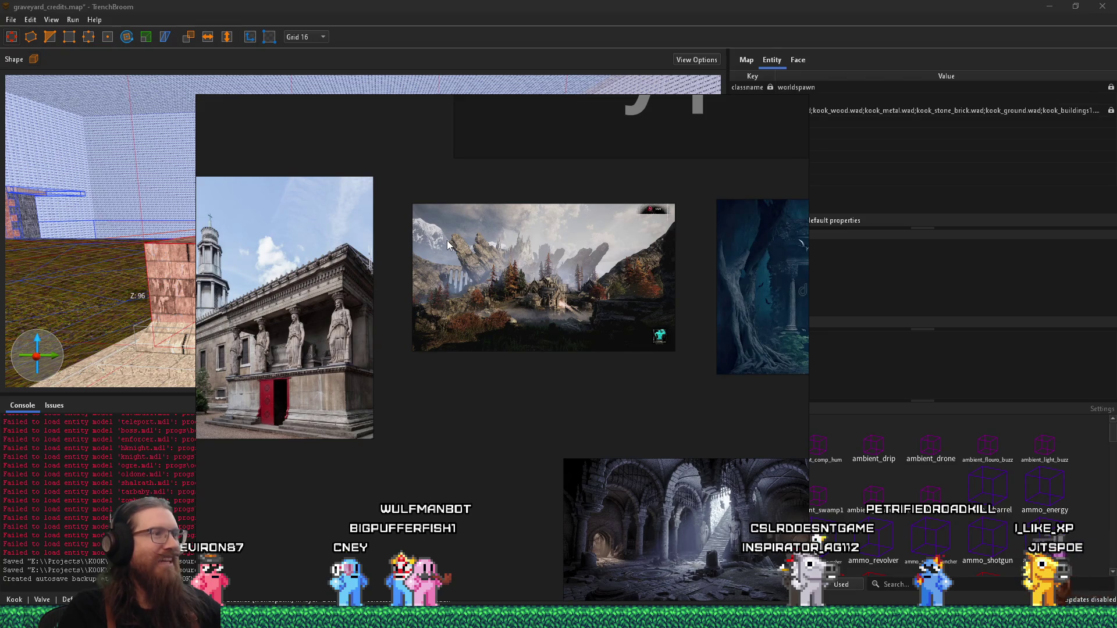
scroll(408, 353, up, 3)
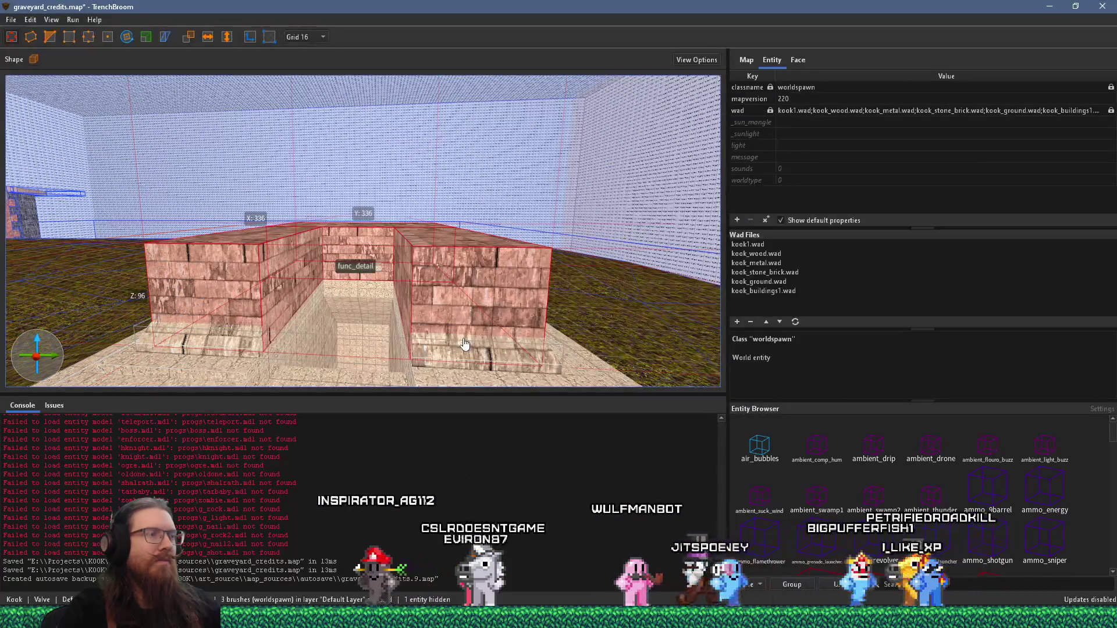
scroll(497, 236, down, 8)
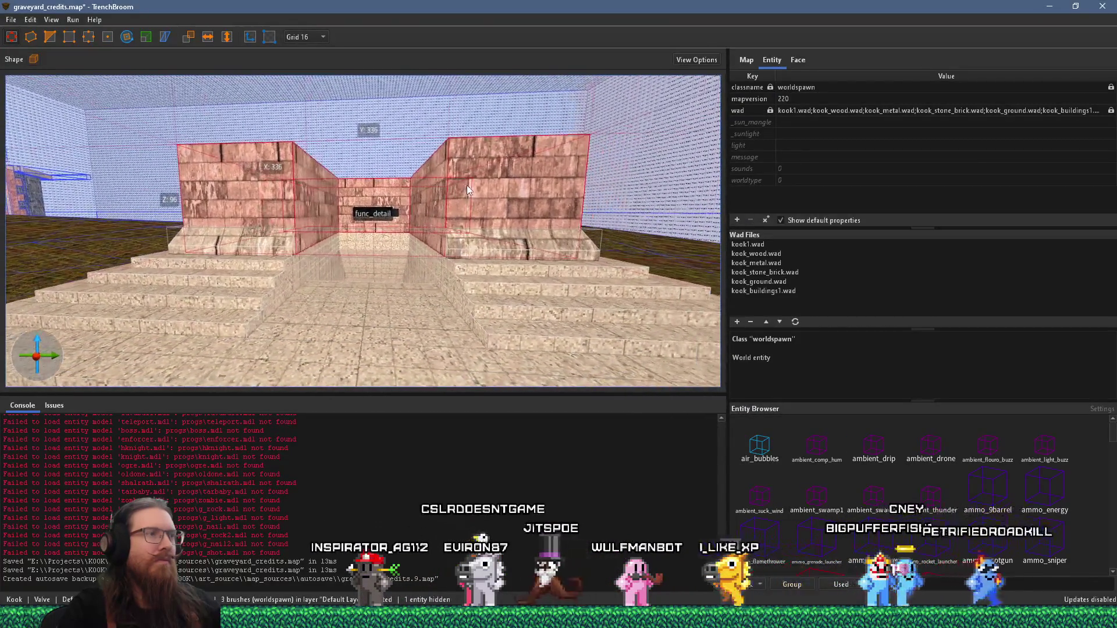
scroll(467, 185, down, 5)
mouse_move(532, 212)
mouse_down()
mouse_move(355, 391)
mouse_move(345, 352)
mouse_move(316, 370)
mouse_up()
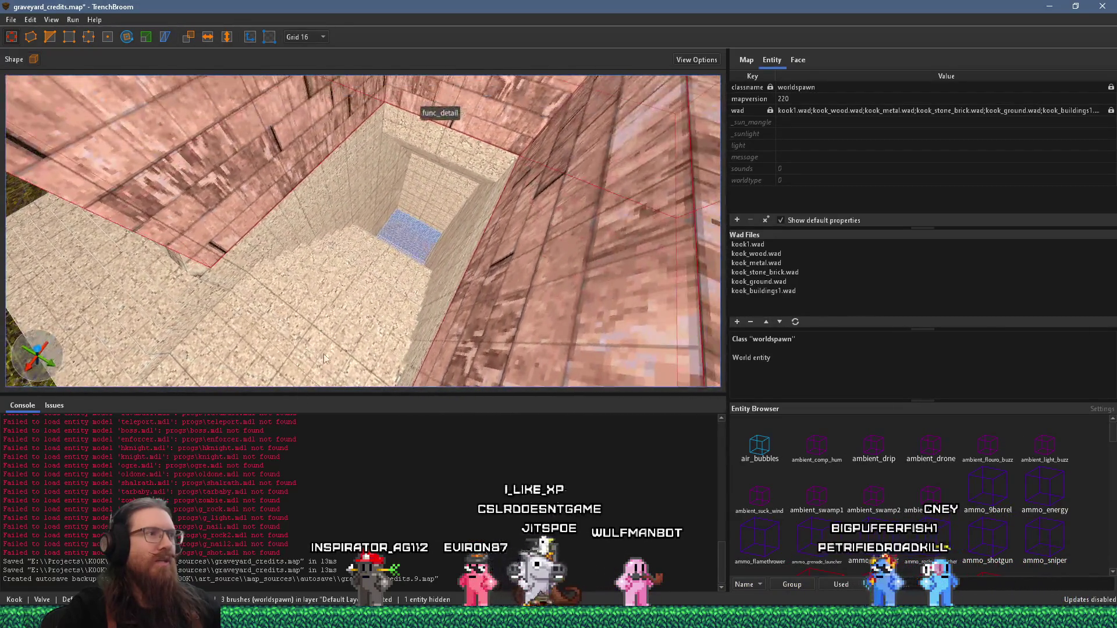
scroll(325, 332, up, 5)
mouse_move(326, 327)
mouse_down()
mouse_move(329, 278)
mouse_move(360, 204)
mouse_up()
scroll(360, 204, down, 6)
mouse_move(355, 163)
mouse_down()
mouse_move(273, 143)
mouse_move(243, 122)
mouse_move(362, 291)
mouse_move(249, 205)
mouse_move(194, 117)
mouse_move(226, 197)
mouse_move(390, 309)
mouse_move(411, 278)
mouse_up()
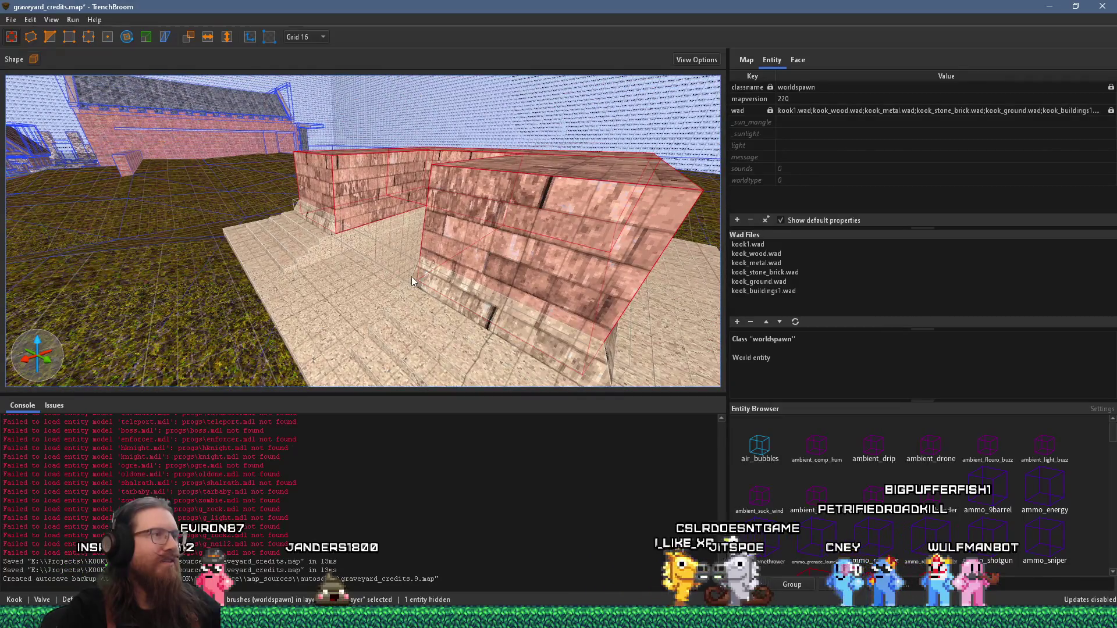
mouse_move(411, 276)
mouse_down()
mouse_move(379, 291)
mouse_move(411, 274)
mouse_move(178, 167)
mouse_move(205, 155)
mouse_move(379, 169)
mouse_move(355, 196)
mouse_move(380, 158)
mouse_move(369, 235)
mouse_move(319, 208)
mouse_move(435, 367)
mouse_move(359, 266)
mouse_move(406, 181)
mouse_move(415, 202)
mouse_up()
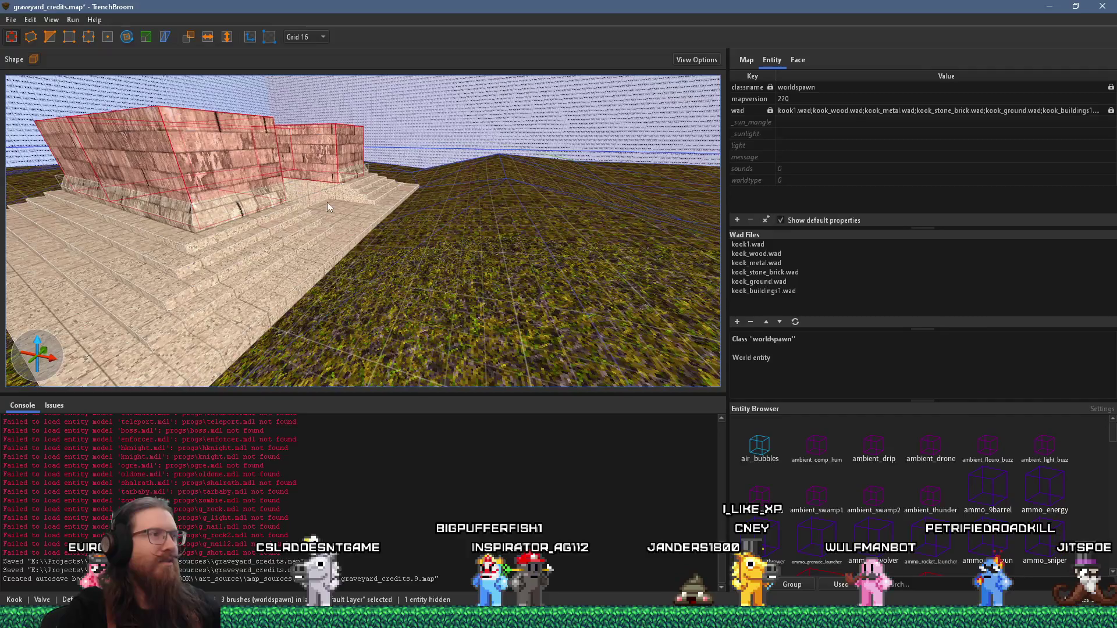
Clear the selection, hide the stairs detail group with Ctrl+H, and select the stair step brushes
mouse_move(209, 187)
mouse_down()
mouse_move(296, 282)
mouse_move(221, 240)
mouse_move(258, 271)
mouse_move(446, 233)
mouse_move(362, 272)
mouse_move(303, 270)
mouse_move(374, 158)
mouse_move(394, 252)
mouse_move(334, 239)
mouse_move(341, 273)
mouse_move(522, 102)
mouse_move(360, 277)
mouse_move(268, 235)
mouse_move(354, 273)
mouse_move(303, 249)
mouse_move(284, 322)
mouse_move(345, 255)
mouse_move(285, 93)
mouse_move(315, 284)
mouse_move(342, 339)
mouse_move(330, 294)
mouse_move(518, 255)
mouse_move(613, 178)
mouse_move(340, 198)
mouse_move(328, 238)
mouse_move(300, 240)
mouse_move(358, 280)
mouse_move(401, 337)
mouse_move(343, 283)
mouse_move(412, 393)
mouse_move(438, 336)
mouse_move(536, 261)
mouse_move(502, 307)
mouse_move(458, 305)
mouse_move(314, 249)
mouse_up()
key(Escape)
scroll(384, 277, up, 10)
scroll(269, 235, down, 5)
click(297, 247)
key(ctrl+h)
click(294, 241)
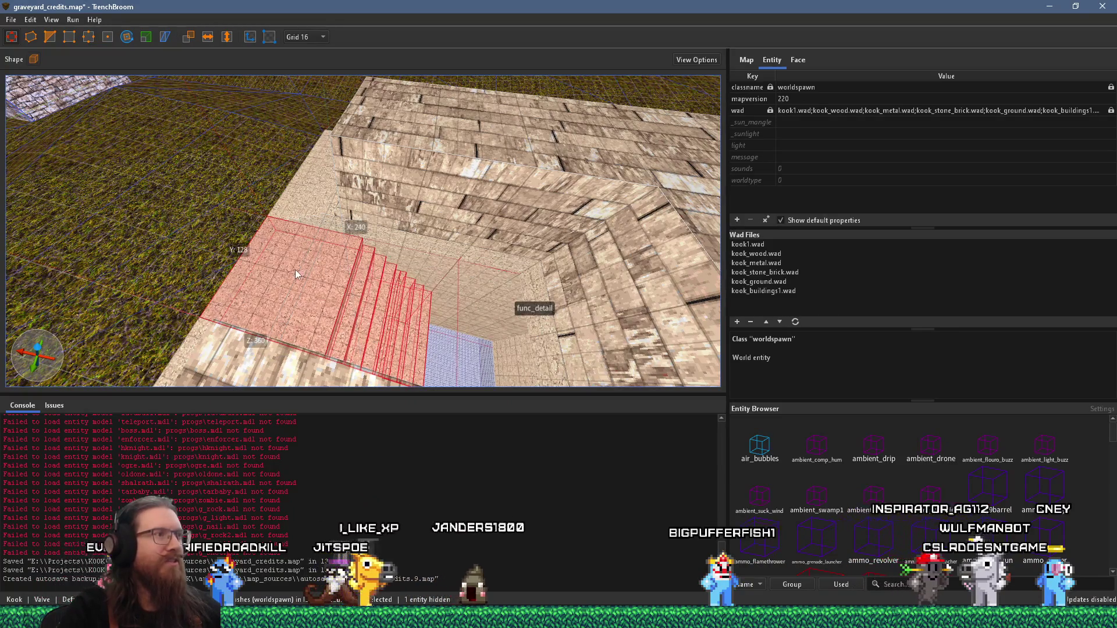
Slide the stair brushes 48 units along X to X -48 and check them inside the shaft
mouse_move(293, 270)
mouse_down()
mouse_move(378, 287)
mouse_move(495, 277)
mouse_up()
mouse_move(388, 345)
mouse_down()
mouse_move(106, 300)
mouse_move(348, 296)
mouse_up()
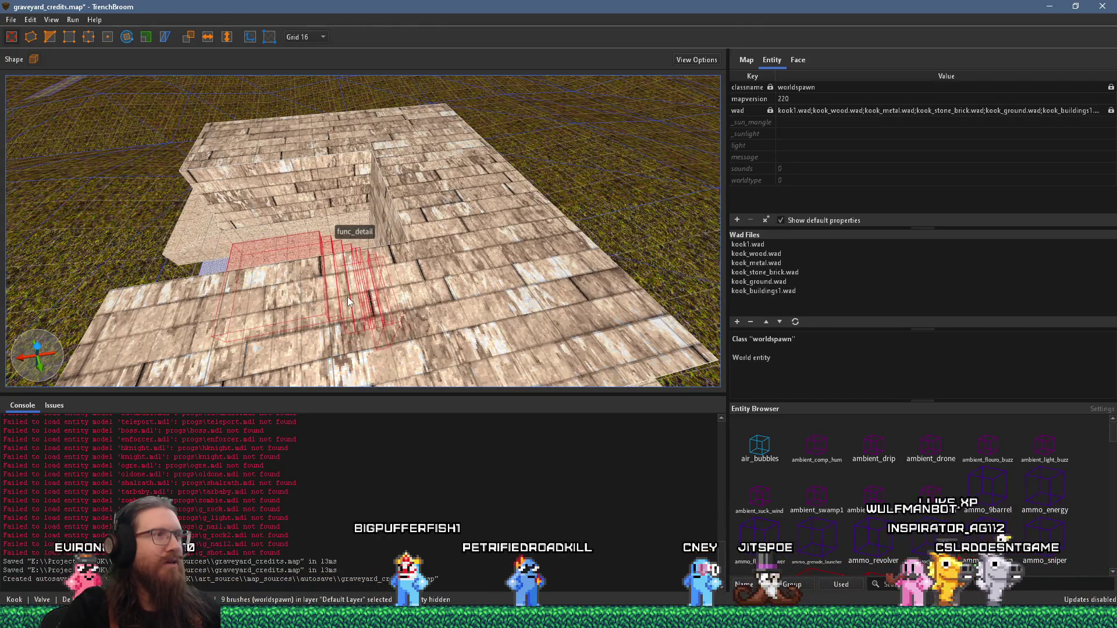
mouse_move(577, 173)
mouse_down()
mouse_move(261, 138)
mouse_move(473, 143)
mouse_up()
mouse_move(345, 223)
mouse_down()
mouse_move(296, 98)
mouse_move(392, 177)
mouse_move(501, 318)
mouse_move(424, 251)
mouse_move(546, 191)
mouse_move(225, 361)
mouse_move(467, 180)
mouse_move(379, 226)
mouse_move(321, 235)
mouse_up()
mouse_move(374, 199)
mouse_down()
mouse_move(307, 176)
mouse_move(465, 132)
mouse_move(440, 203)
mouse_move(262, 204)
mouse_move(337, 201)
mouse_move(401, 163)
mouse_move(483, 277)
mouse_up()
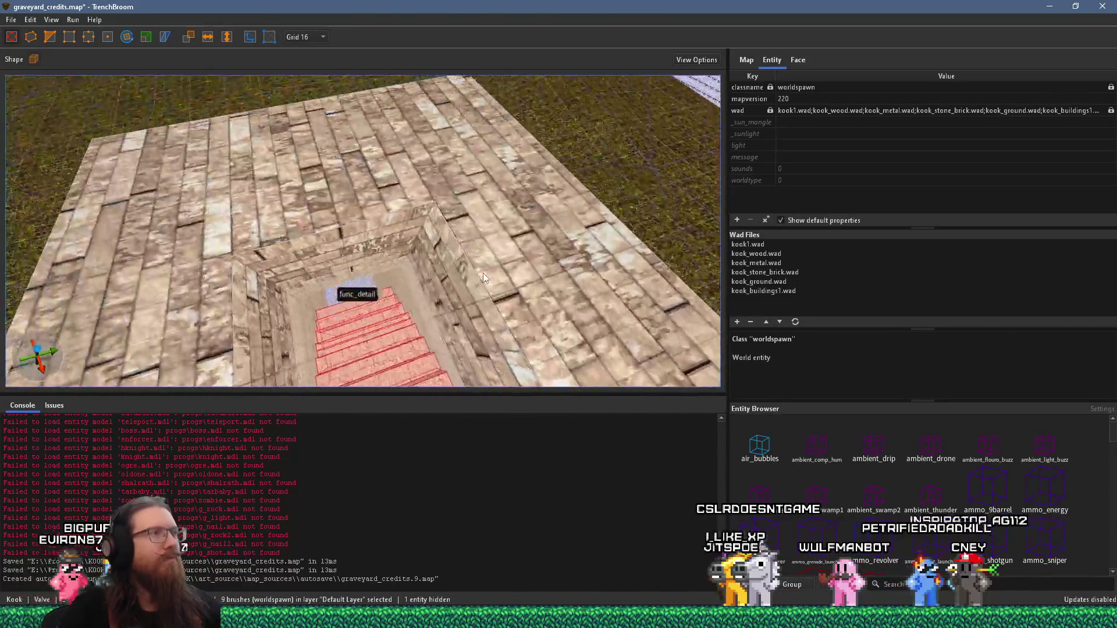
Delete the brick wall brush next to the func_detail stair strip
click(371, 259)
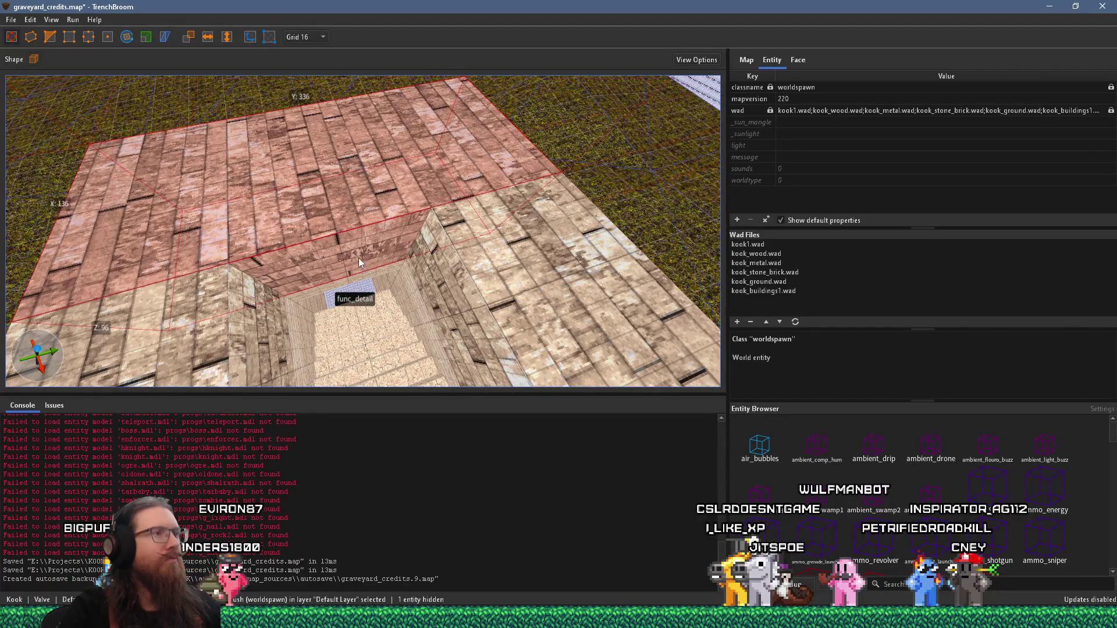
scroll(359, 258, up, 3)
drag(359, 259, 19, 97)
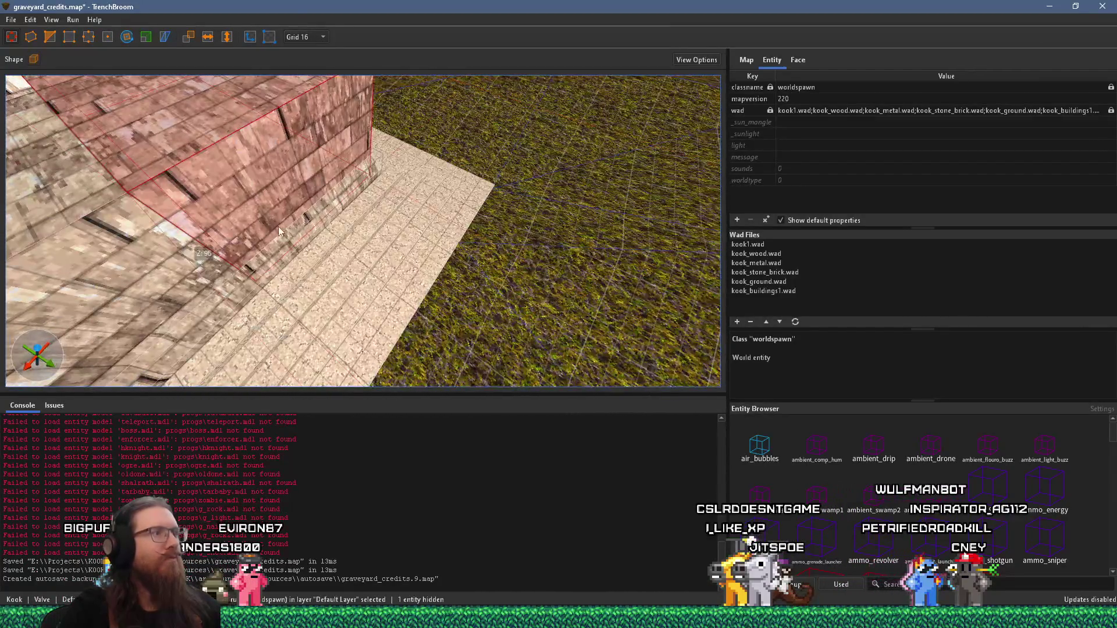
click(291, 243)
drag(244, 183, 309, 227)
click(315, 231)
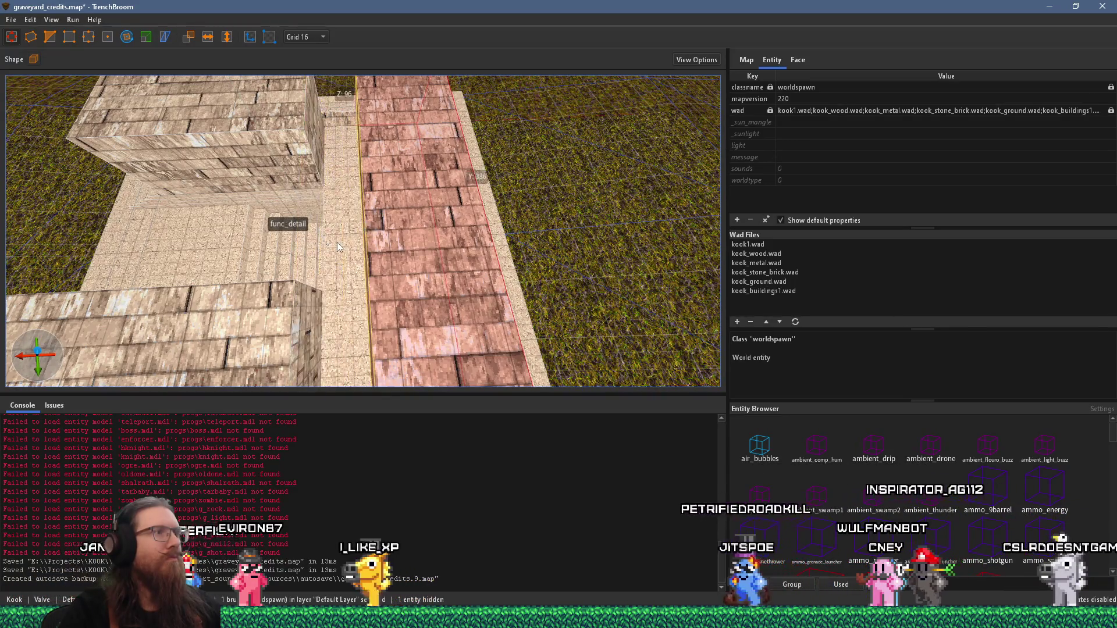
key(Delete)
Stretch the bottom-left corridor brush across the corridor, check the walls, and deselect
mouse_move(313, 255)
mouse_down()
mouse_move(128, 197)
mouse_move(407, 196)
mouse_move(393, 199)
mouse_move(411, 181)
mouse_move(397, 207)
mouse_move(351, 191)
mouse_move(193, 54)
mouse_move(267, 47)
mouse_move(463, 179)
mouse_up()
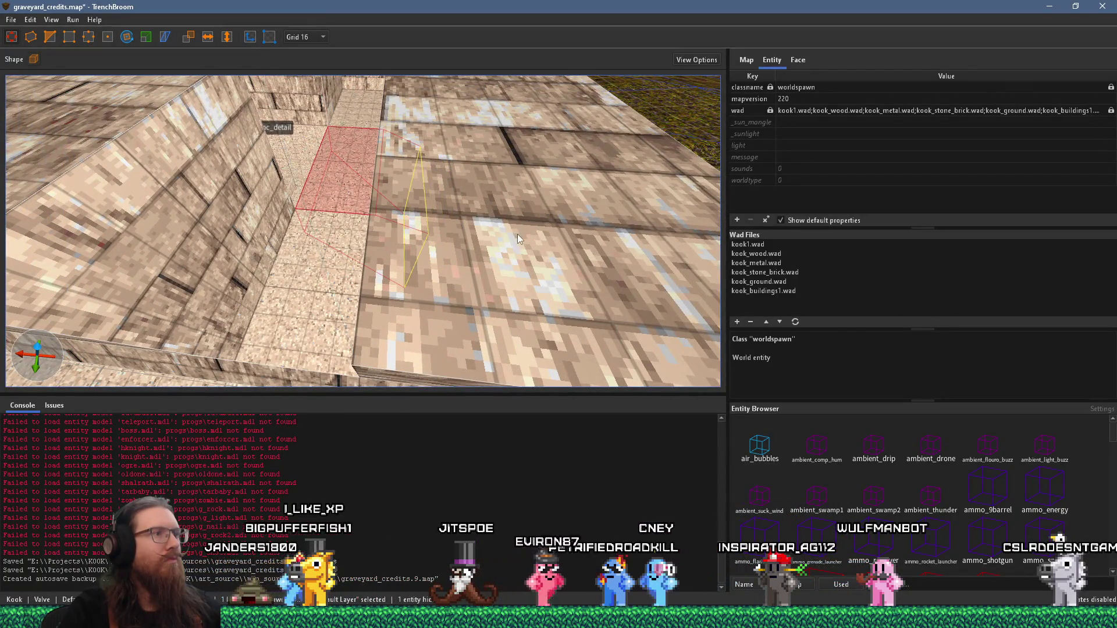
mouse_move(439, 229)
mouse_down()
mouse_move(463, 267)
mouse_move(372, 268)
mouse_up()
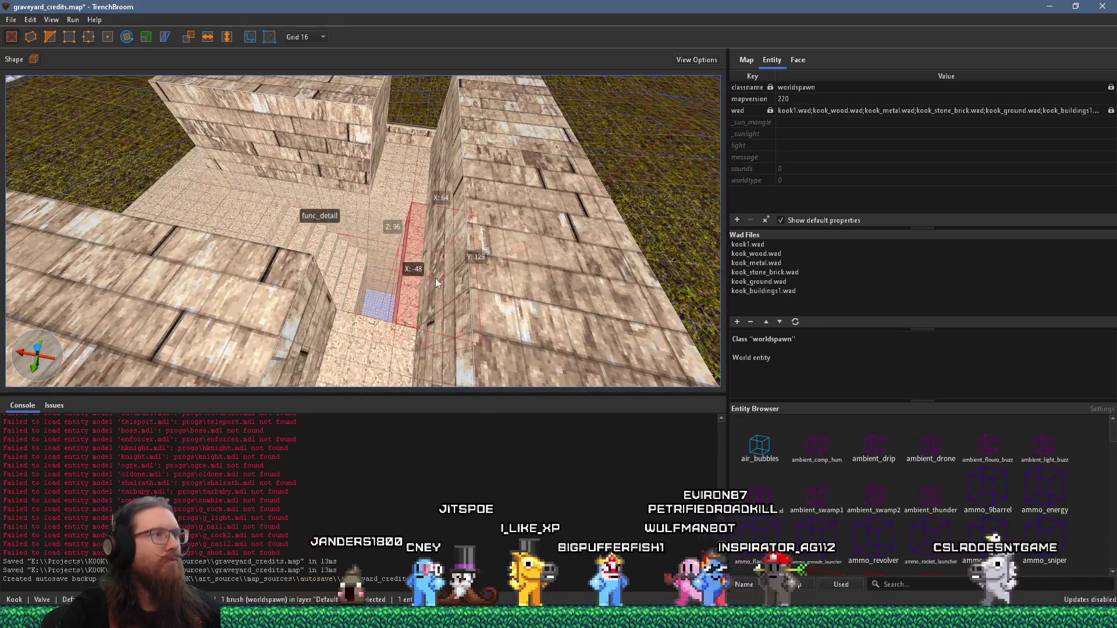
click(307, 329)
mouse_move(308, 329)
mouse_down()
mouse_move(445, 369)
mouse_move(365, 215)
mouse_move(393, 217)
mouse_move(437, 184)
mouse_move(391, 163)
mouse_move(337, 225)
mouse_move(326, 94)
mouse_up()
click(338, 226)
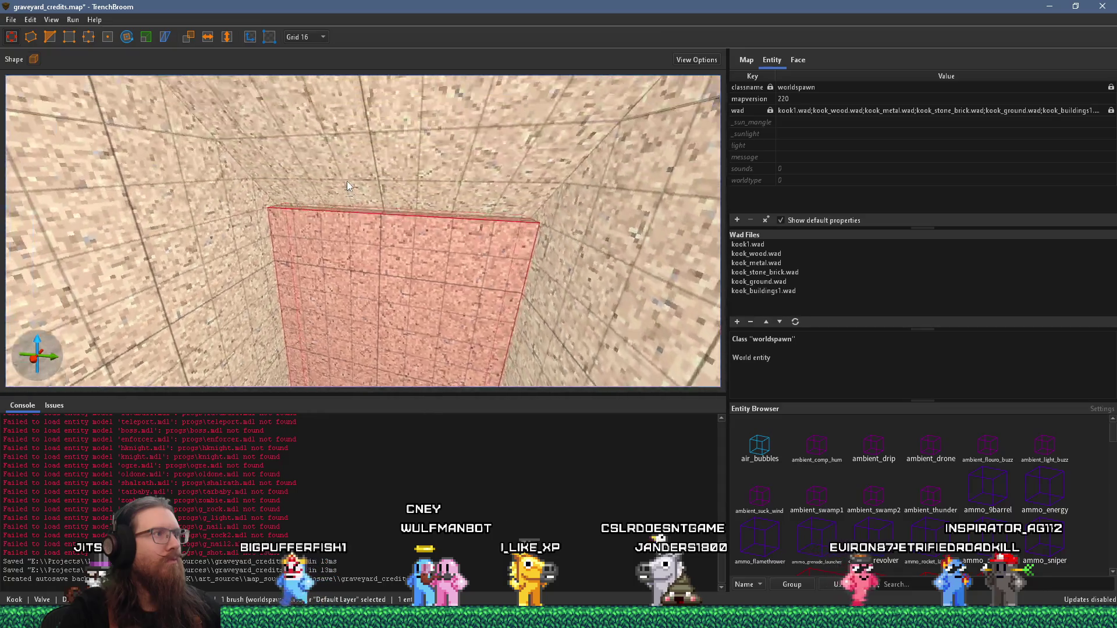
mouse_move(364, 236)
mouse_down()
mouse_move(239, 318)
mouse_move(54, 186)
mouse_move(281, 248)
mouse_move(348, 243)
mouse_move(352, 284)
mouse_move(424, 285)
mouse_up()
scroll(412, 267, down, 8)
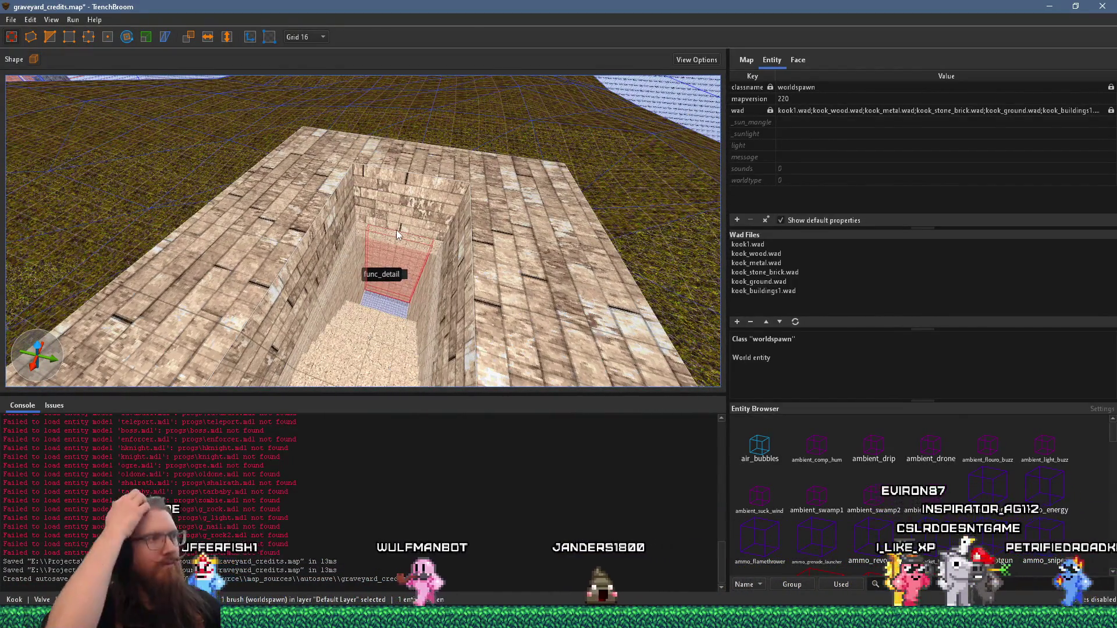
mouse_move(397, 229)
mouse_down()
mouse_move(334, 270)
mouse_move(351, 220)
mouse_move(317, 250)
mouse_move(351, 135)
mouse_move(364, 271)
mouse_up()
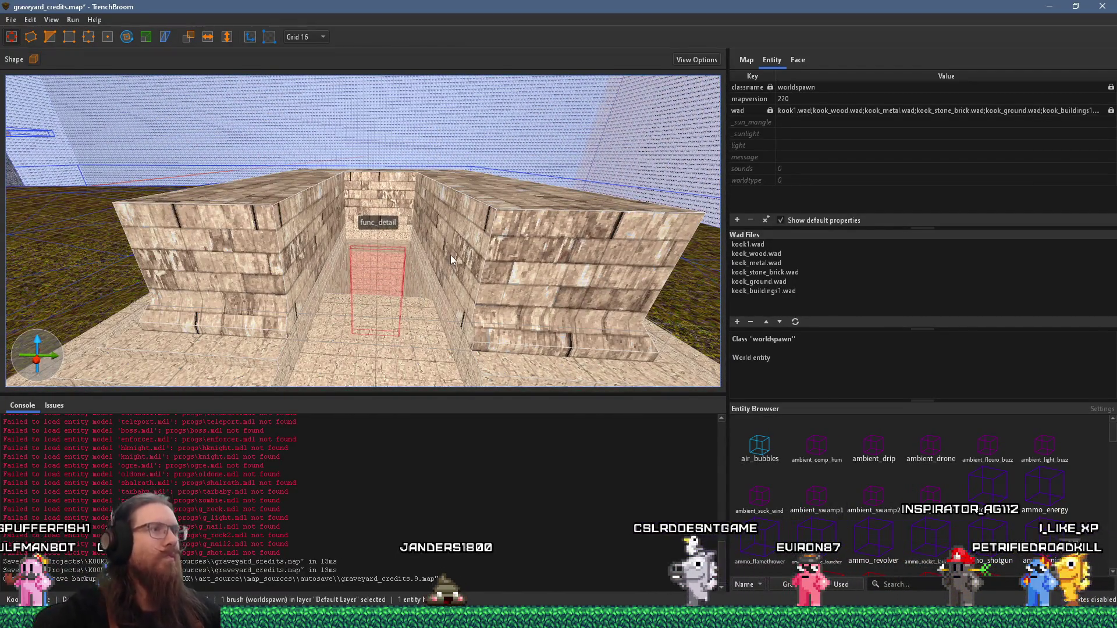
key(Escape)
drag(447, 249, 438, 287)
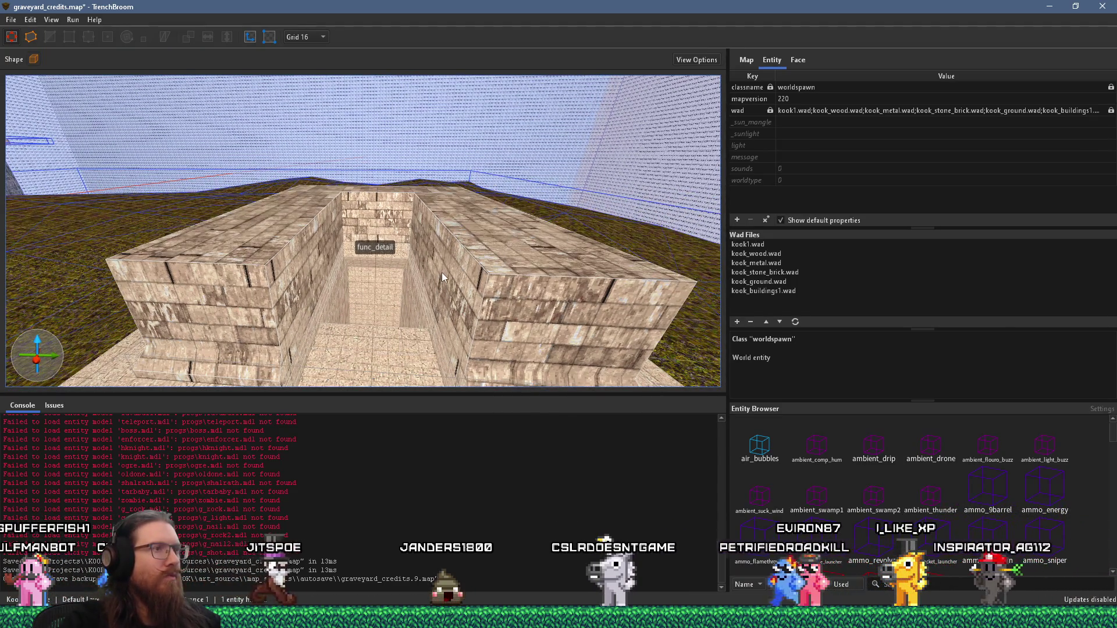
Inspect the corridor floor and the right wall's front face from above and the side
scroll(431, 280, up, 5)
shift+click(420, 288)
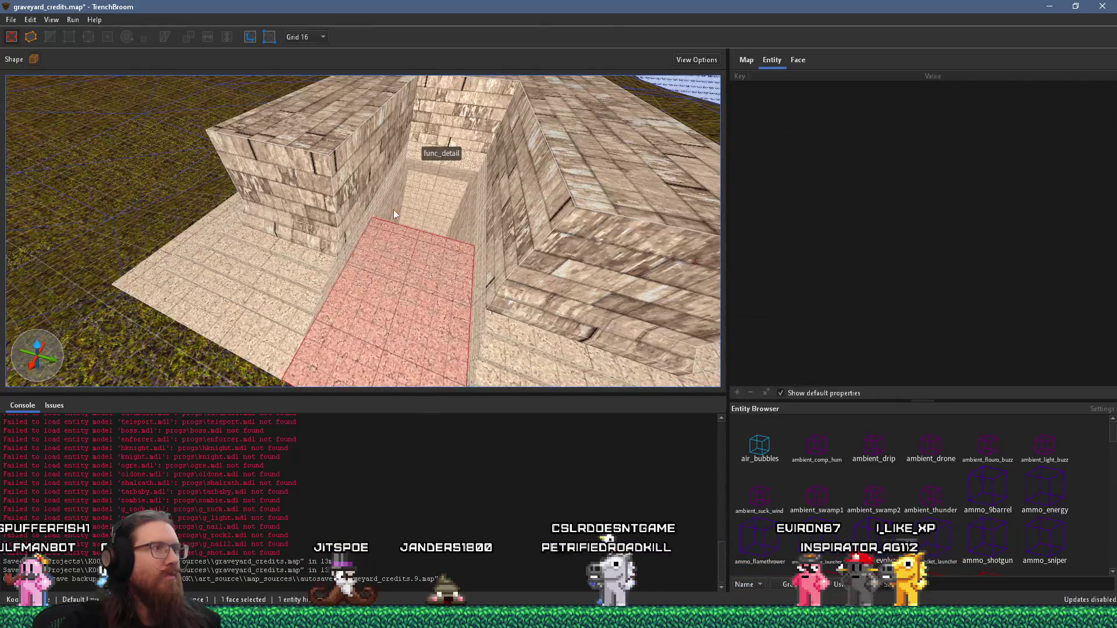
drag(354, 141, 351, 178)
mouse_move(449, 278)
mouse_down()
mouse_move(452, 246)
mouse_move(464, 248)
mouse_up()
key(Escape)
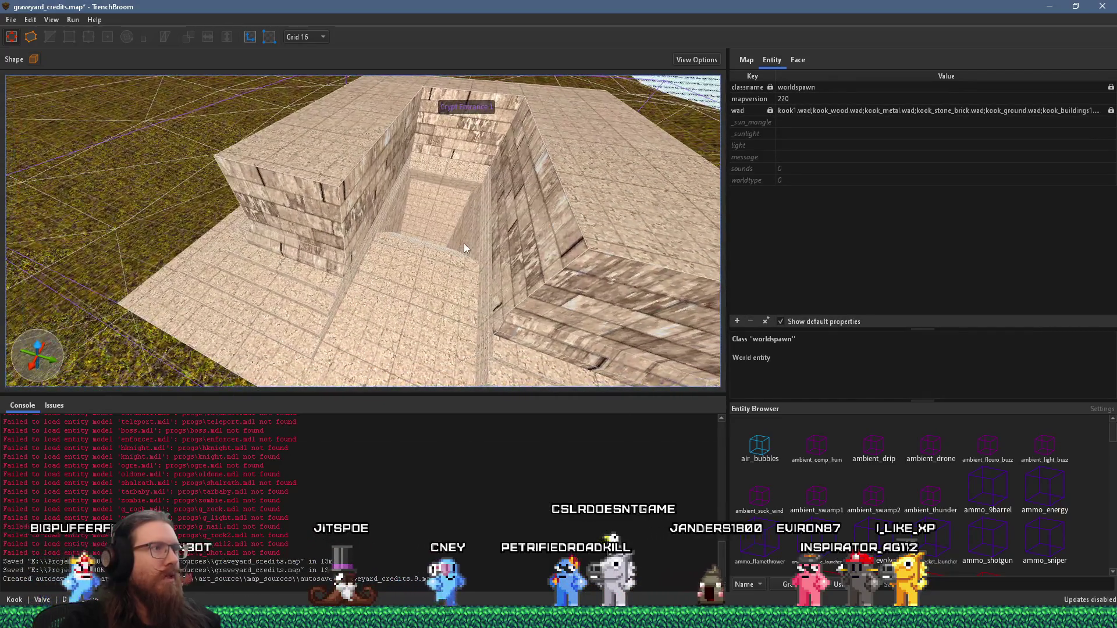
mouse_move(379, 215)
mouse_down()
mouse_move(451, 236)
mouse_move(462, 221)
mouse_up()
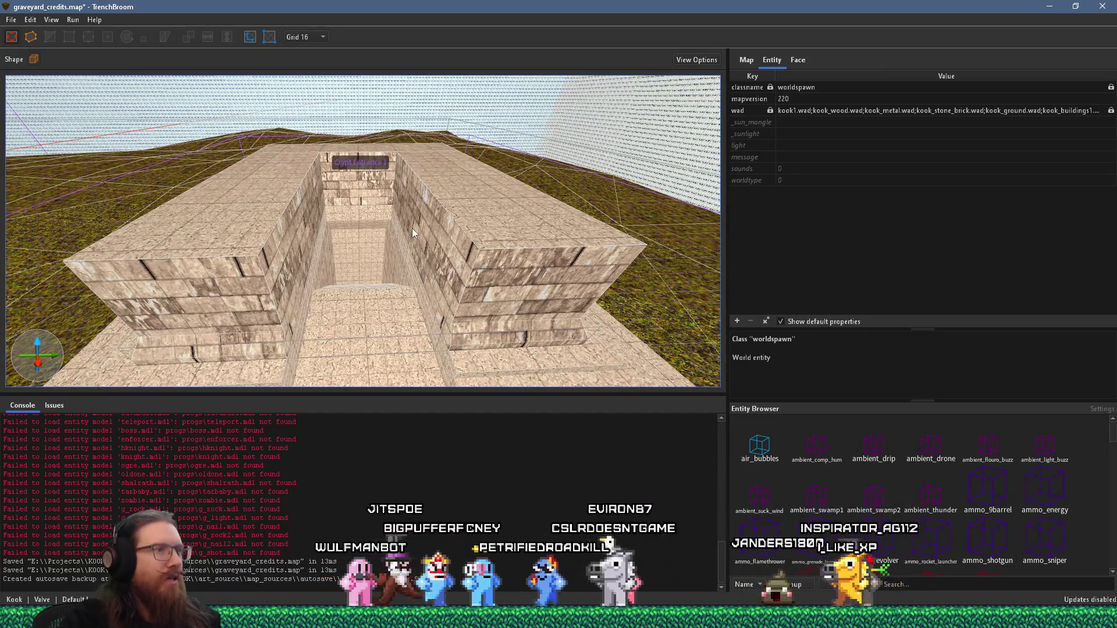
shift+click(468, 268)
scroll(459, 267, up, 2)
scroll(500, 224, up, 3)
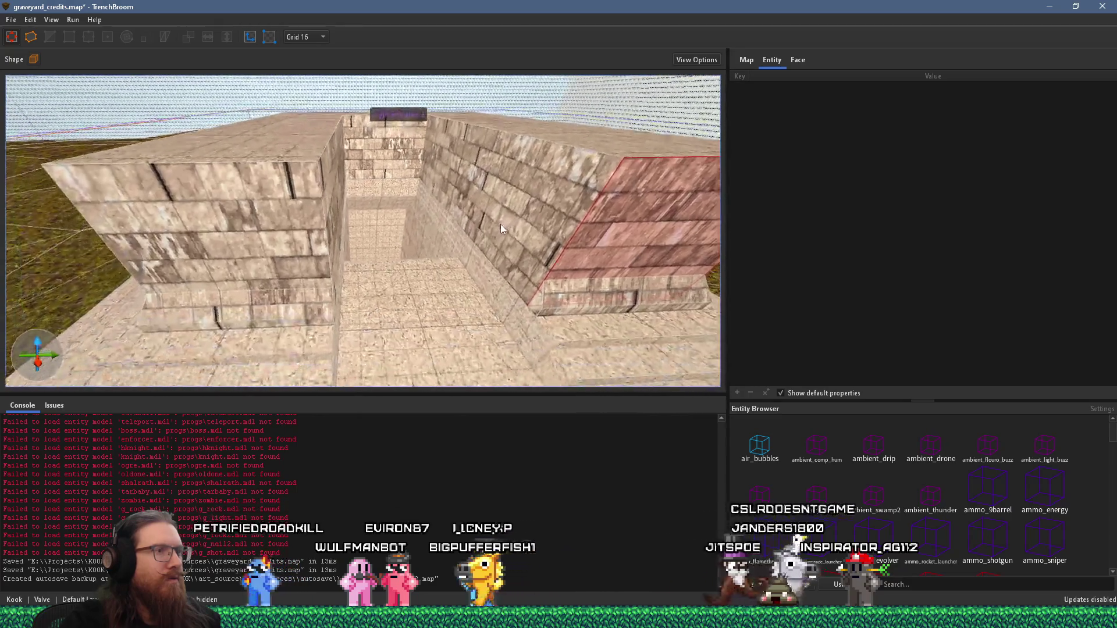
mouse_move(505, 220)
mouse_down()
mouse_move(418, 204)
mouse_move(488, 244)
mouse_move(528, 244)
mouse_move(445, 218)
mouse_move(501, 213)
mouse_up()
key(Escape)
Inspect the right and left wall brushes from above, then switch to the crypt gate reference
scroll(495, 215, down, 4)
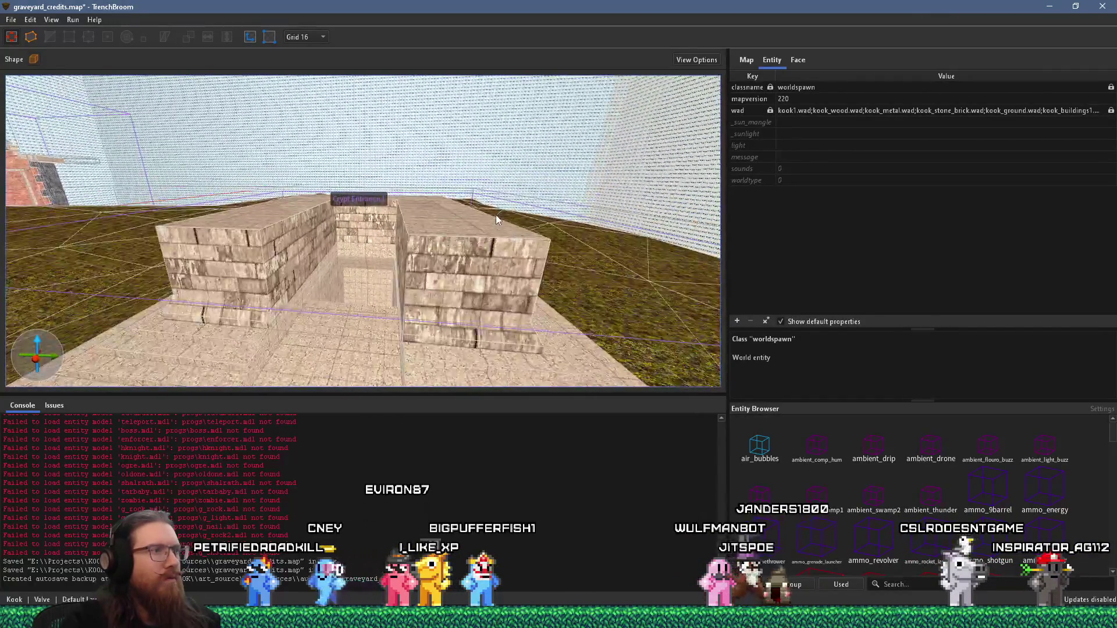
scroll(560, 239, up, 3)
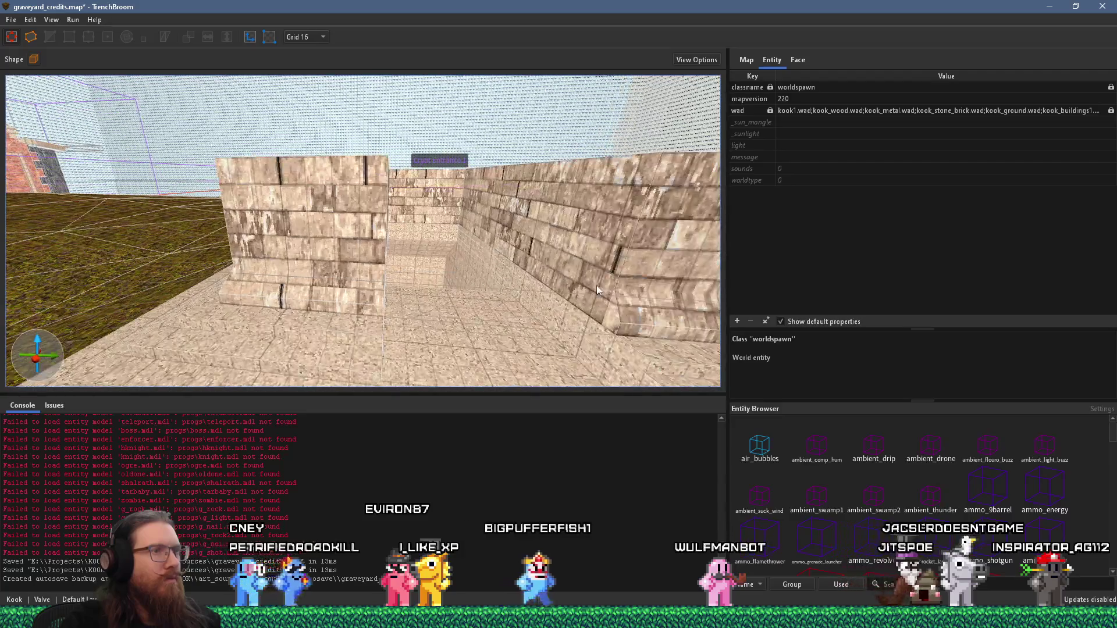
click(596, 285)
mouse_move(596, 285)
mouse_down()
mouse_move(574, 302)
mouse_move(617, 300)
mouse_up()
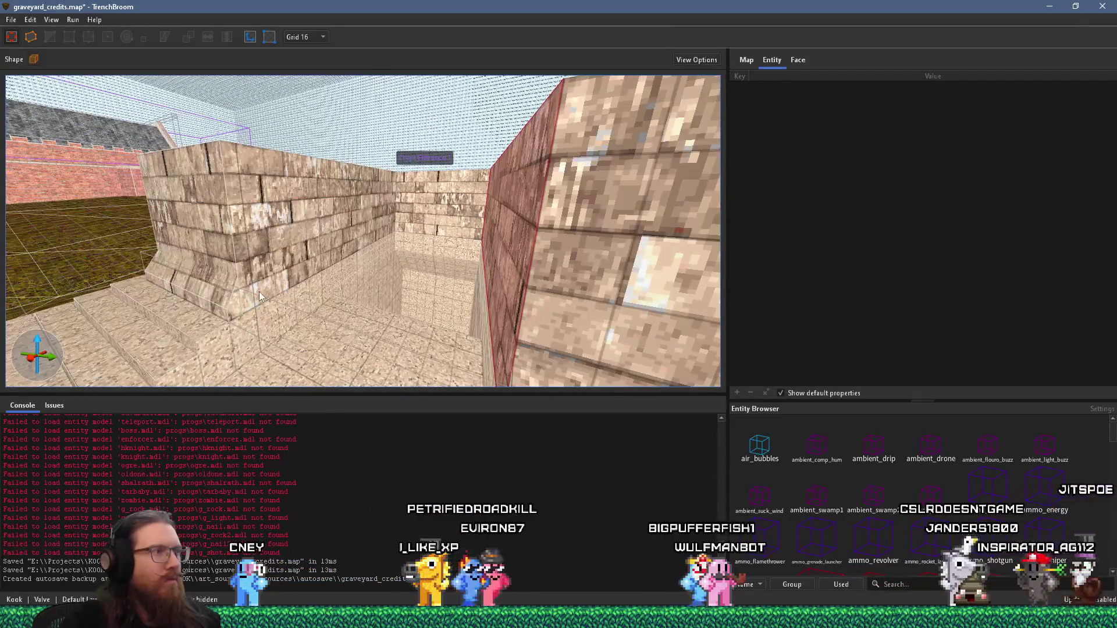
click(240, 305)
mouse_move(312, 274)
mouse_down()
mouse_move(490, 322)
mouse_move(372, 263)
mouse_up()
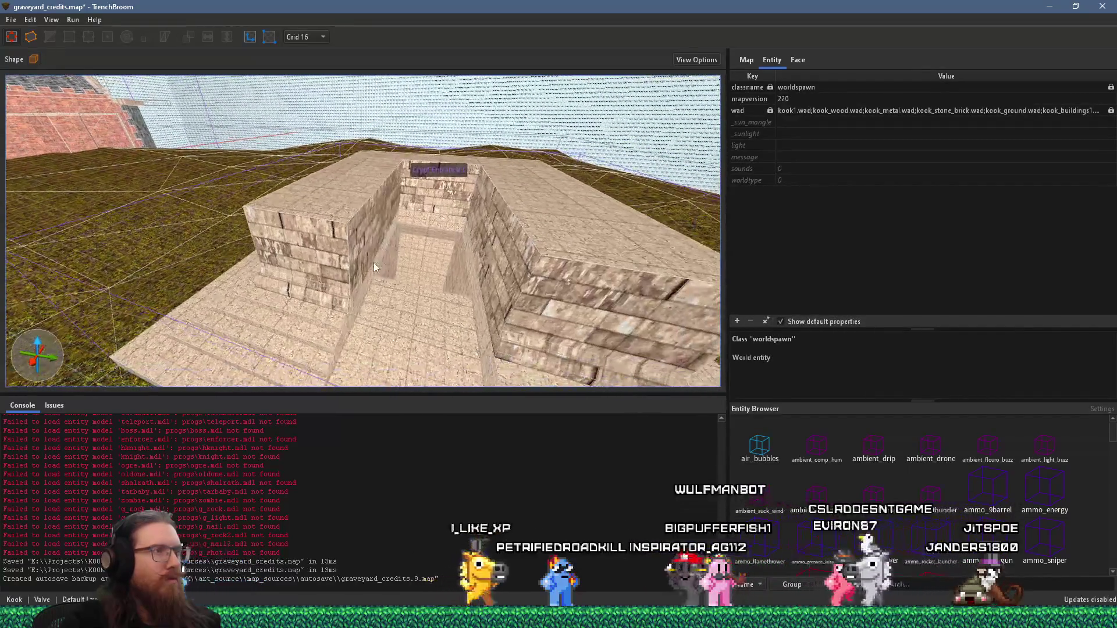
key(alt+Tab)
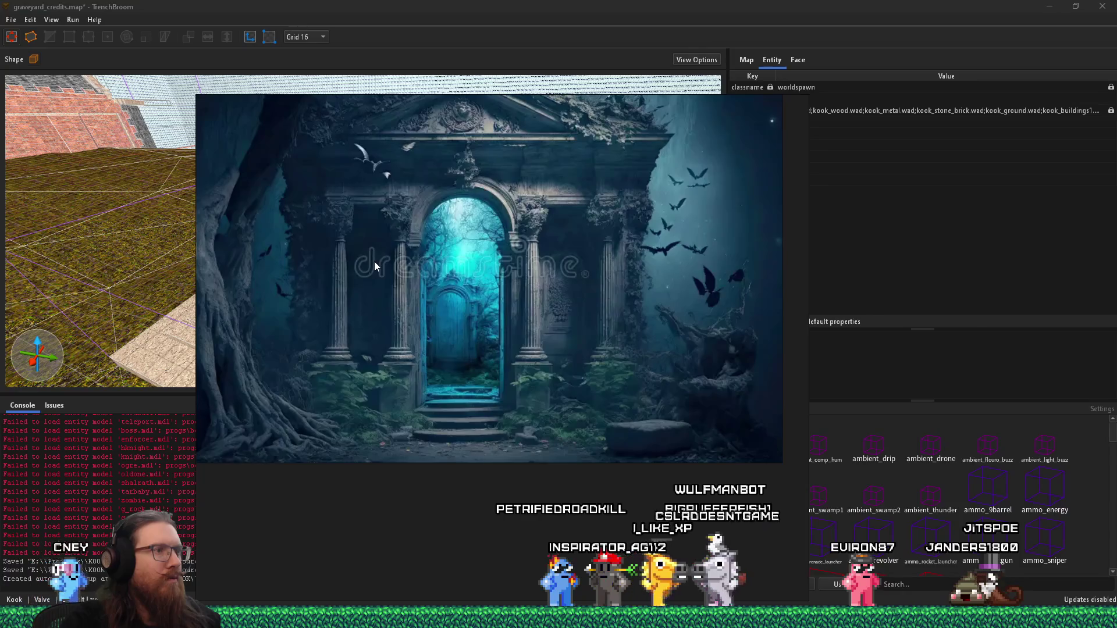
Get back to the PureRef Crypt board and zoom onto the caryatid-porch church photo
key(alt+Tab)
mouse_move(375, 266)
mouse_down()
mouse_move(374, 250)
mouse_move(440, 289)
mouse_up()
key(alt+Tab)
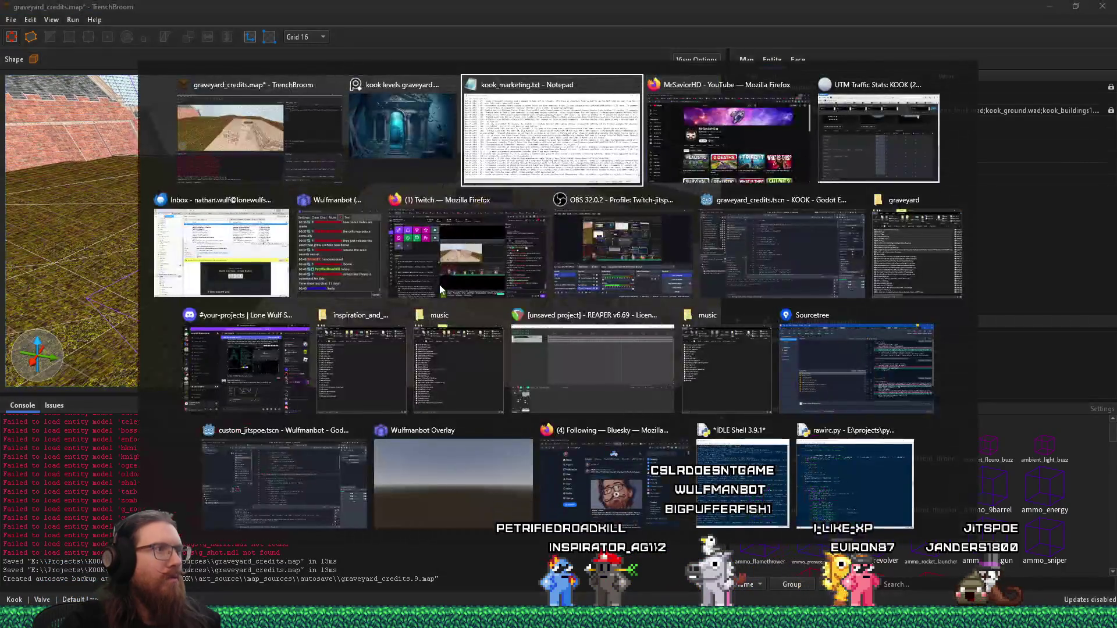
key(alt+shift+Tab)
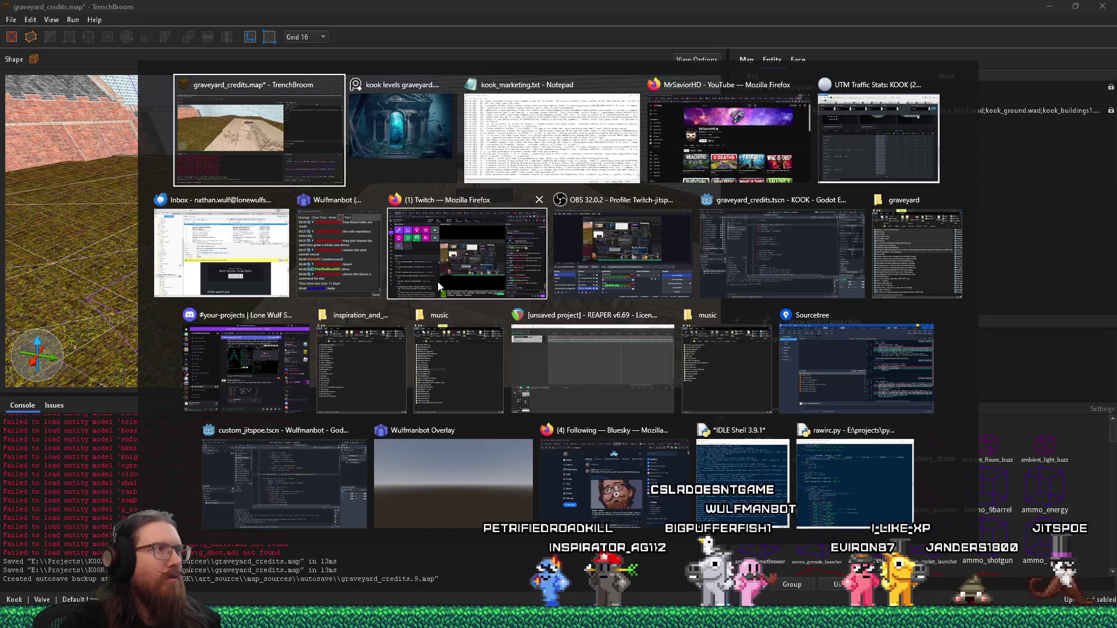
scroll(439, 287, down, 5)
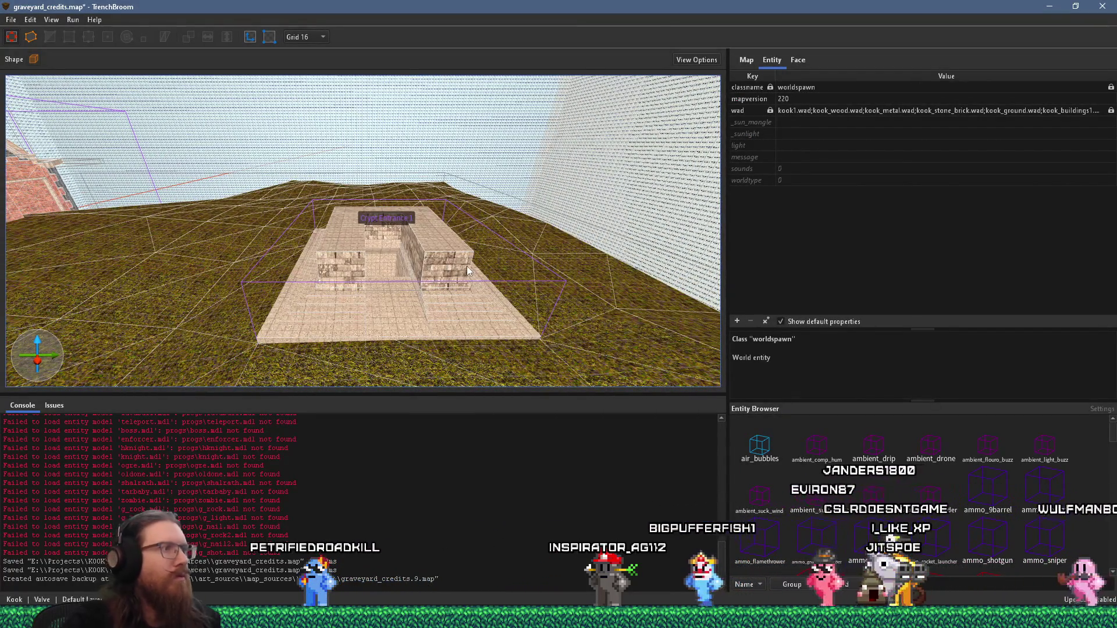
key(alt+Tab)
key(Tab)
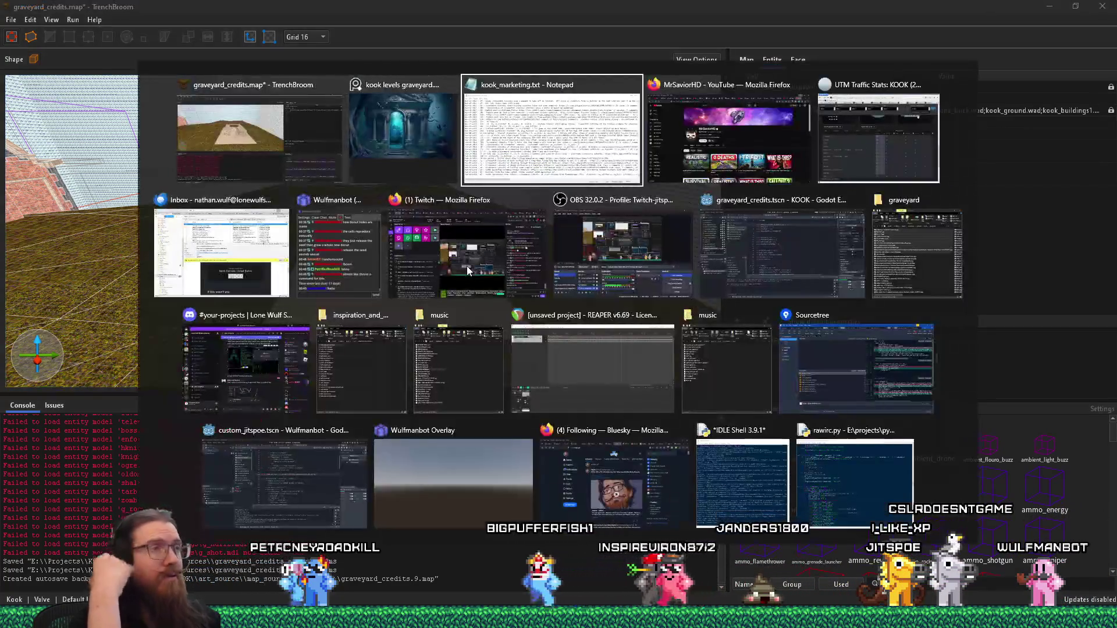
key(alt+shift+Tab)
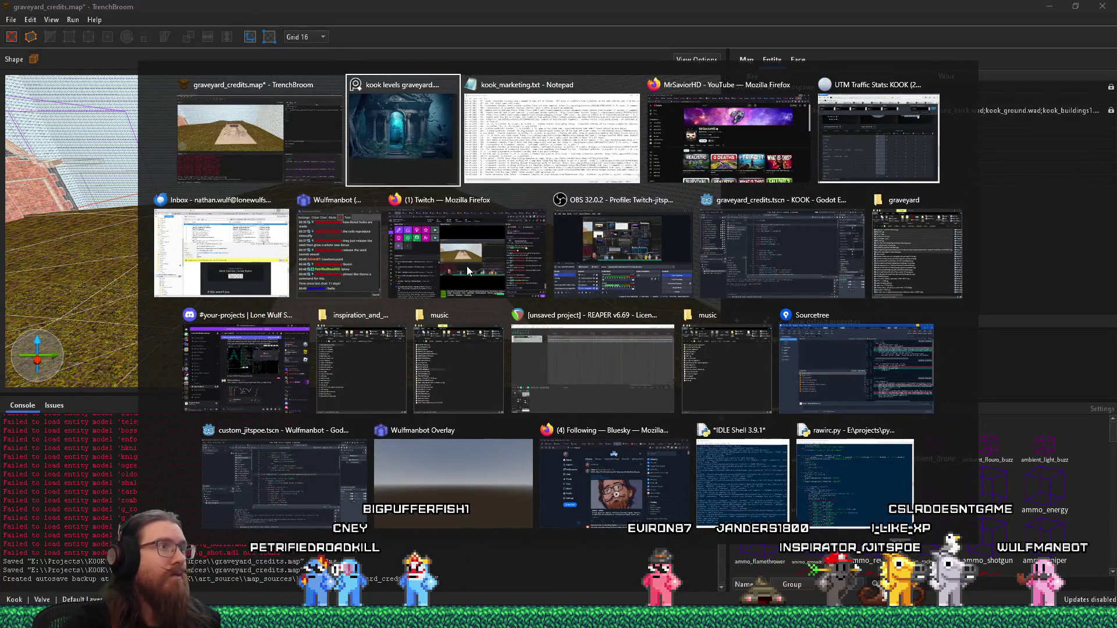
mouse_move(535, 356)
mouse_down()
mouse_move(354, 361)
mouse_move(554, 339)
mouse_up()
scroll(390, 347, up, 3)
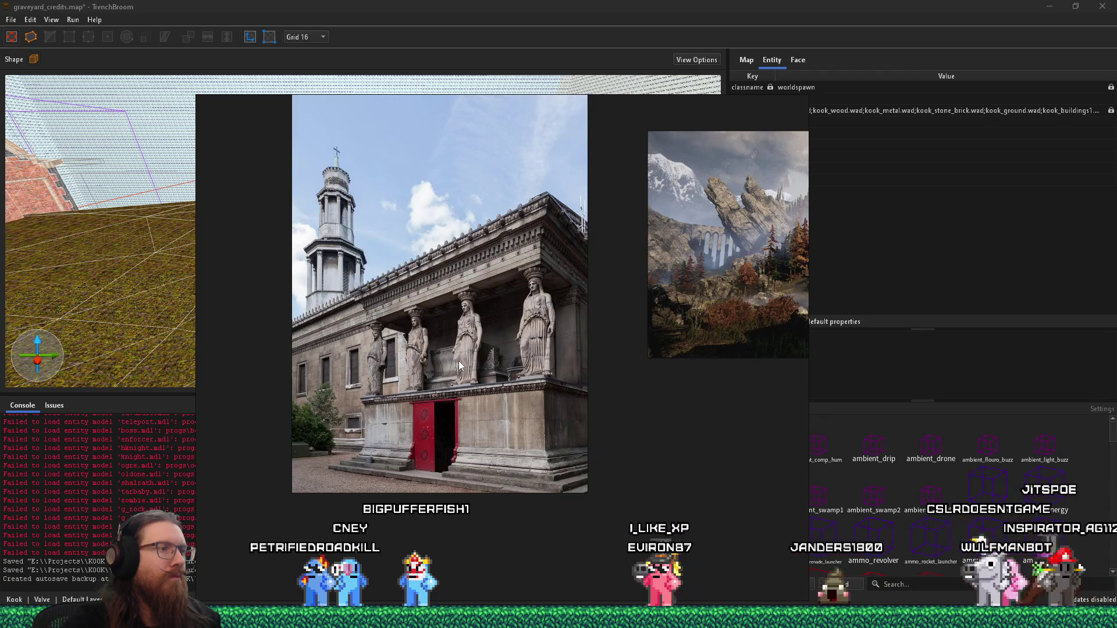
Zoom out over the full Crypt reference board, then switch back to the TrenchBroom map
key(alt+Tab)
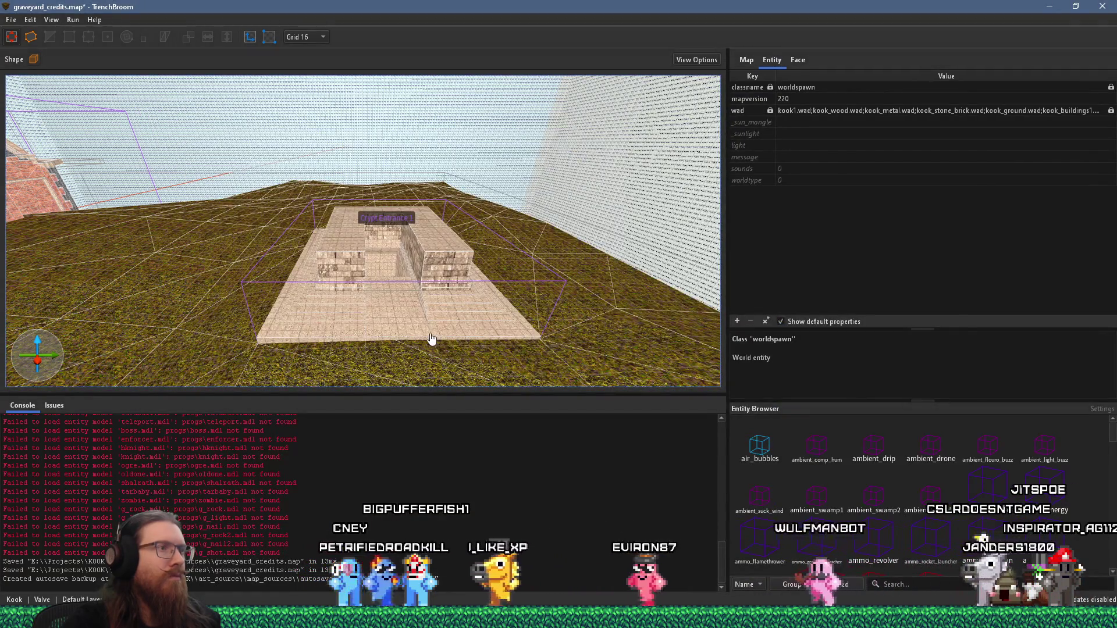
key(alt+Tab)
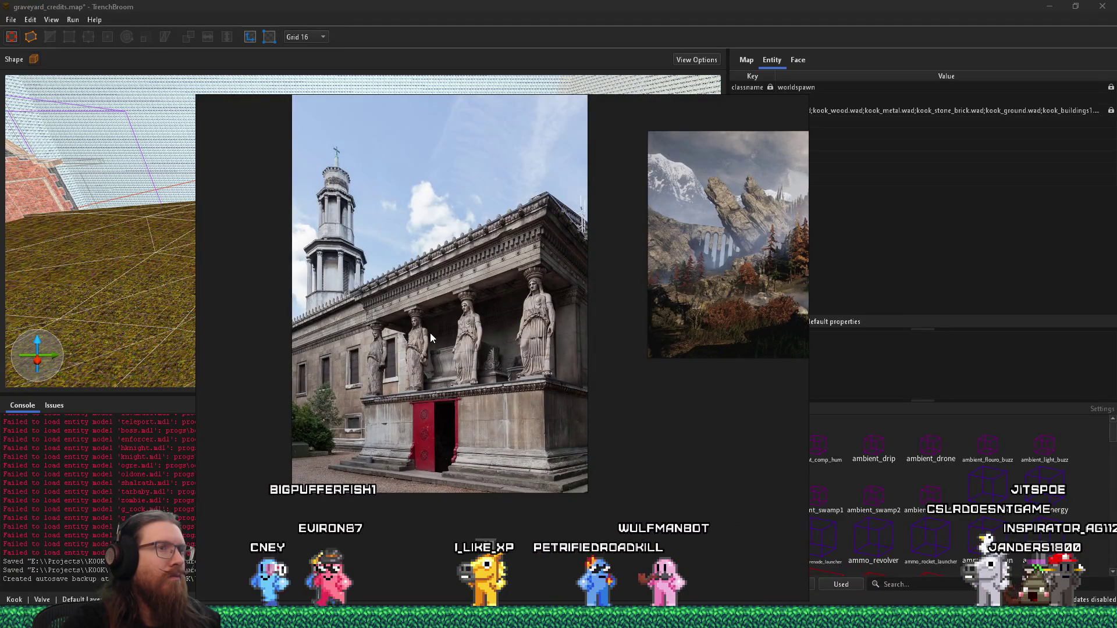
scroll(407, 320, down, 3)
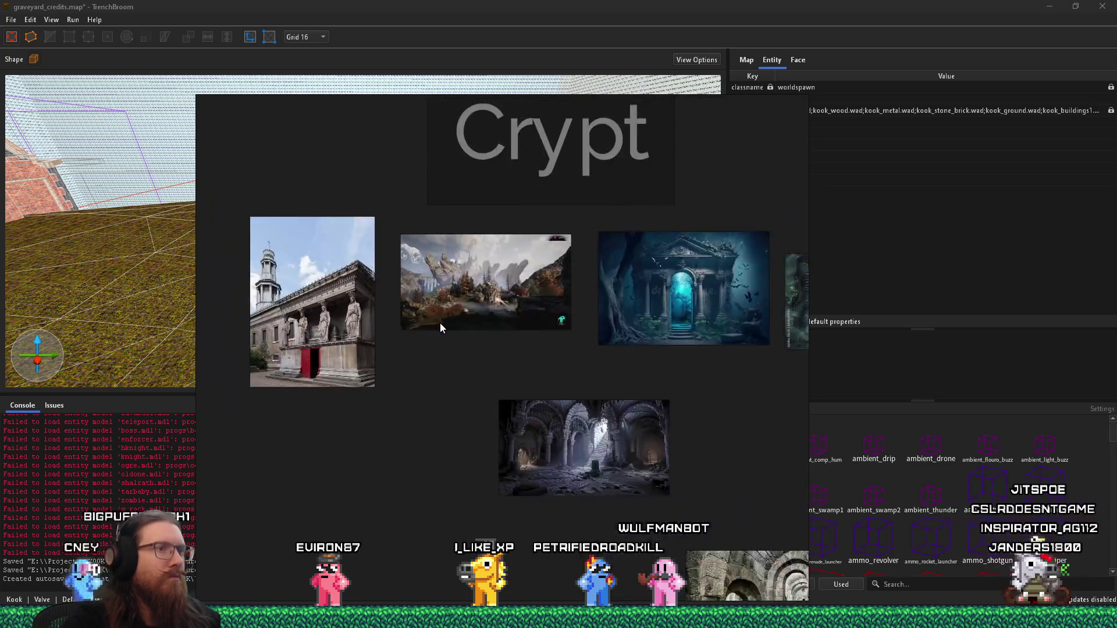
scroll(440, 323, up, 1)
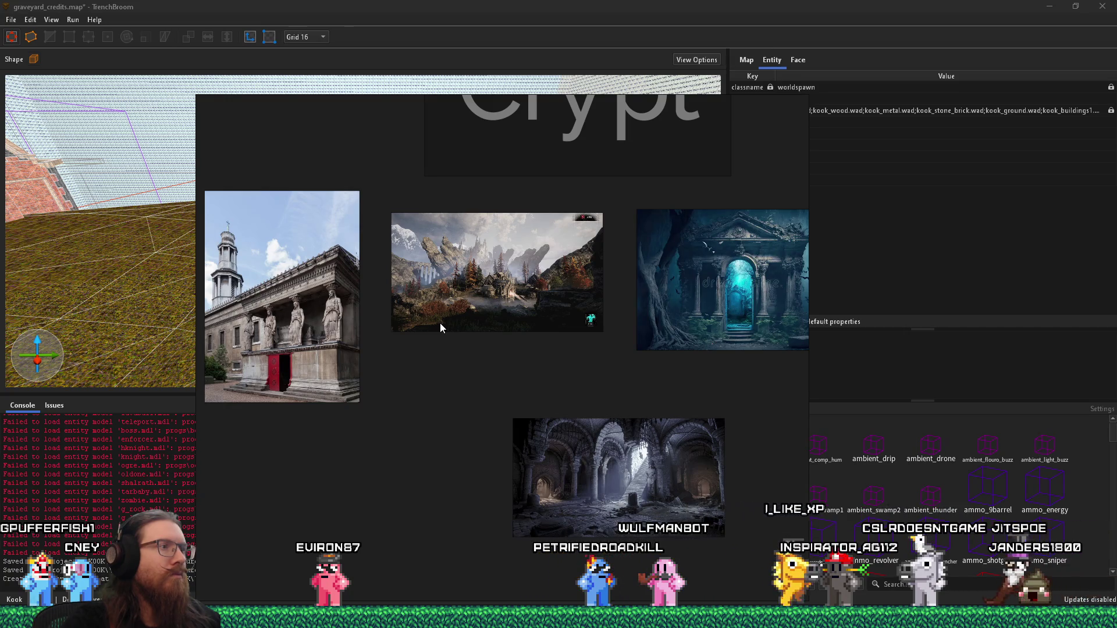
key(alt+Tab)
Raise the stone ledge brush higher above the crypt entrance walls
key(w)
mouse_move(352, 330)
mouse_down()
mouse_move(277, 285)
mouse_move(215, 281)
mouse_move(261, 195)
mouse_move(235, 111)
mouse_move(262, 103)
mouse_move(422, 135)
mouse_move(302, 287)
mouse_move(446, 276)
mouse_move(374, 248)
mouse_move(326, 252)
mouse_move(280, 170)
mouse_move(279, 116)
mouse_move(316, 193)
mouse_move(385, 206)
mouse_up()
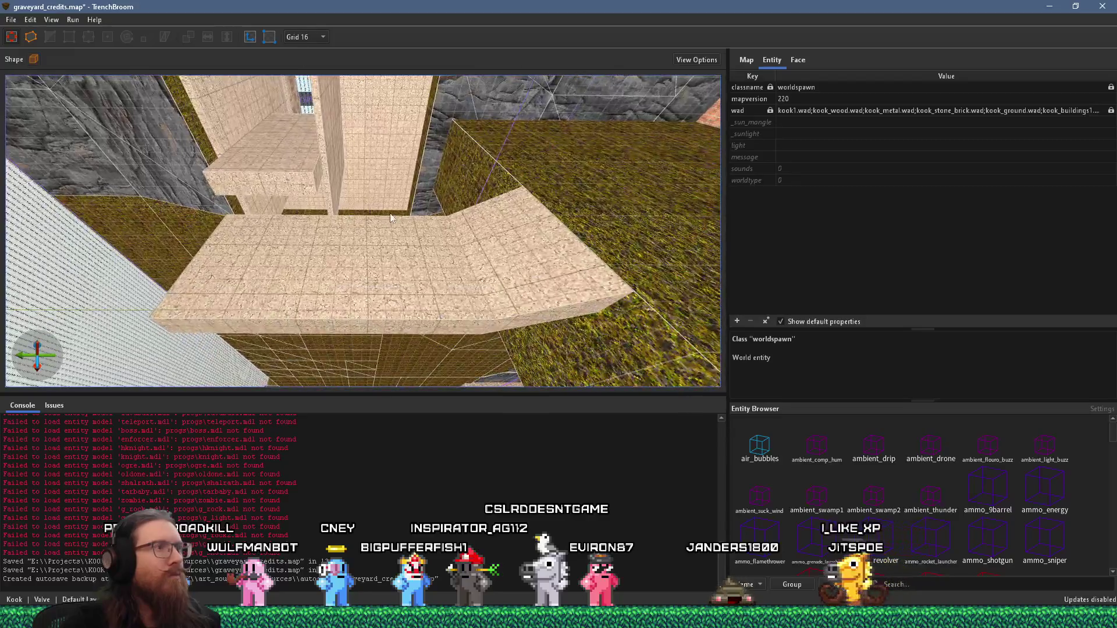
click(431, 256)
mouse_move(344, 268)
mouse_down()
mouse_move(339, 202)
mouse_move(470, 226)
mouse_up()
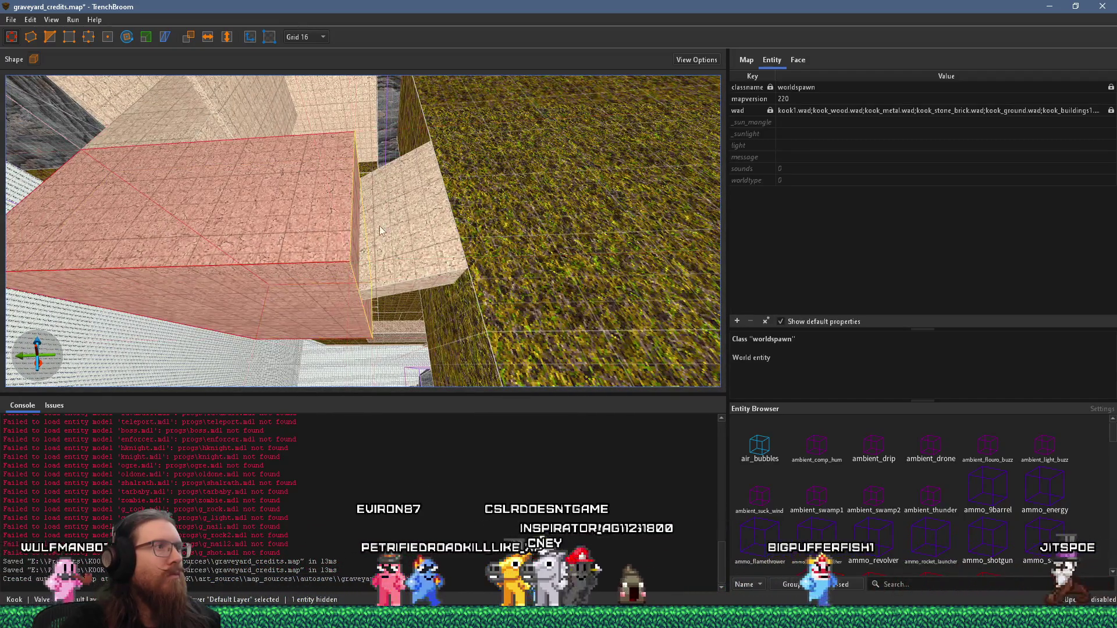
scroll(298, 205, up, 3)
mouse_move(298, 208)
mouse_down()
mouse_move(401, 212)
mouse_move(393, 197)
mouse_move(403, 214)
mouse_up()
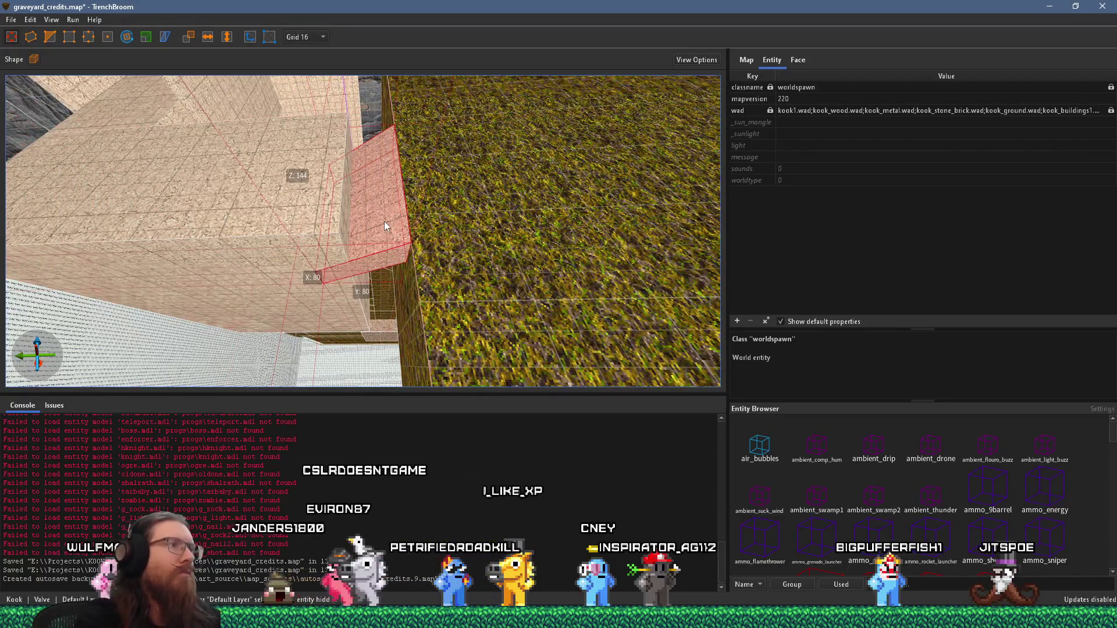
Delete the ledge brush, undo the deletion, and inspect it from several angles
key(Delete)
key(ctrl+z)
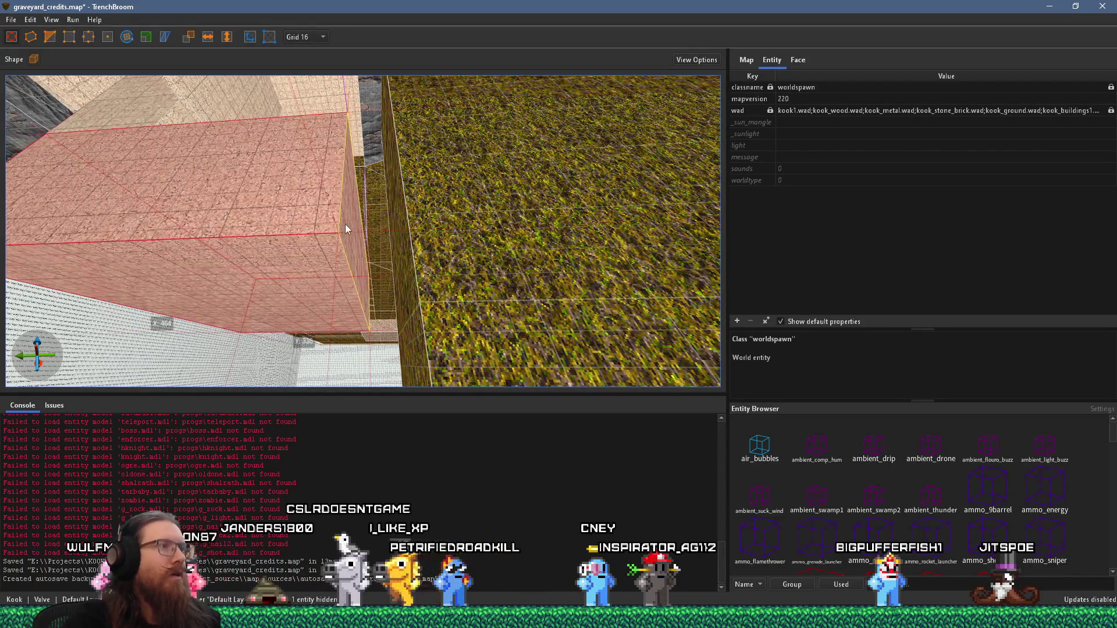
mouse_move(388, 185)
mouse_down()
mouse_move(266, 170)
mouse_move(292, 201)
mouse_move(501, 240)
mouse_move(462, 358)
mouse_up()
drag(380, 295, 473, 334)
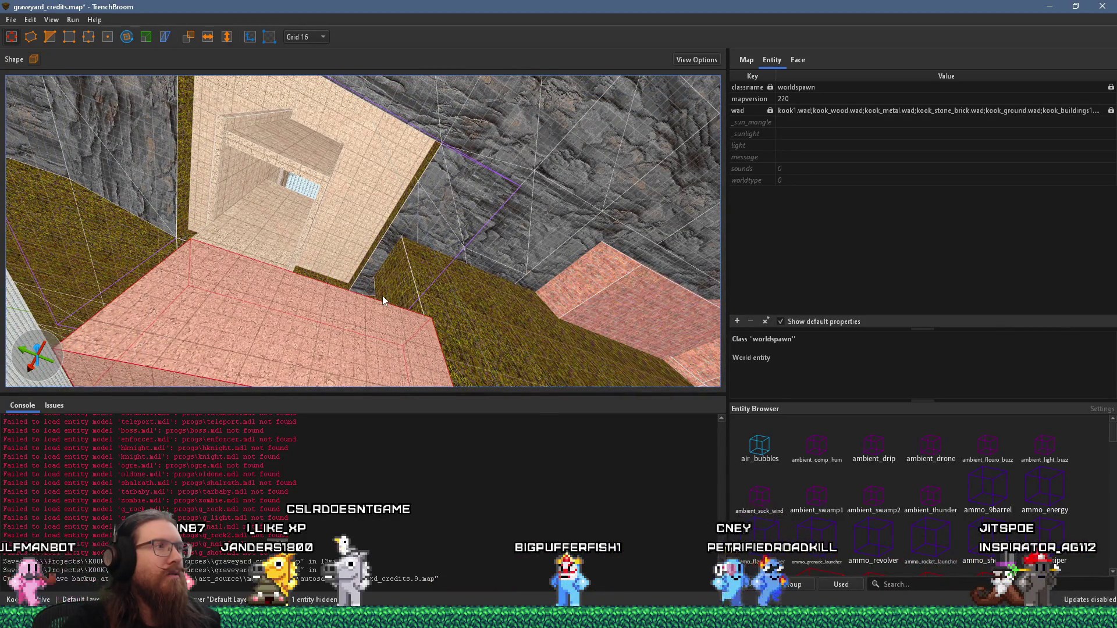
mouse_move(382, 296)
mouse_down()
mouse_move(267, 276)
mouse_move(598, 263)
mouse_move(319, 251)
mouse_move(331, 236)
mouse_move(482, 288)
mouse_move(488, 273)
mouse_move(571, 297)
mouse_move(487, 289)
mouse_up()
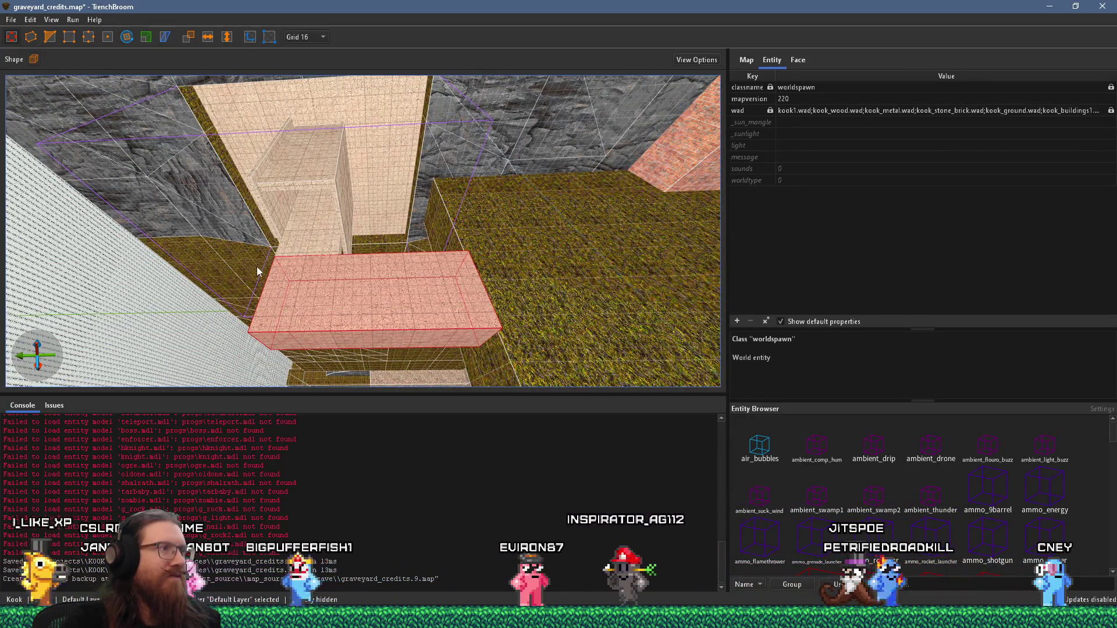
mouse_move(240, 329)
mouse_down()
mouse_move(350, 262)
mouse_move(476, 156)
mouse_move(403, 277)
mouse_move(375, 222)
mouse_move(390, 247)
mouse_move(388, 283)
mouse_move(294, 254)
mouse_move(342, 219)
mouse_move(314, 135)
mouse_move(327, 125)
mouse_move(359, 163)
mouse_move(319, 132)
mouse_move(119, 176)
mouse_move(396, 178)
mouse_move(383, 176)
mouse_move(406, 209)
mouse_move(322, 194)
mouse_move(292, 173)
mouse_move(339, 192)
mouse_move(269, 100)
mouse_move(361, 165)
mouse_move(344, 104)
mouse_move(353, 9)
mouse_move(379, 186)
mouse_up()
Select the func_detail wall group, then clear the selection and overlook the platform
click(347, 238)
key(Escape)
mouse_move(414, 146)
mouse_down()
mouse_move(357, 182)
mouse_move(388, 245)
mouse_up()
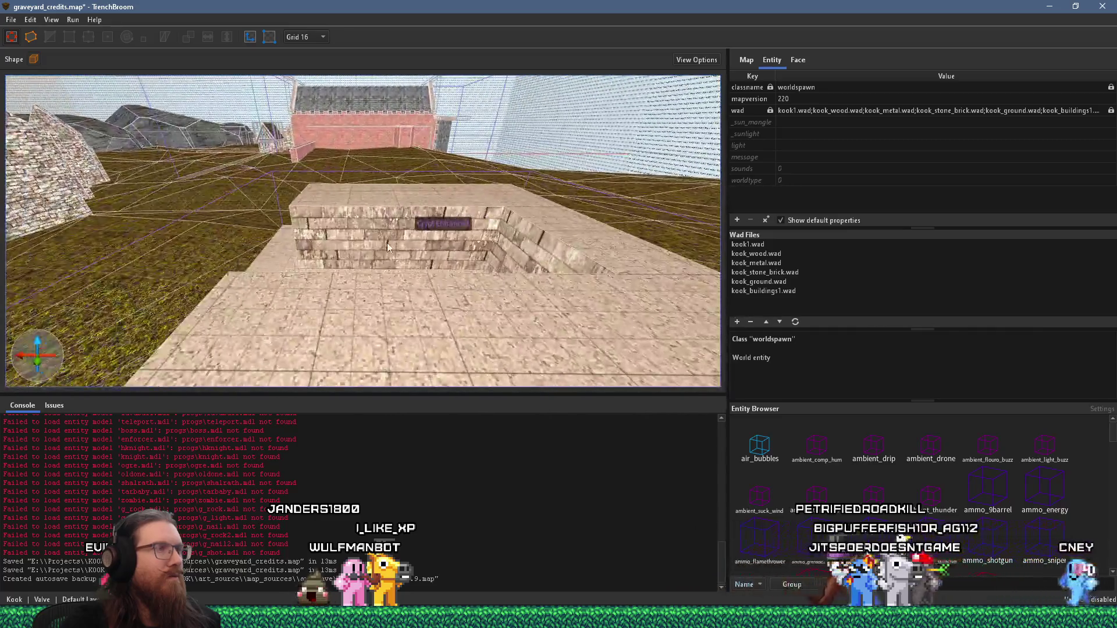
Save the map and turn the view away from the crypt
click(11, 19)
click(35, 76)
mouse_move(198, 234)
mouse_down()
mouse_move(494, 245)
mouse_move(442, 263)
mouse_move(470, 259)
mouse_move(442, 278)
mouse_move(399, 230)
mouse_up()
scroll(443, 278, down, 10)
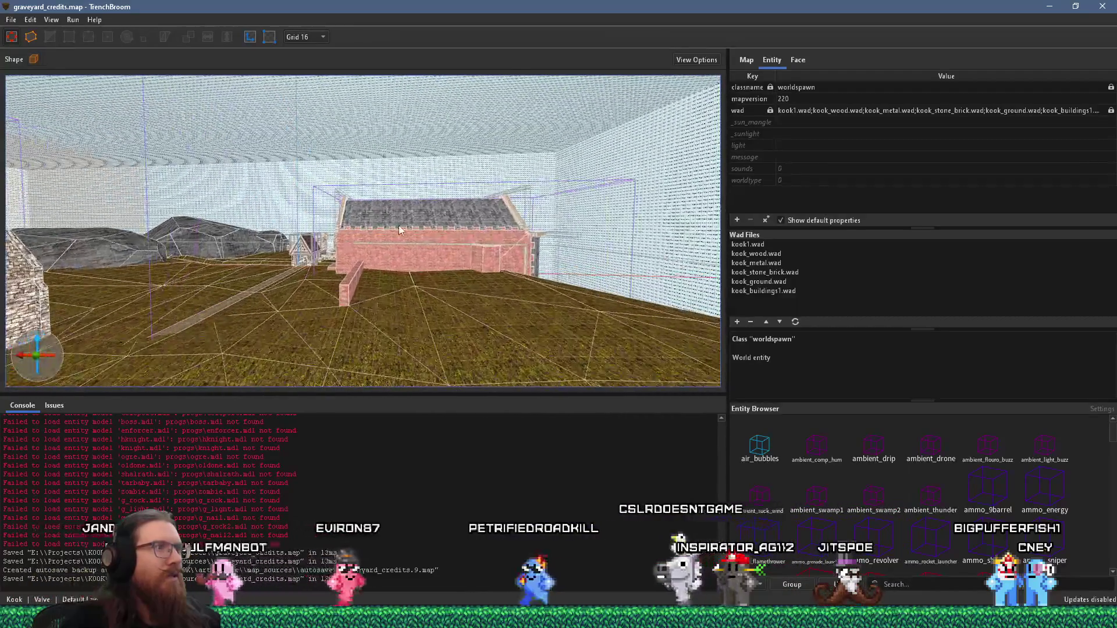
scroll(399, 229, up, 10)
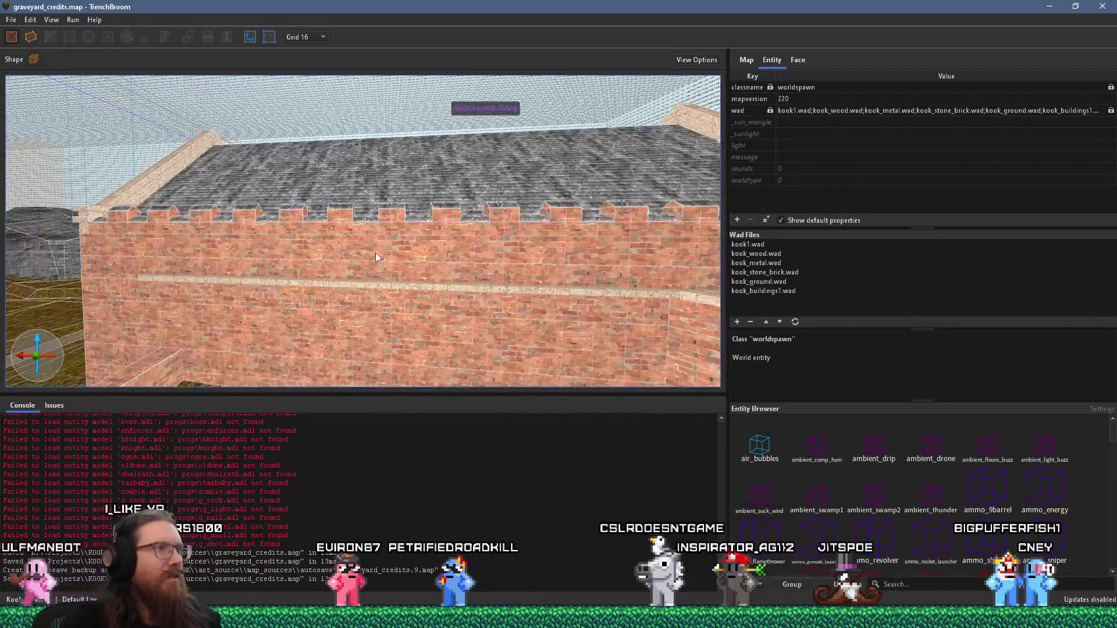
scroll(375, 252, down, 10)
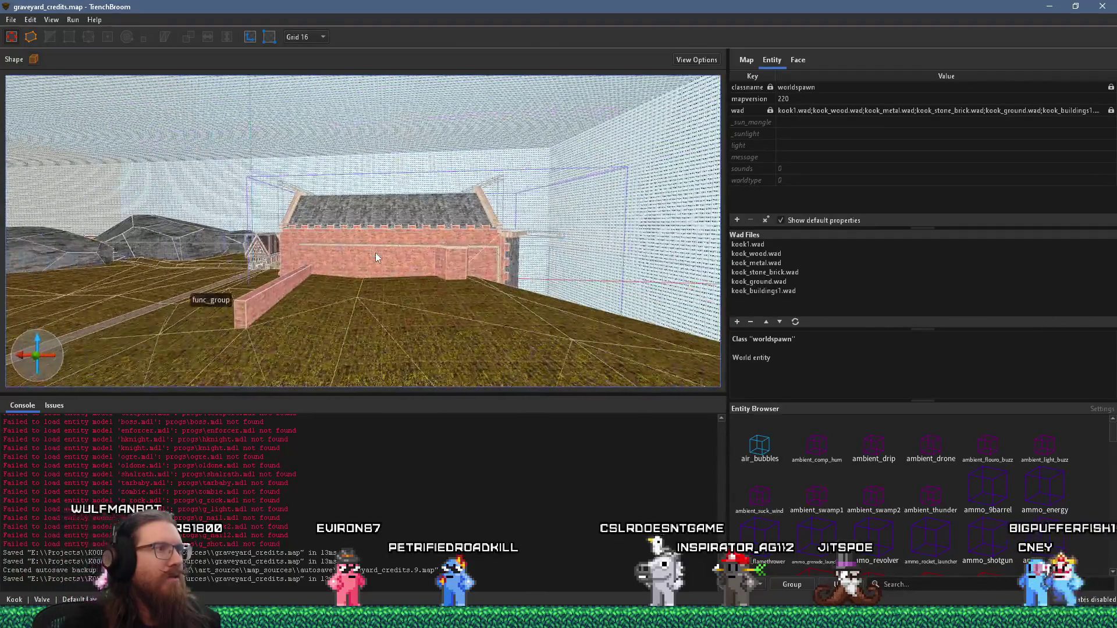
scroll(375, 252, up, 10)
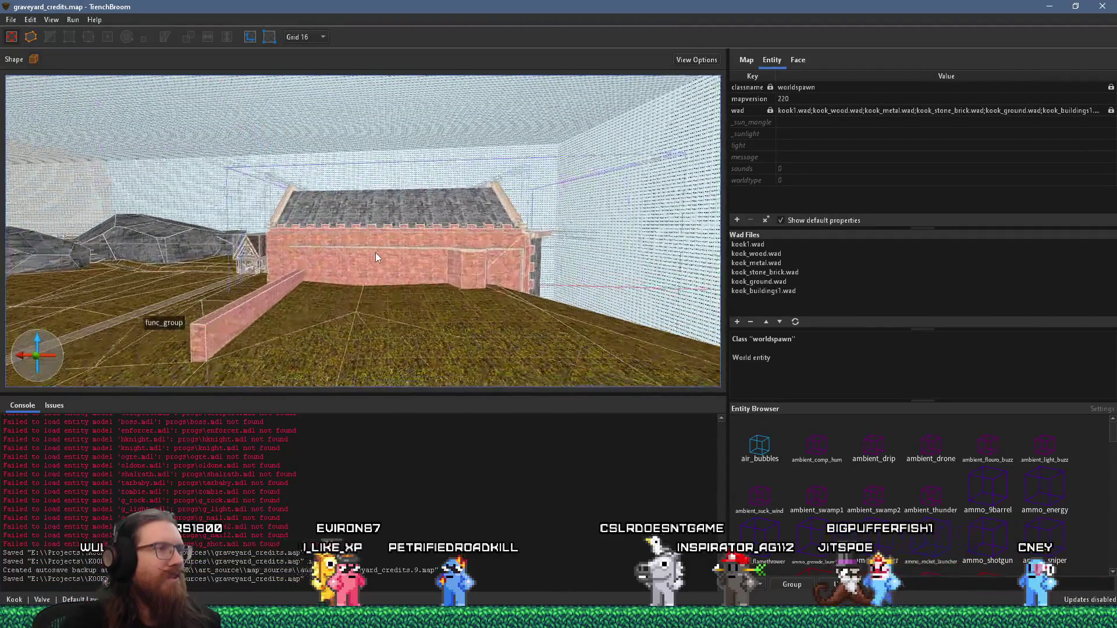
Draw a small new block brush on top of the crypt entrance's stone side wall
drag(430, 251, 273, 75)
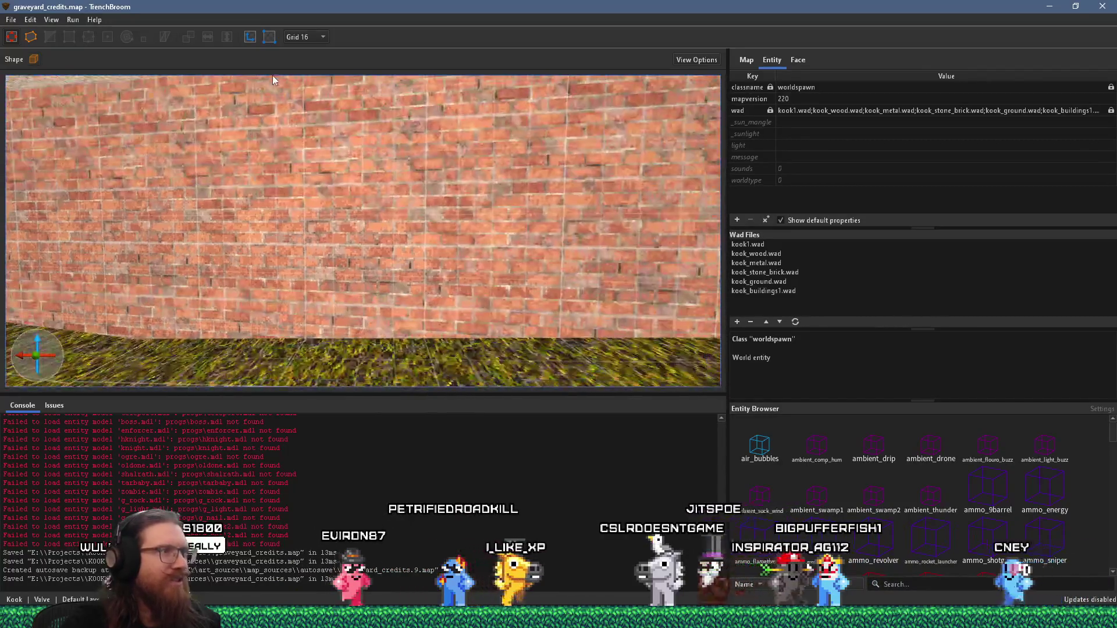
scroll(438, 259, down, 10)
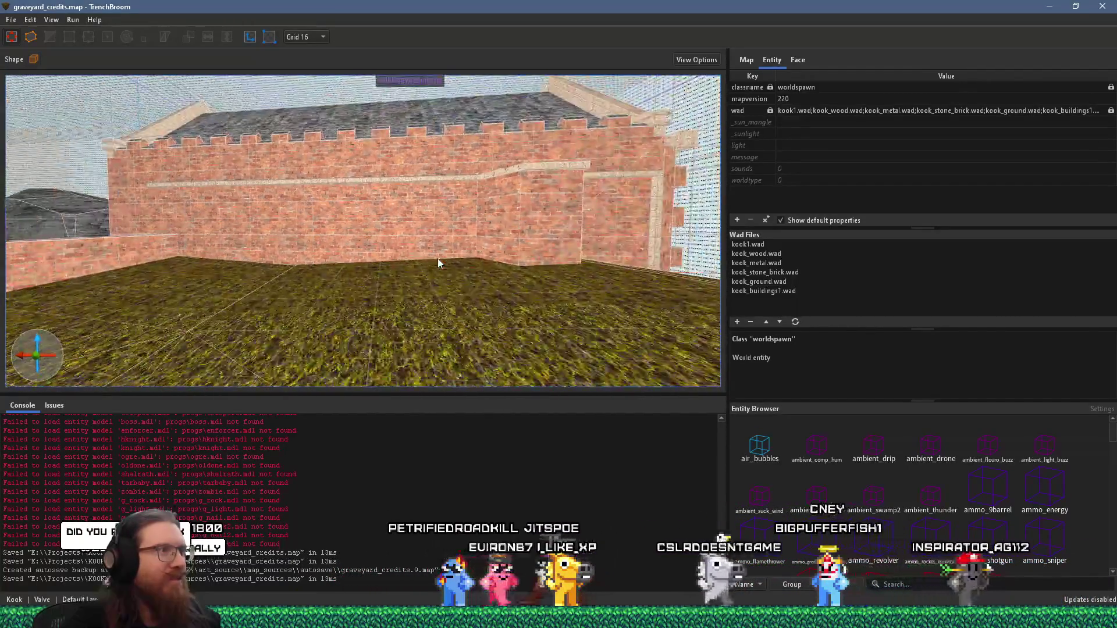
scroll(438, 259, down, 4)
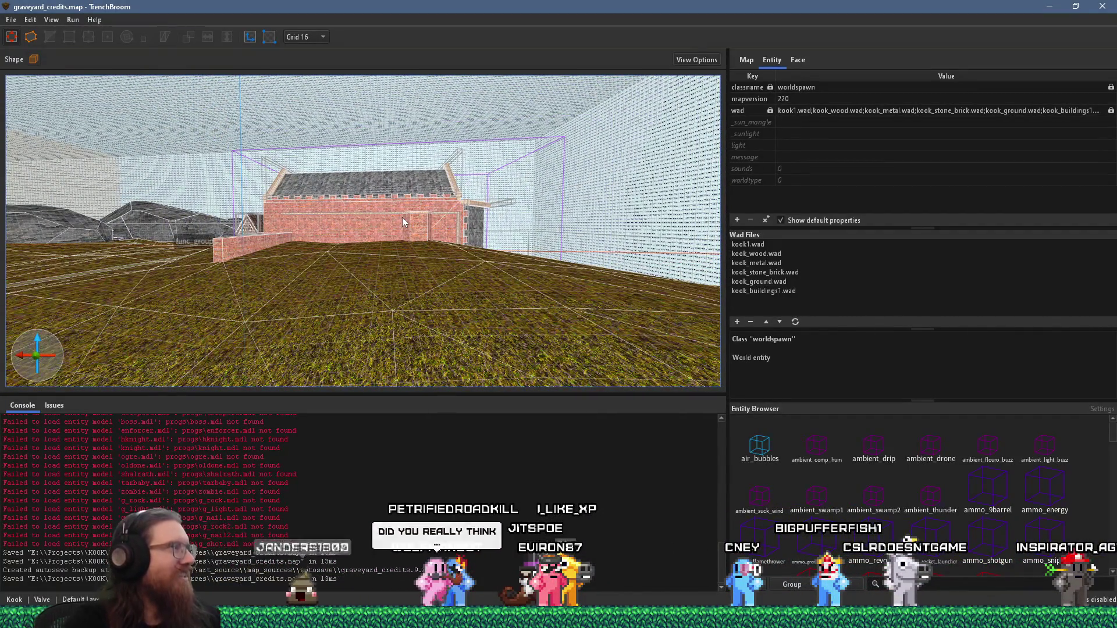
mouse_move(420, 239)
mouse_down()
mouse_move(331, 264)
mouse_move(246, 236)
mouse_move(295, 187)
mouse_move(471, 187)
mouse_move(411, 244)
mouse_move(232, 233)
mouse_up()
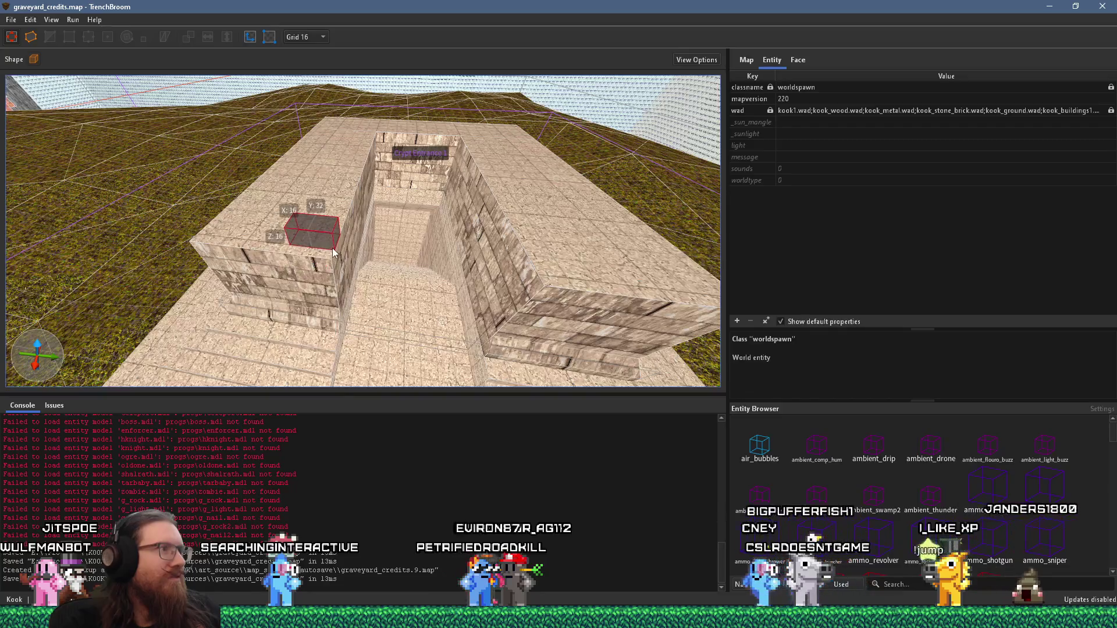
mouse_move(333, 248)
mouse_down()
mouse_move(280, 250)
mouse_move(396, 218)
mouse_up()
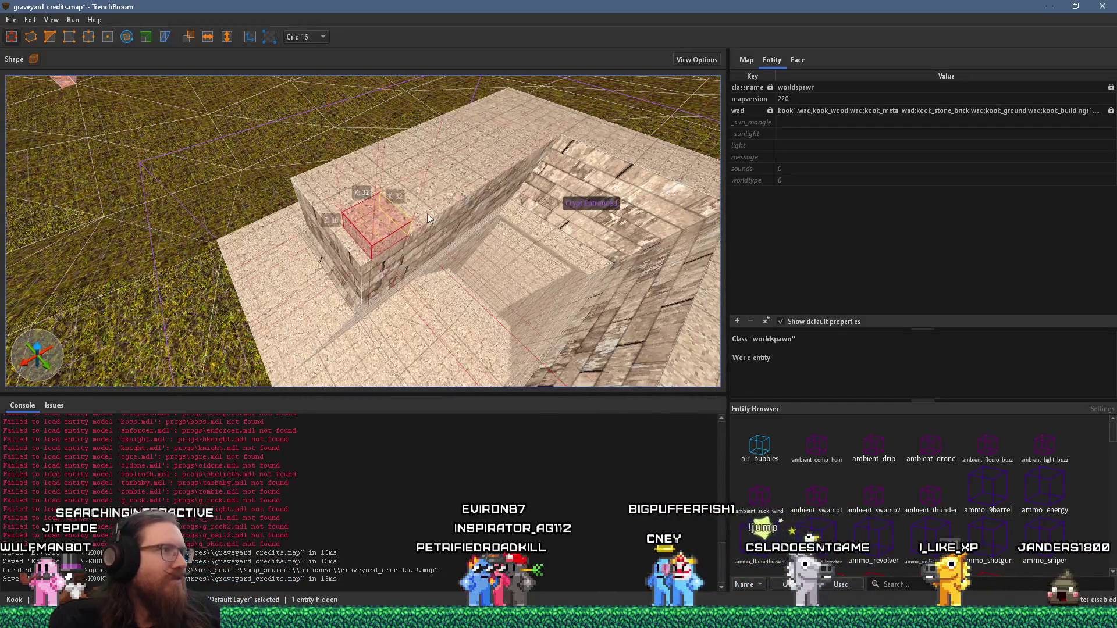
After checking the reference images, move the new block onto the left wall's ledge
key(alt+Tab)
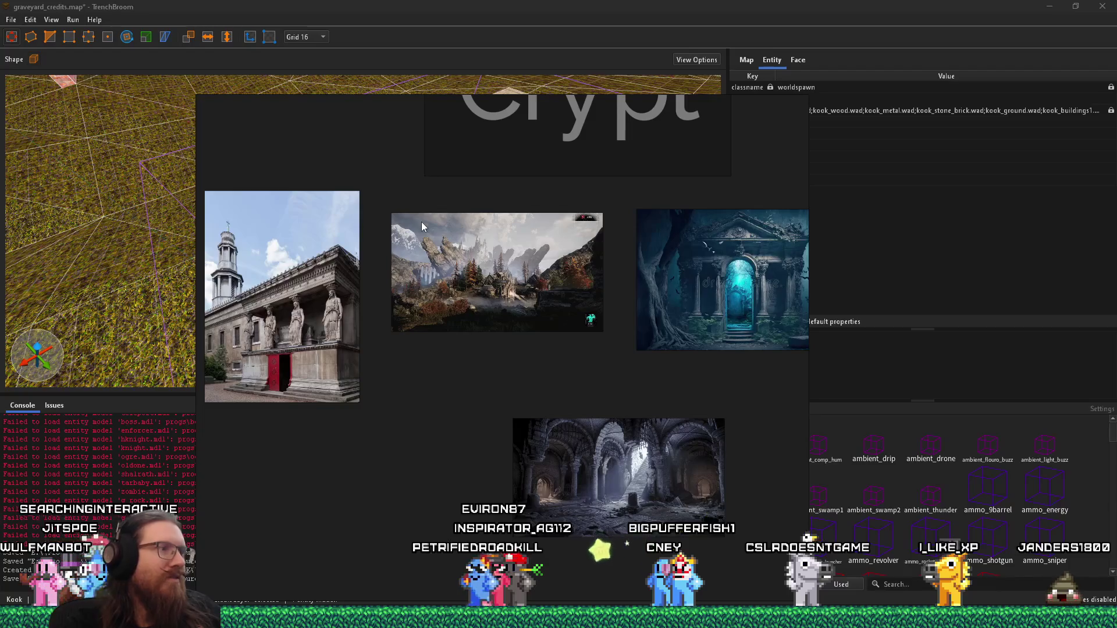
scroll(728, 330, up, 3)
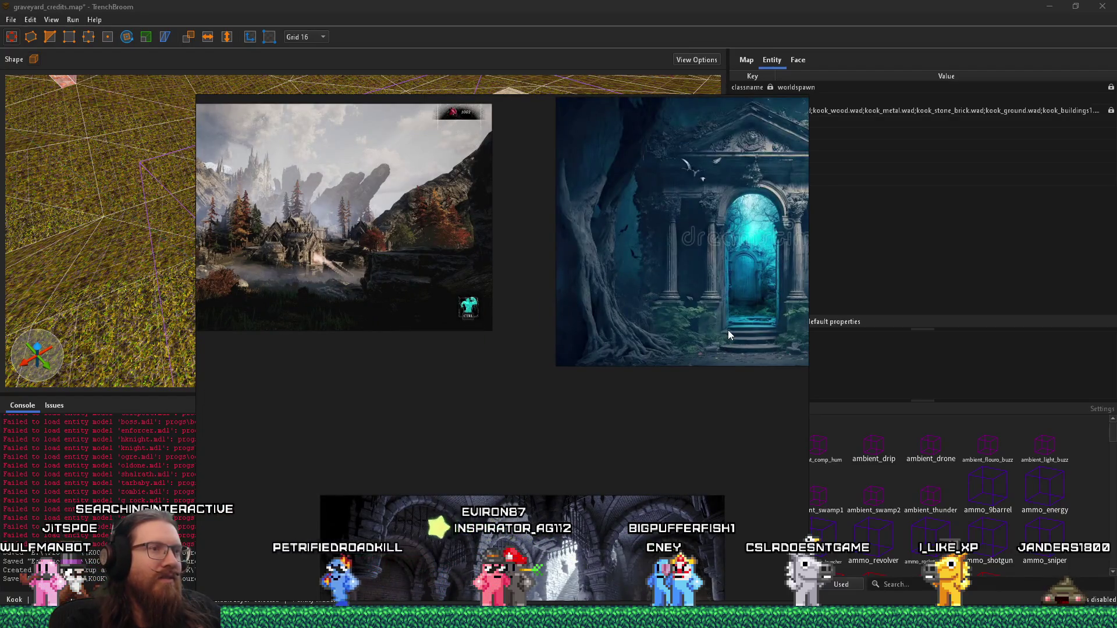
key(alt+Tab)
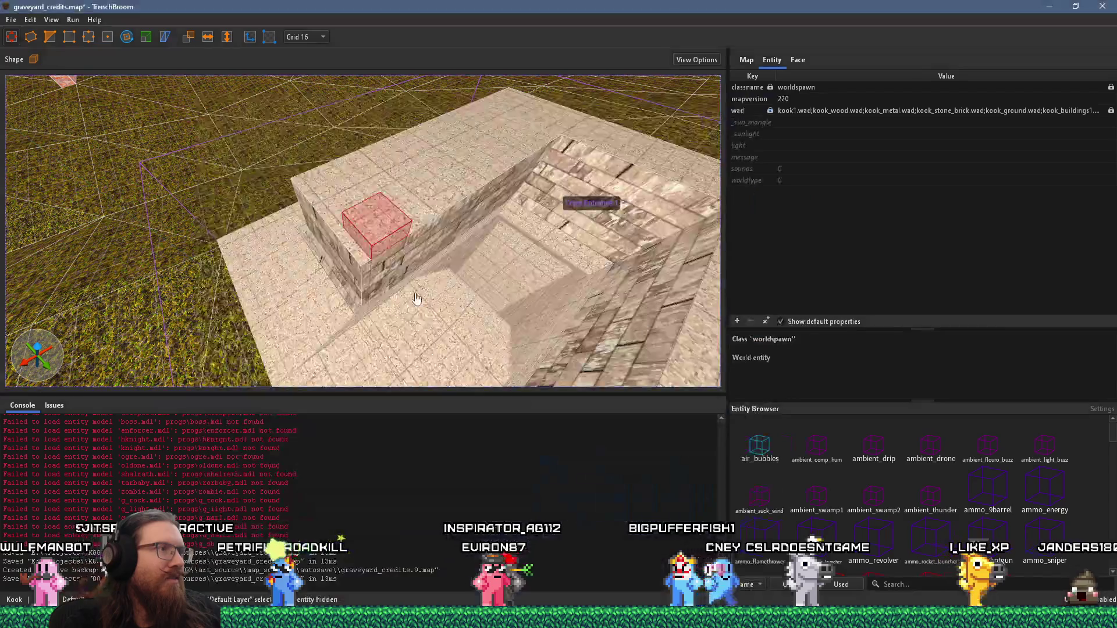
mouse_move(383, 318)
mouse_down()
mouse_move(323, 247)
mouse_move(340, 281)
mouse_up()
scroll(341, 281, down, 5)
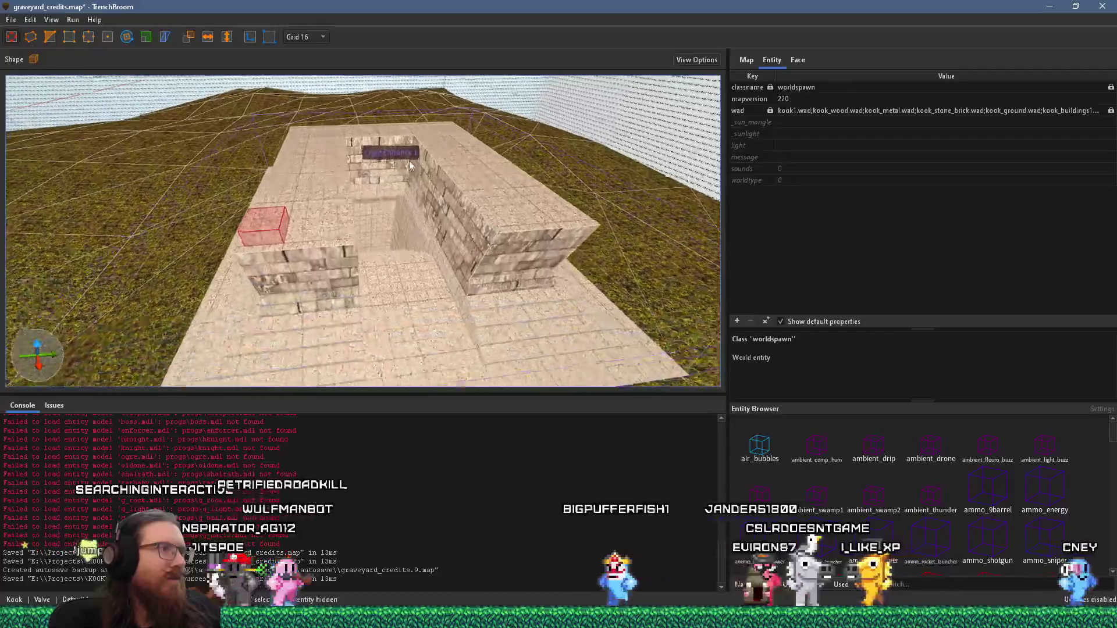
mouse_move(285, 222)
mouse_down()
mouse_move(391, 225)
mouse_move(313, 230)
mouse_move(337, 249)
mouse_move(452, 239)
mouse_up()
scroll(453, 242, up, 6)
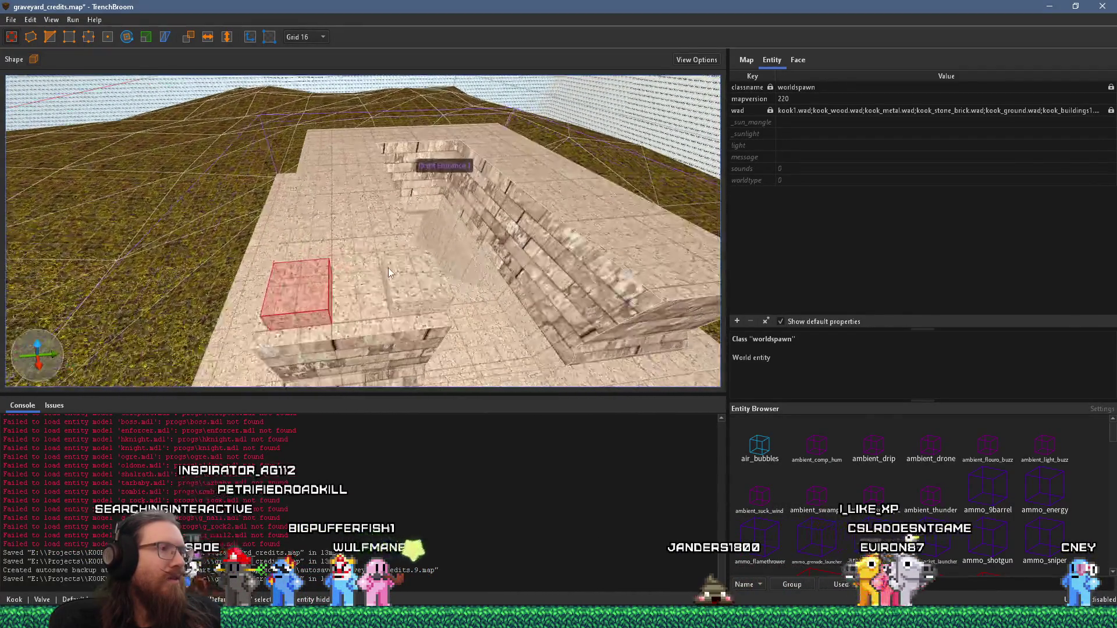
mouse_move(345, 259)
mouse_down()
mouse_move(306, 285)
mouse_move(287, 269)
mouse_move(315, 141)
mouse_up()
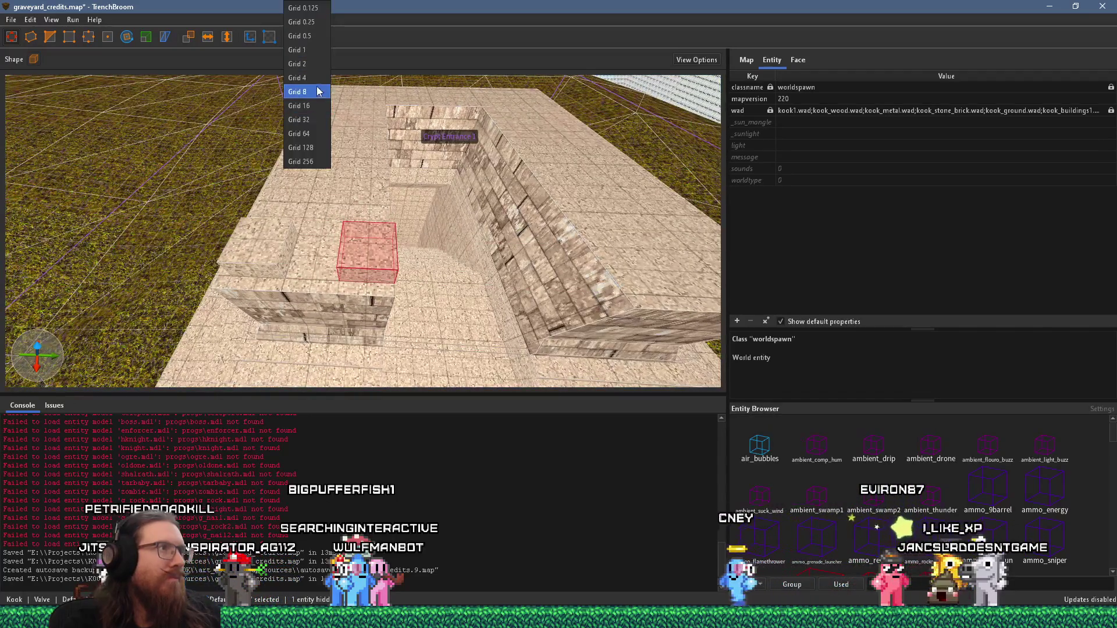
mouse_move(372, 232)
mouse_down()
mouse_move(270, 242)
mouse_move(257, 260)
mouse_up()
Move the two small blocks onto the right crypt wall
drag(368, 268, 716, 270)
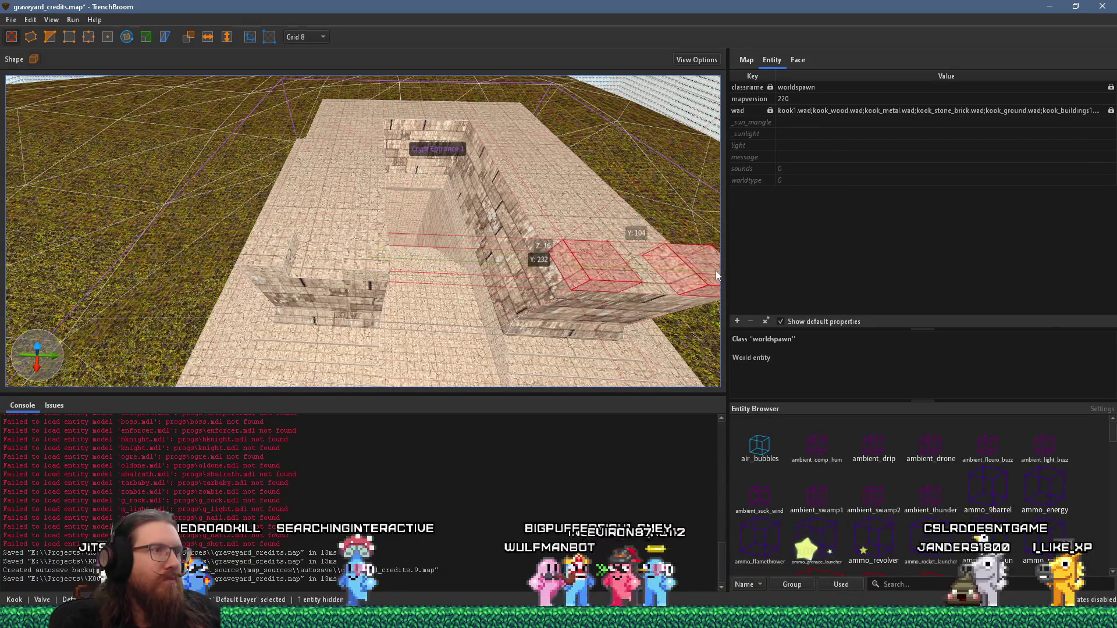
mouse_move(617, 274)
mouse_down()
mouse_move(531, 263)
mouse_move(487, 229)
mouse_move(523, 161)
mouse_move(500, 203)
mouse_move(400, 253)
mouse_move(363, 257)
mouse_up()
scroll(488, 229, down, 5)
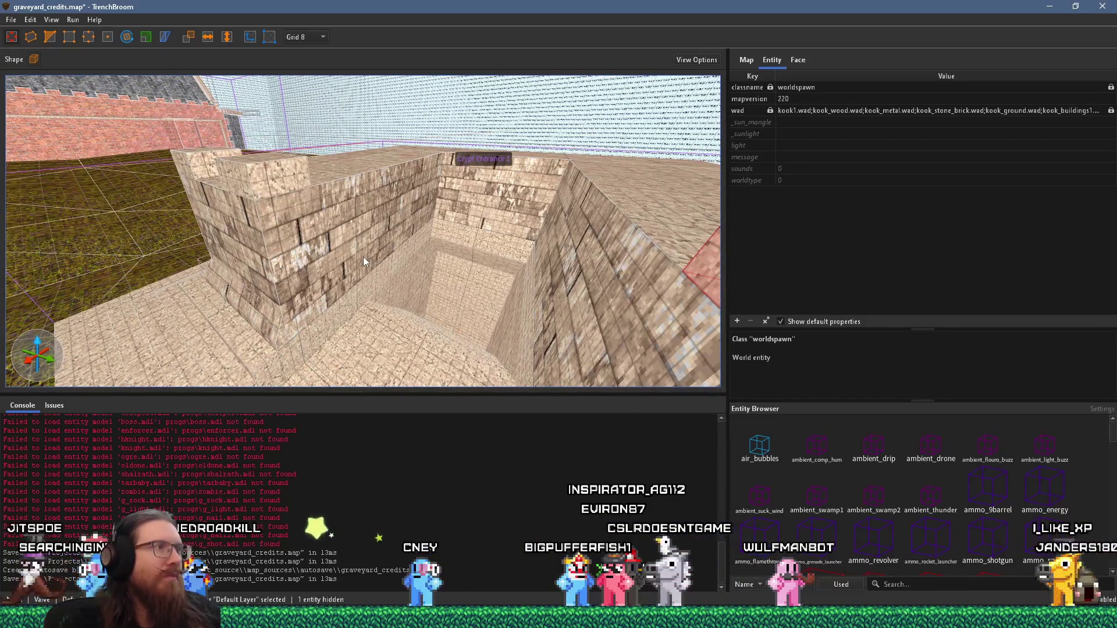
scroll(374, 243, down, 3)
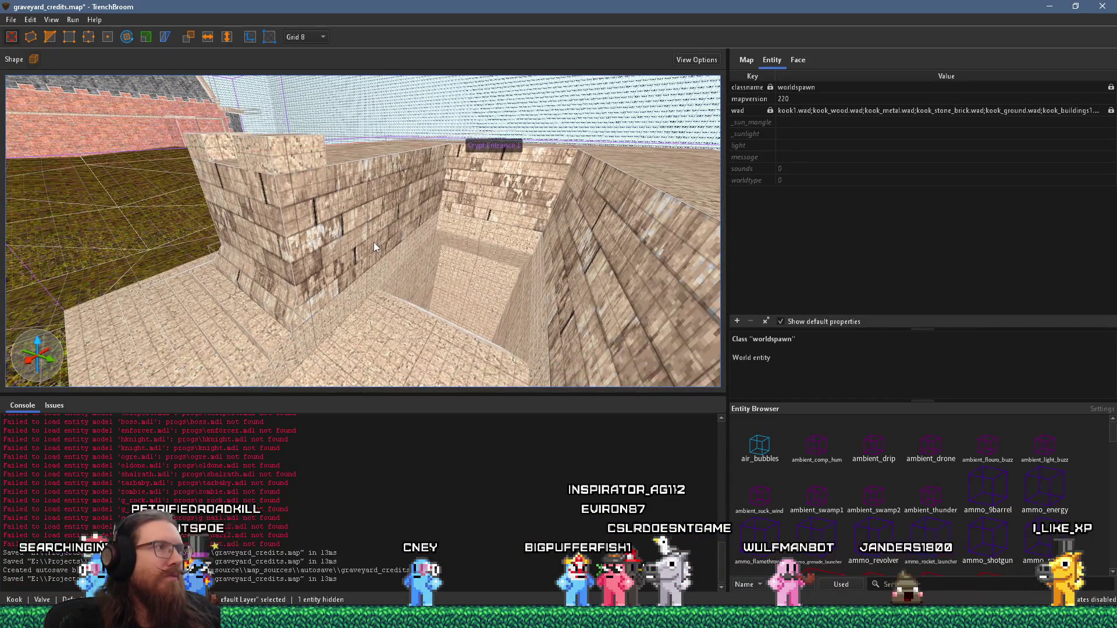
scroll(374, 242, down, 3)
Compare against the reference images and select the whole crypt entrance detail entity
key(alt+Tab)
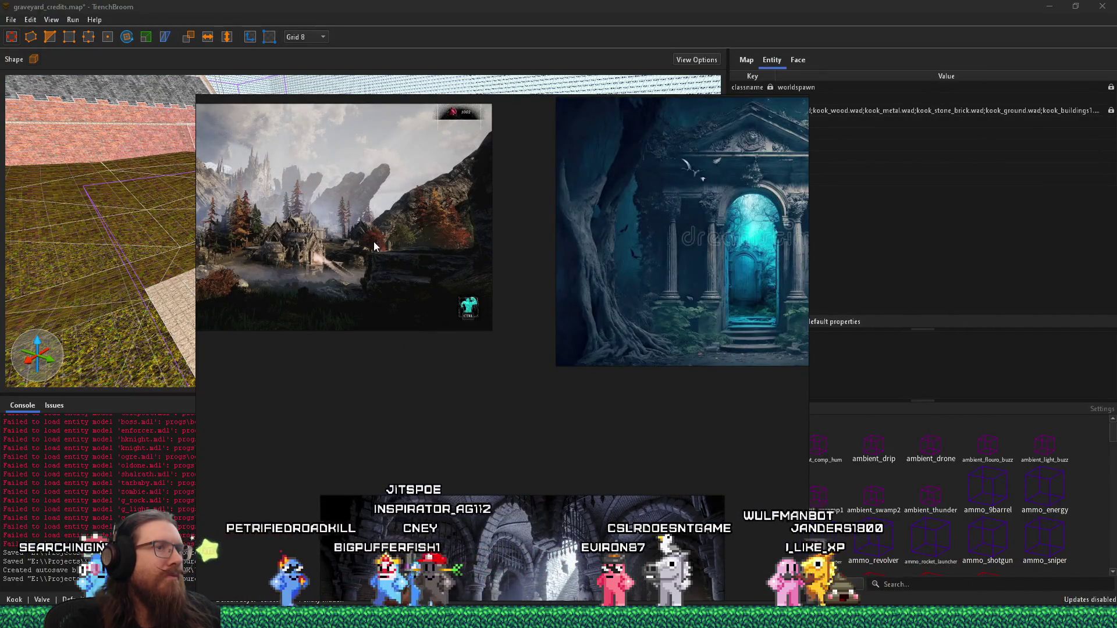
key(alt+Tab)
scroll(384, 273, up, 3)
click(414, 311)
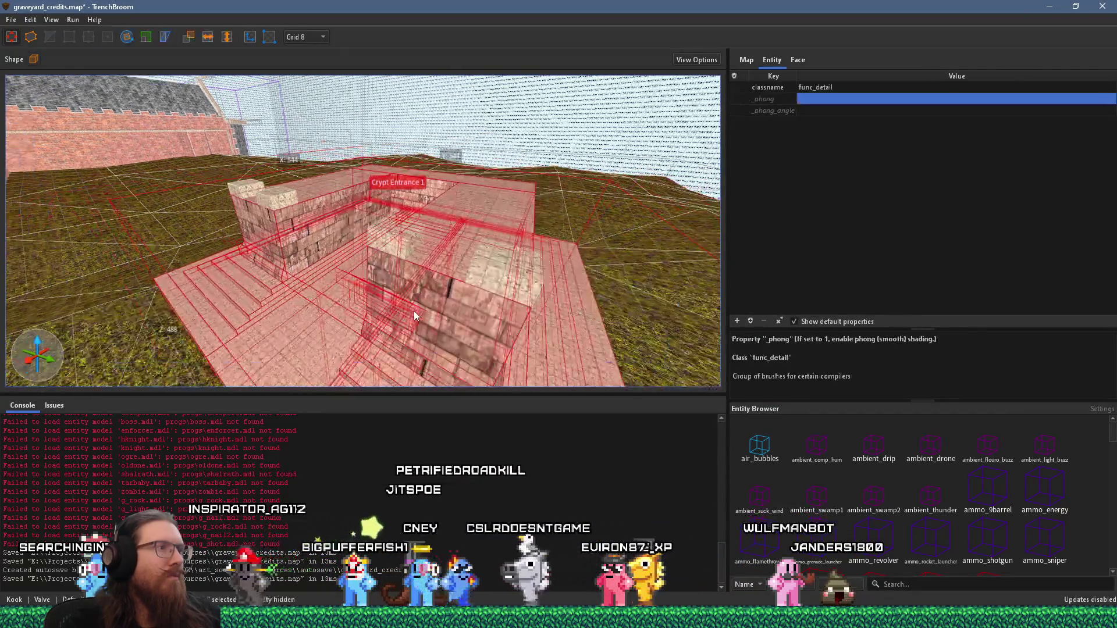
Raise the crypt wall brushes on both sides above the wall tops
click(414, 310)
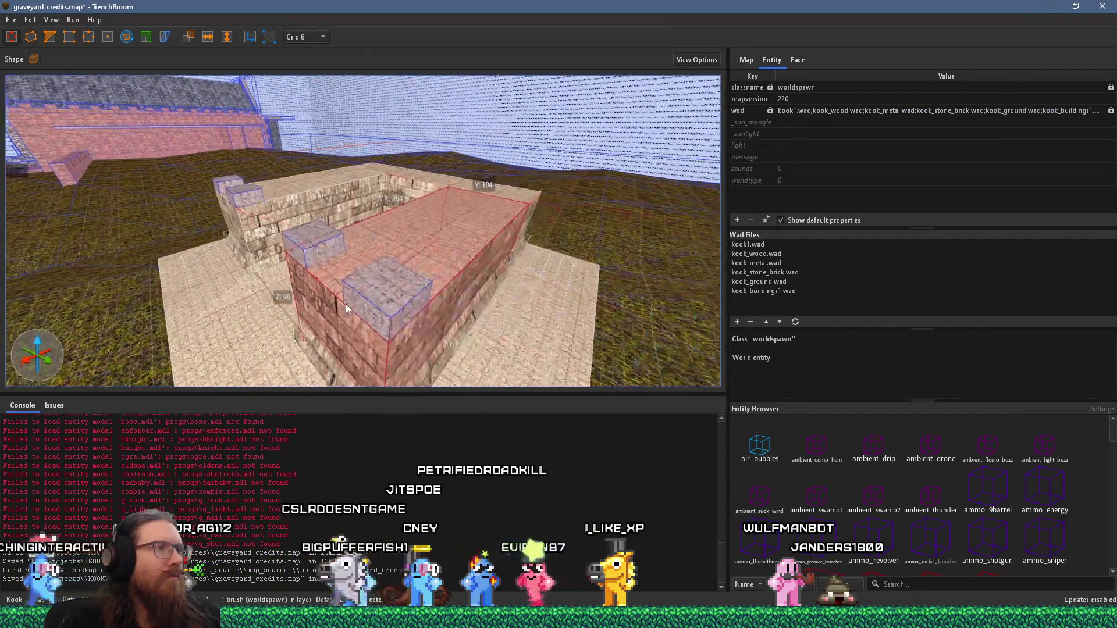
mouse_move(434, 253)
mouse_down()
mouse_move(456, 212)
mouse_move(374, 275)
mouse_up()
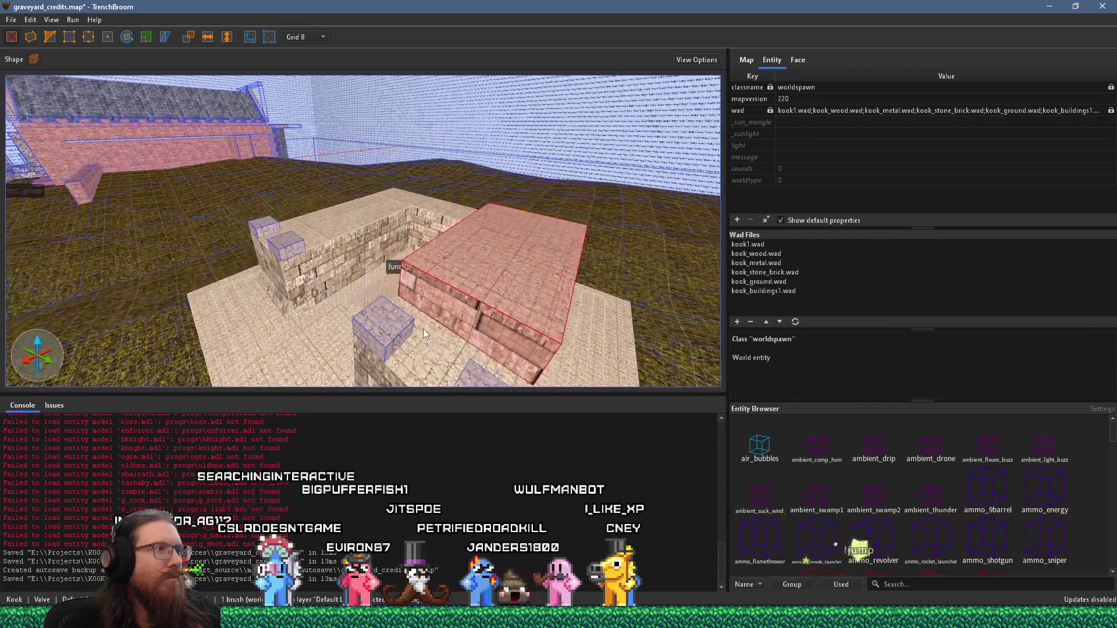
click(309, 265)
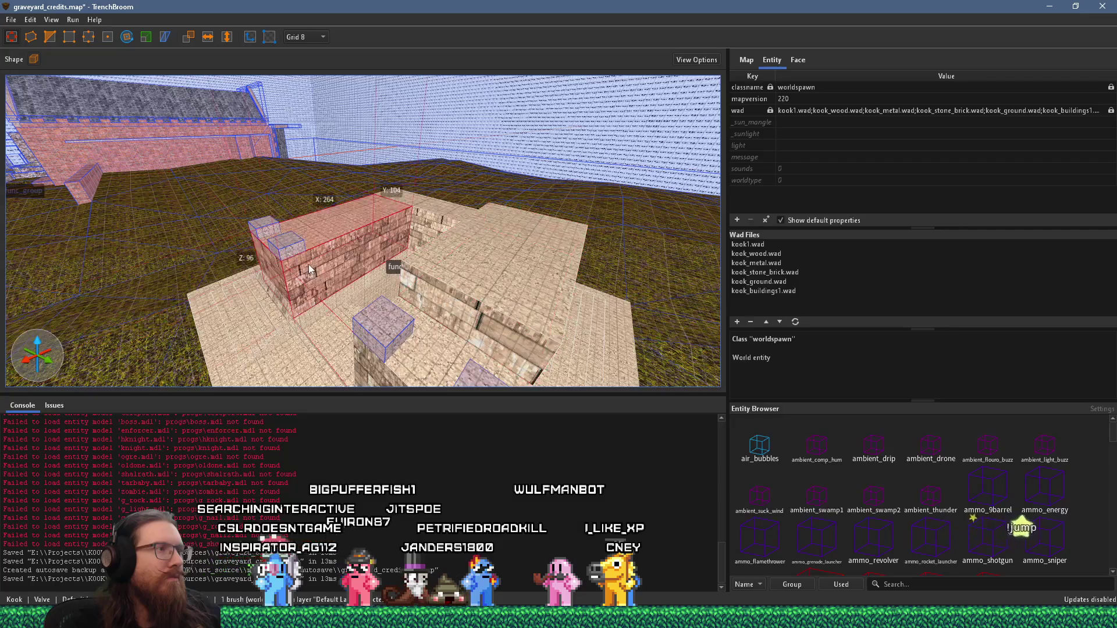
mouse_move(336, 238)
mouse_down()
mouse_move(285, 269)
mouse_move(314, 236)
mouse_up()
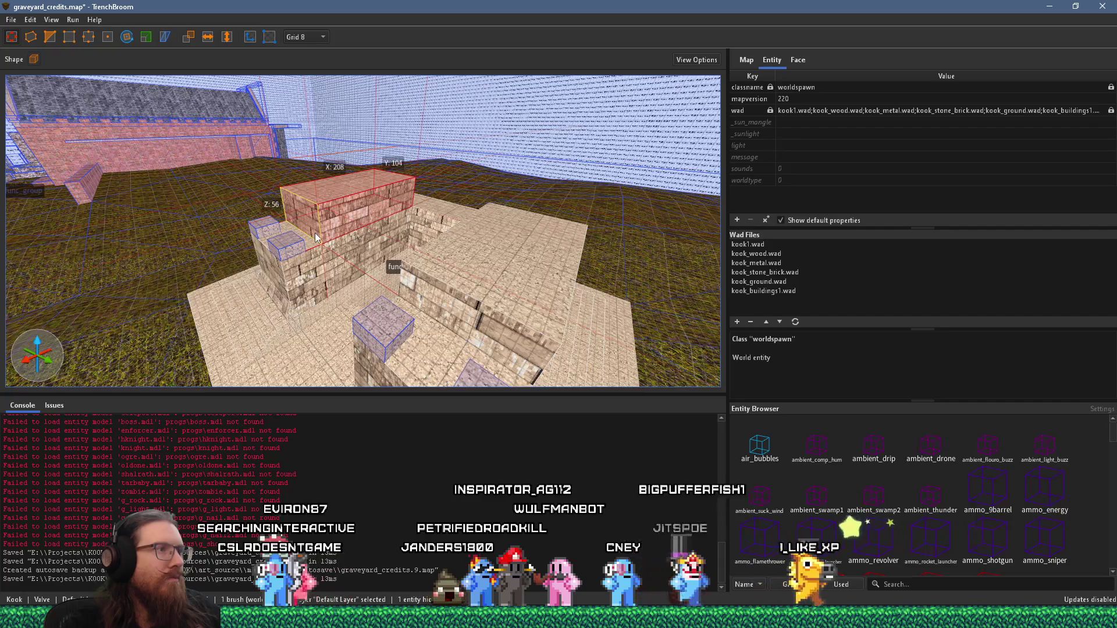
scroll(439, 249, up, 5)
mouse_move(190, 250)
mouse_down()
mouse_move(400, 245)
mouse_move(381, 183)
mouse_up()
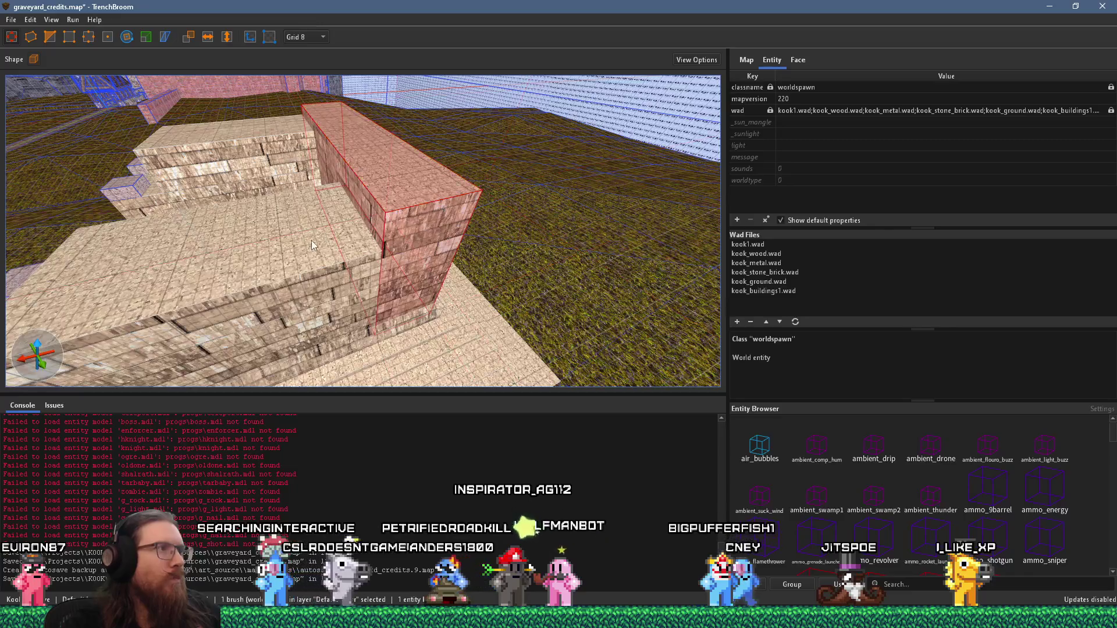
Multi-select the stone blocks, stretch their tops taller, then deselect
click(312, 240)
ctrl+click(296, 207)
mouse_move(296, 208)
mouse_down()
mouse_move(338, 210)
mouse_move(344, 190)
mouse_move(295, 117)
mouse_up()
ctrl+click(359, 149)
drag(358, 150, 371, 127)
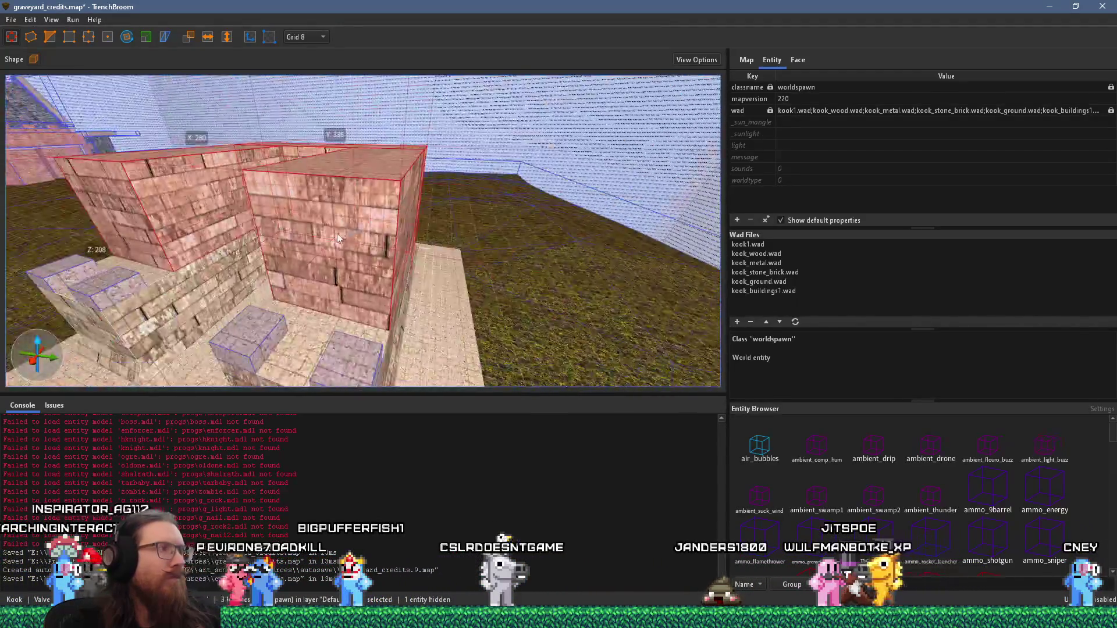
scroll(376, 202, up, 10)
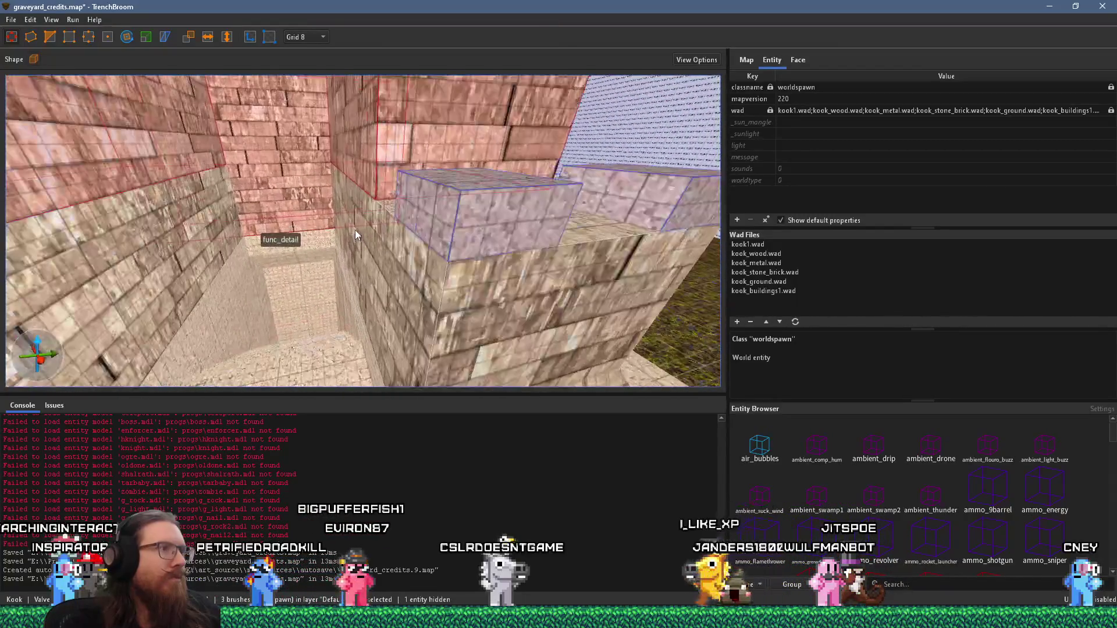
mouse_move(341, 242)
mouse_down()
mouse_move(501, 198)
mouse_move(475, 266)
mouse_move(367, 274)
mouse_move(330, 245)
mouse_move(394, 251)
mouse_up()
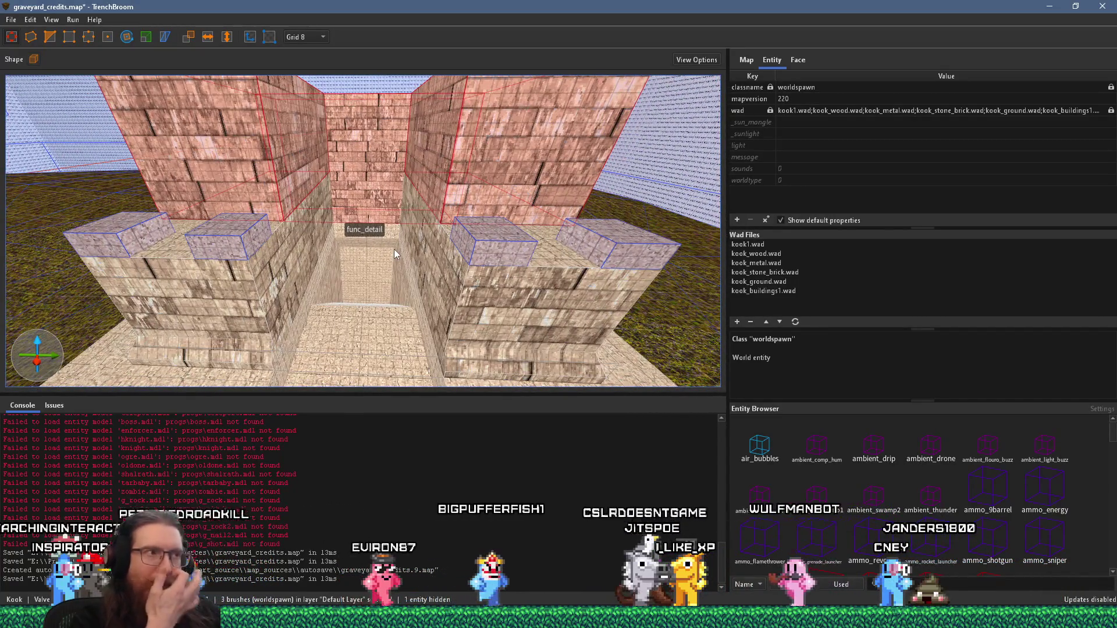
mouse_move(394, 250)
mouse_down()
mouse_move(396, 340)
mouse_move(435, 144)
mouse_move(383, 145)
mouse_move(406, 225)
mouse_move(481, 163)
mouse_move(392, 127)
mouse_move(382, 261)
mouse_move(218, 295)
mouse_move(341, 293)
mouse_up()
key(Escape)
Add the selected objects to the Crypt Entrance 1 group
double_click(341, 293)
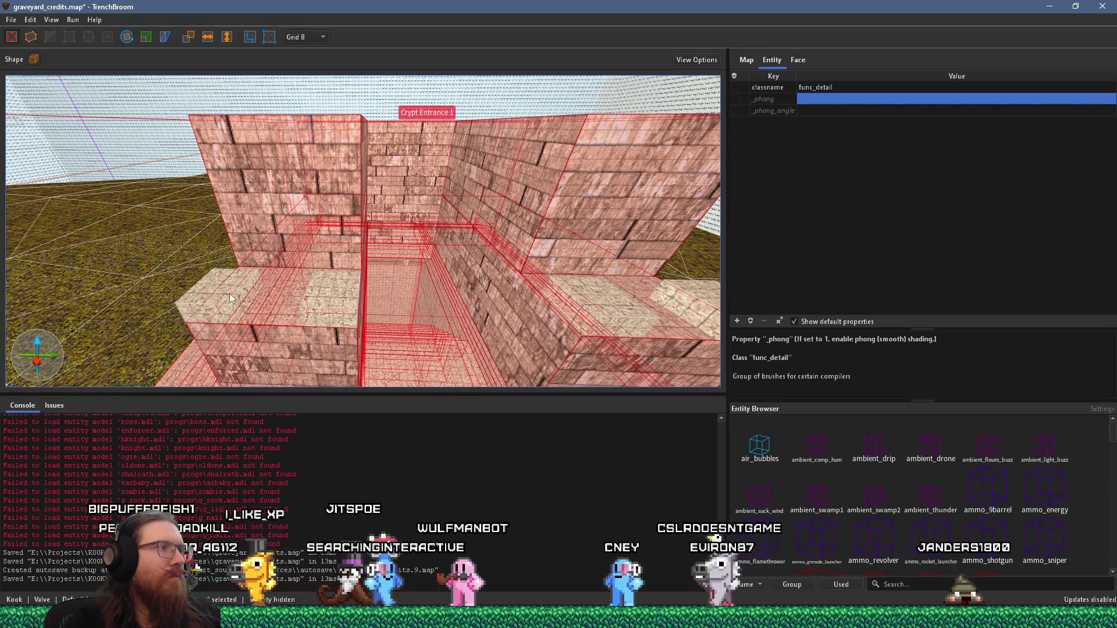
key(ctrl+z)
right_click(554, 242)
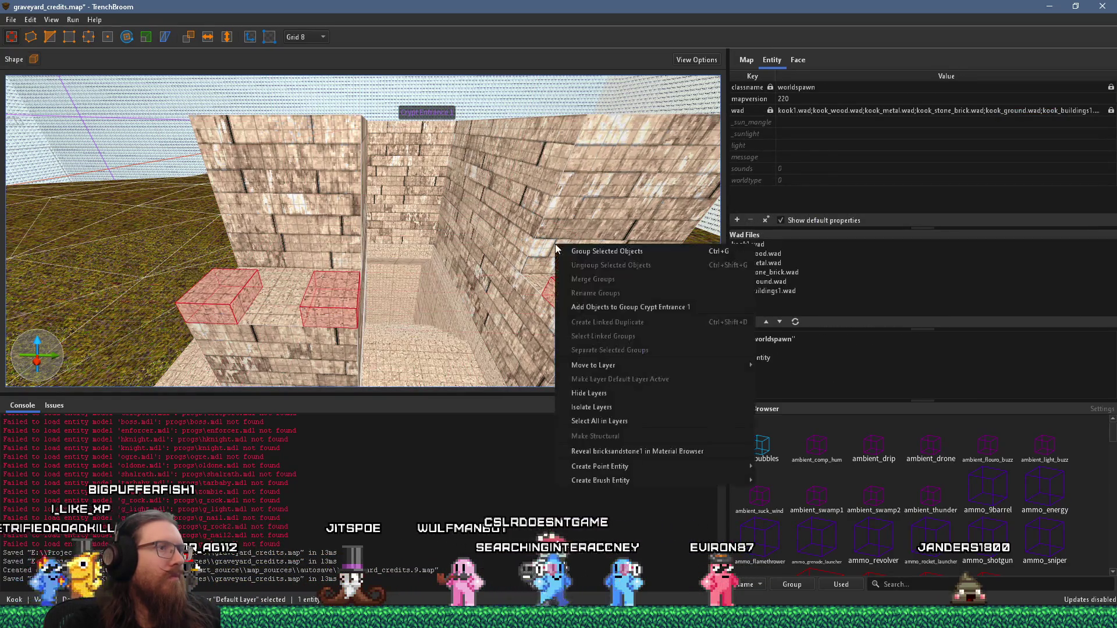
click(602, 310)
Select a single small block and choose Cylinder as the shape to generate
scroll(600, 303, up, 5)
key(ctrl+z)
mouse_move(439, 310)
mouse_down()
mouse_move(385, 305)
mouse_move(413, 336)
mouse_up()
key(alt+Tab)
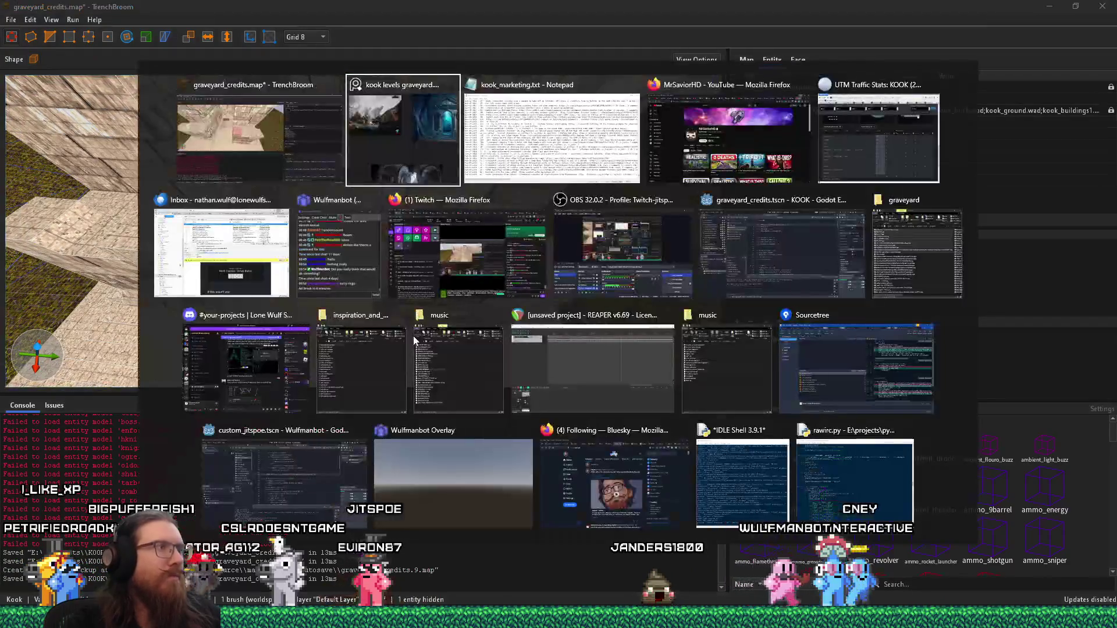
key(alt+Tab)
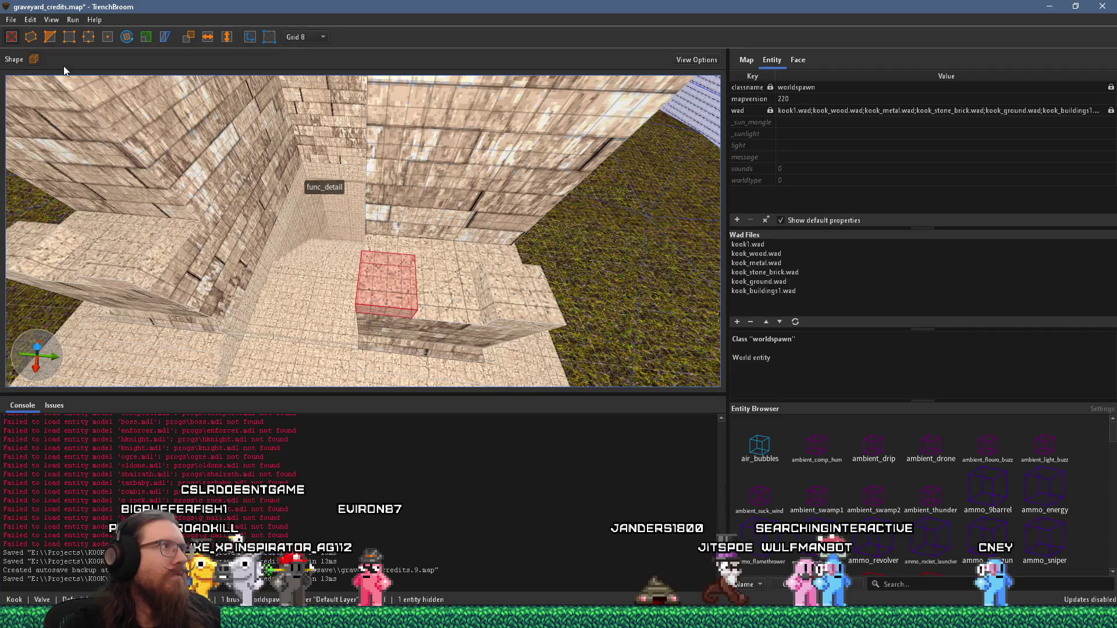
click(35, 59)
click(70, 76)
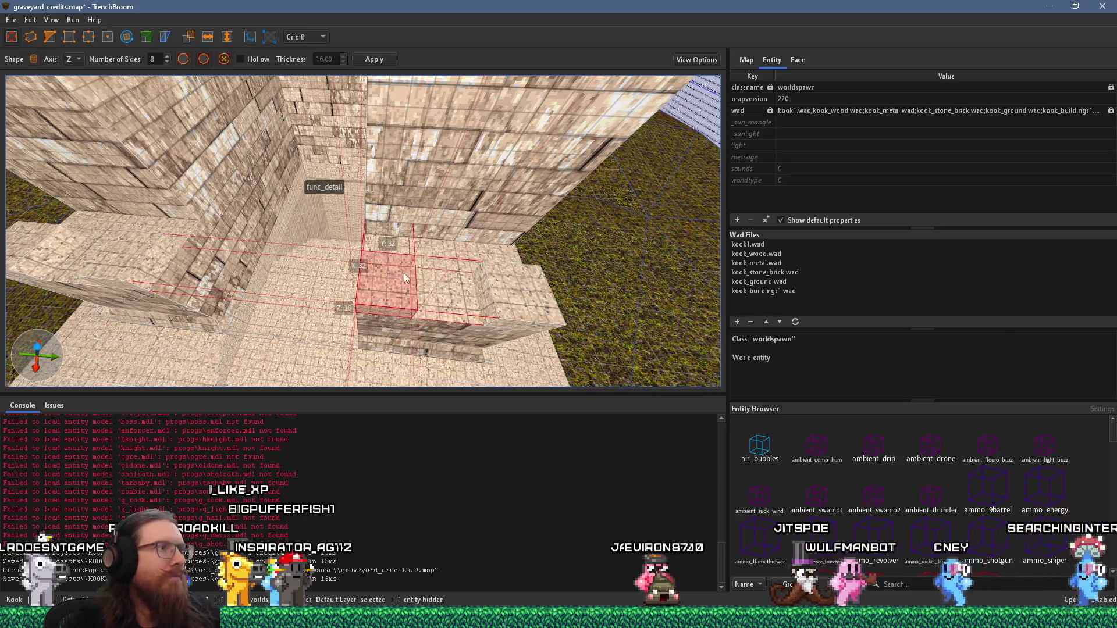
Move the red block beside the brick wall and lower its top to 16 units
mouse_move(369, 259)
mouse_down()
mouse_move(406, 296)
mouse_move(397, 190)
mouse_move(402, 215)
mouse_up()
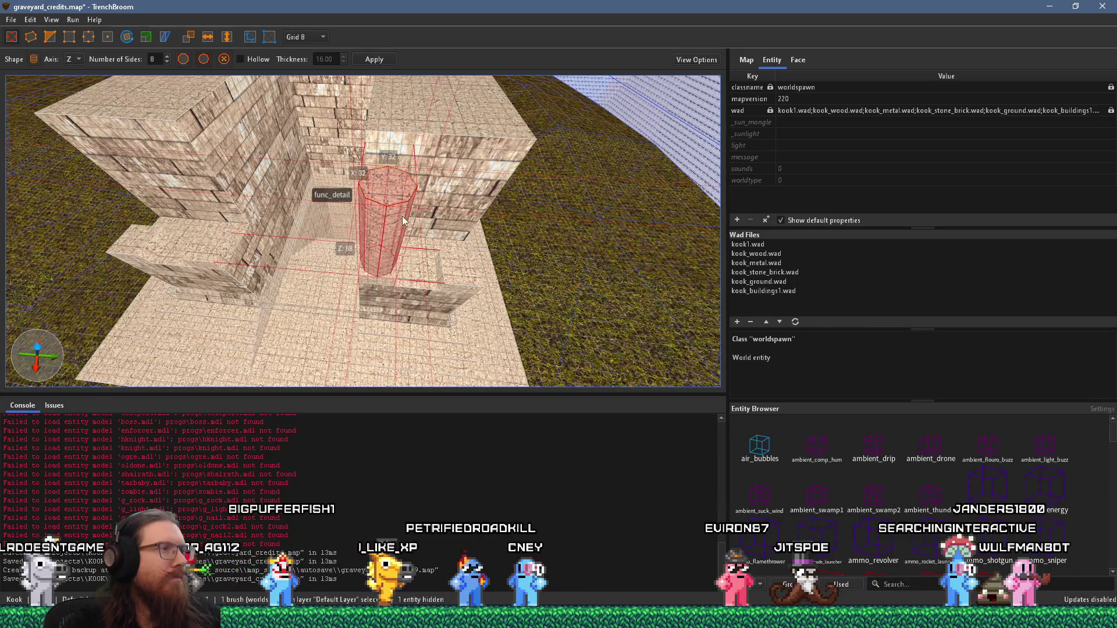
key(alt+Tab)
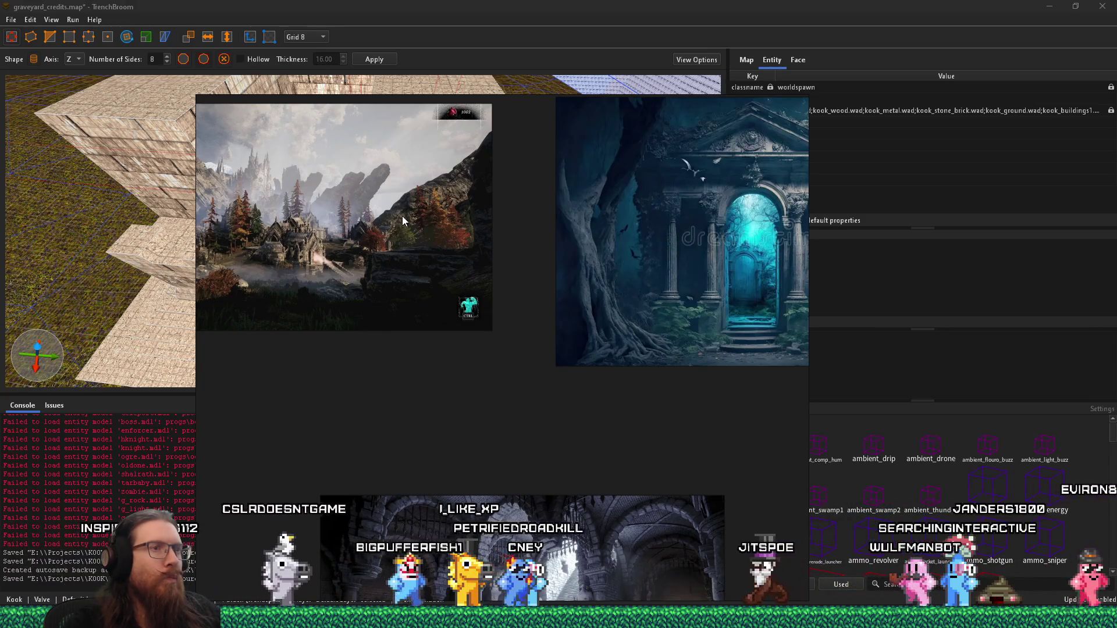
key(alt+Tab)
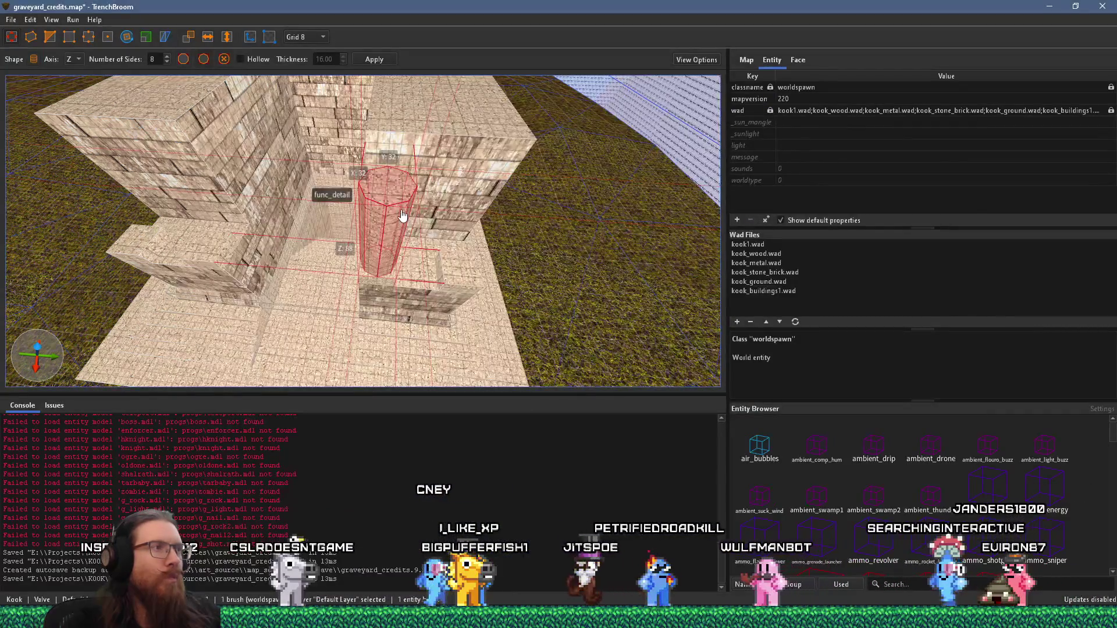
key(w)
key(w)
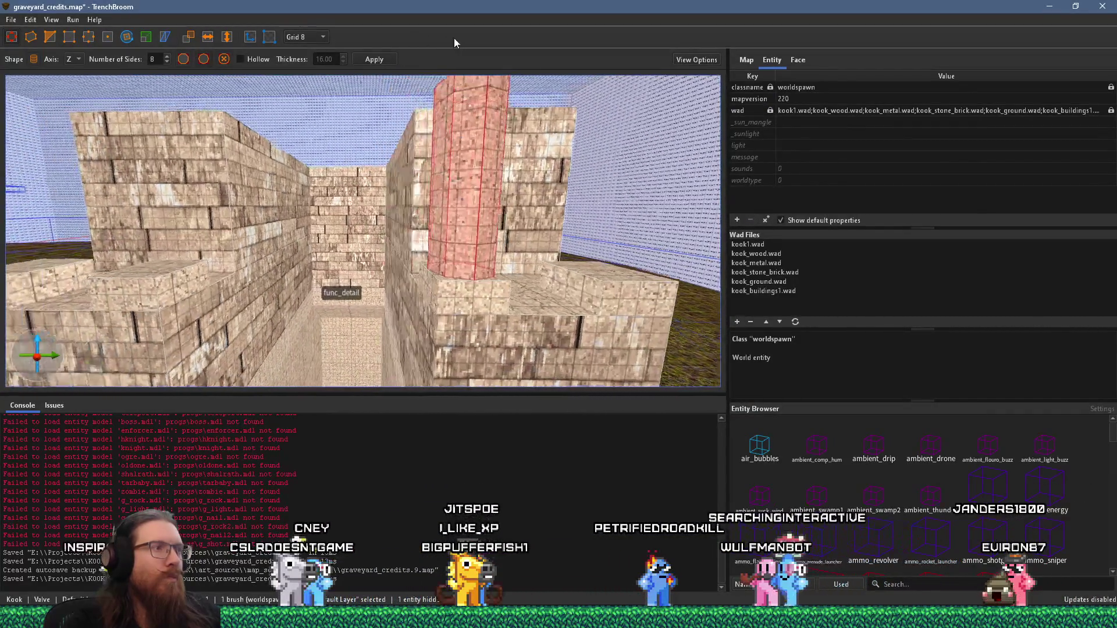
drag(422, 83, 425, 106)
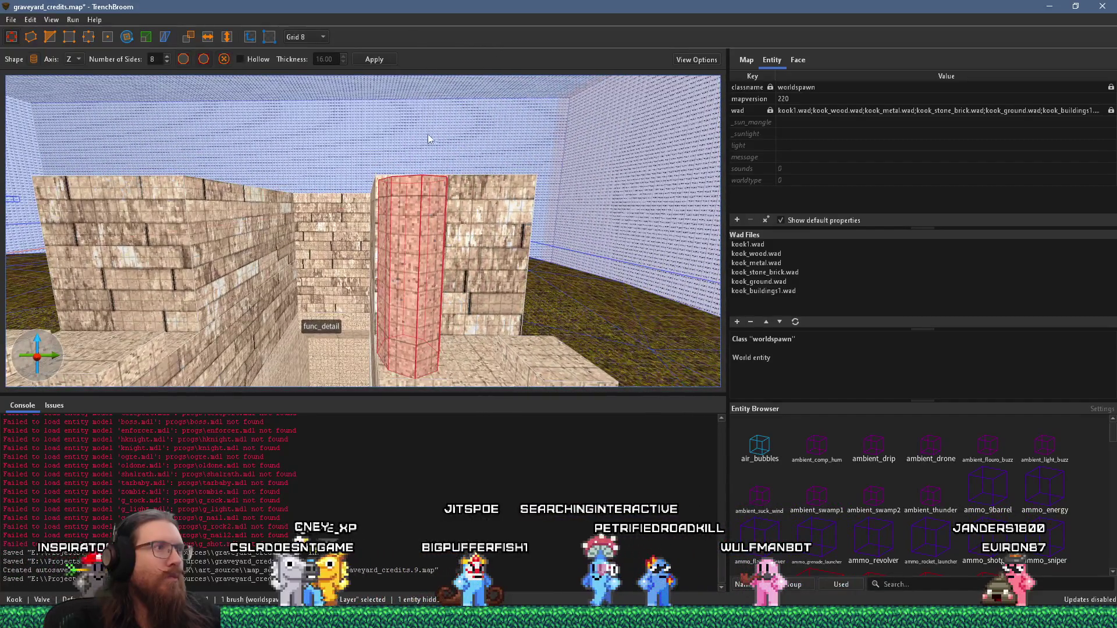
drag(428, 149, 435, 296)
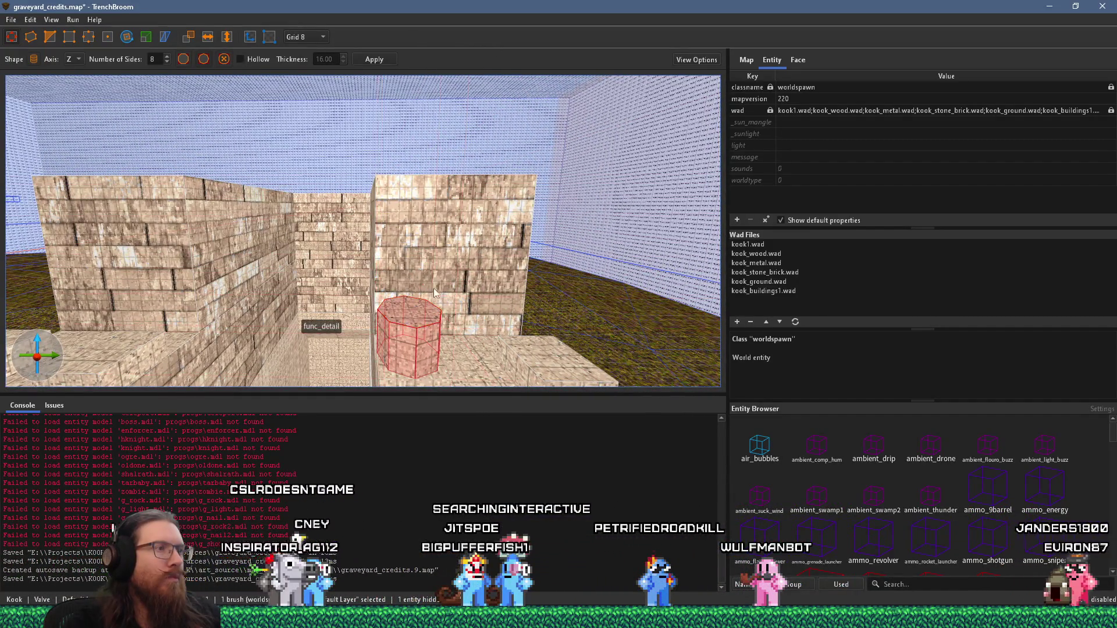
drag(427, 305, 421, 340)
key(w)
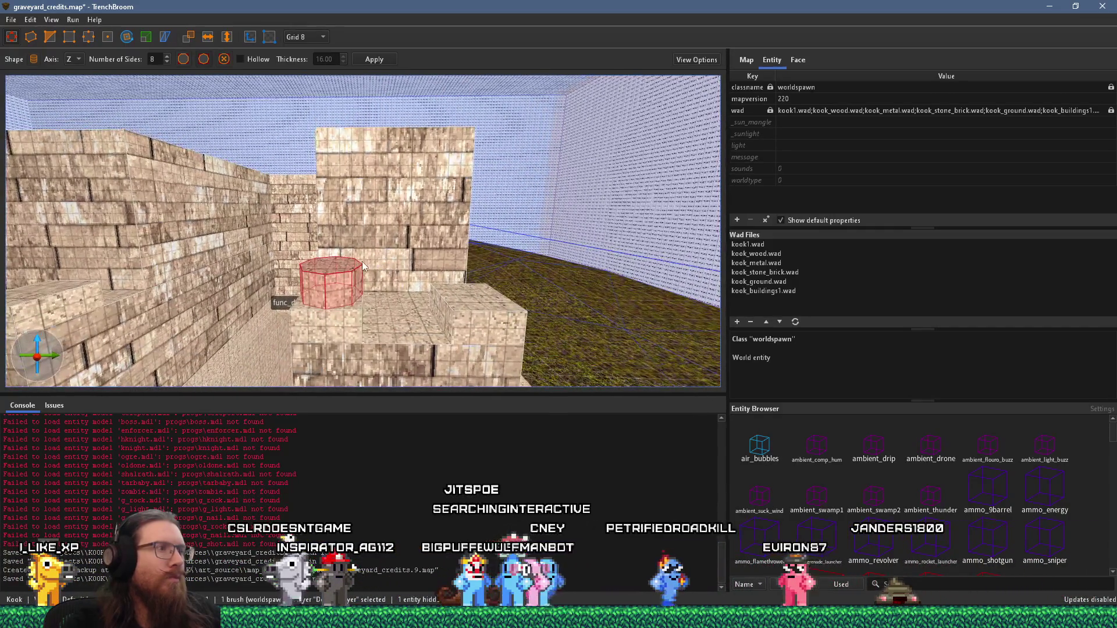
Set the grid to 4 and extrude the octagonal column up to 80 units high
click(321, 36)
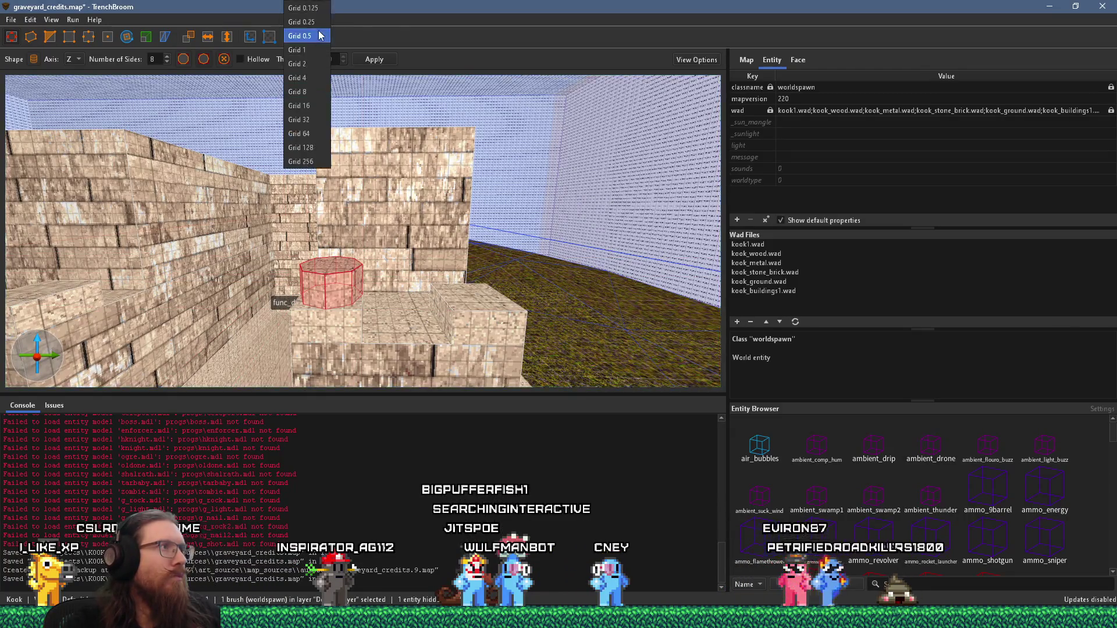
click(318, 77)
key(w)
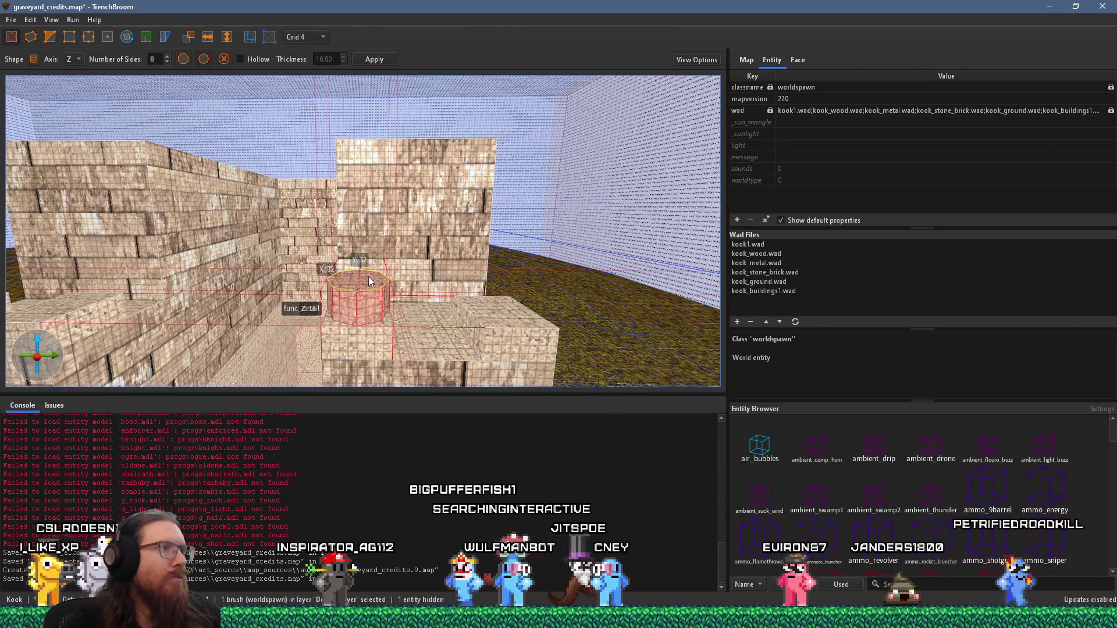
drag(371, 281, 361, 71)
key(w)
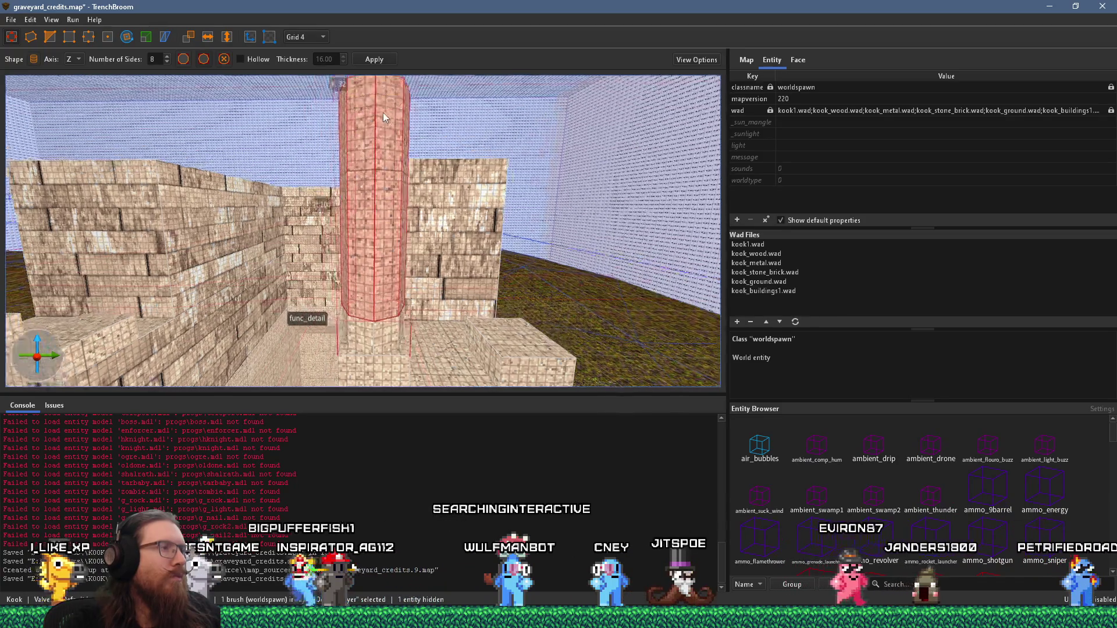
scroll(380, 108, down, 5)
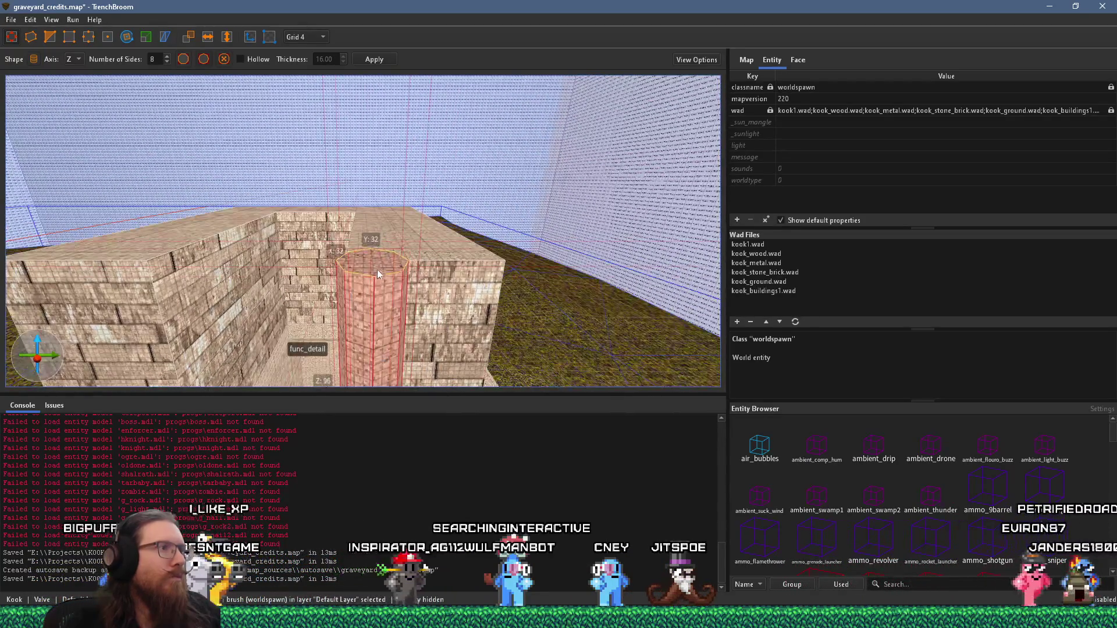
scroll(376, 291, up, 5)
scroll(432, 136, down, 5)
drag(445, 277, 448, 274)
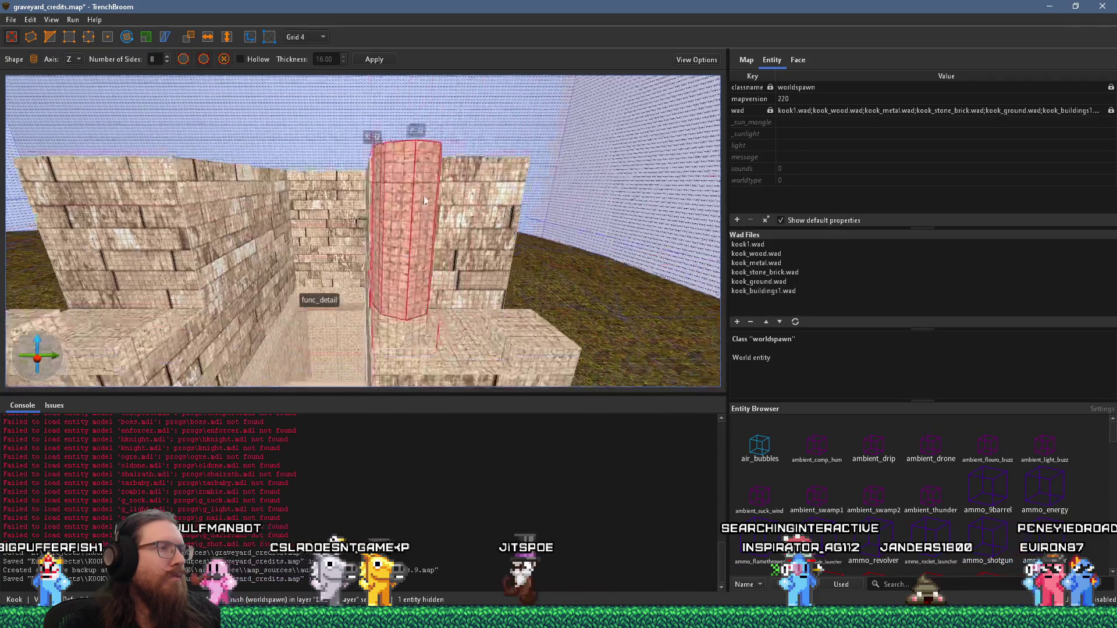
key(alt+Tab)
click(423, 177)
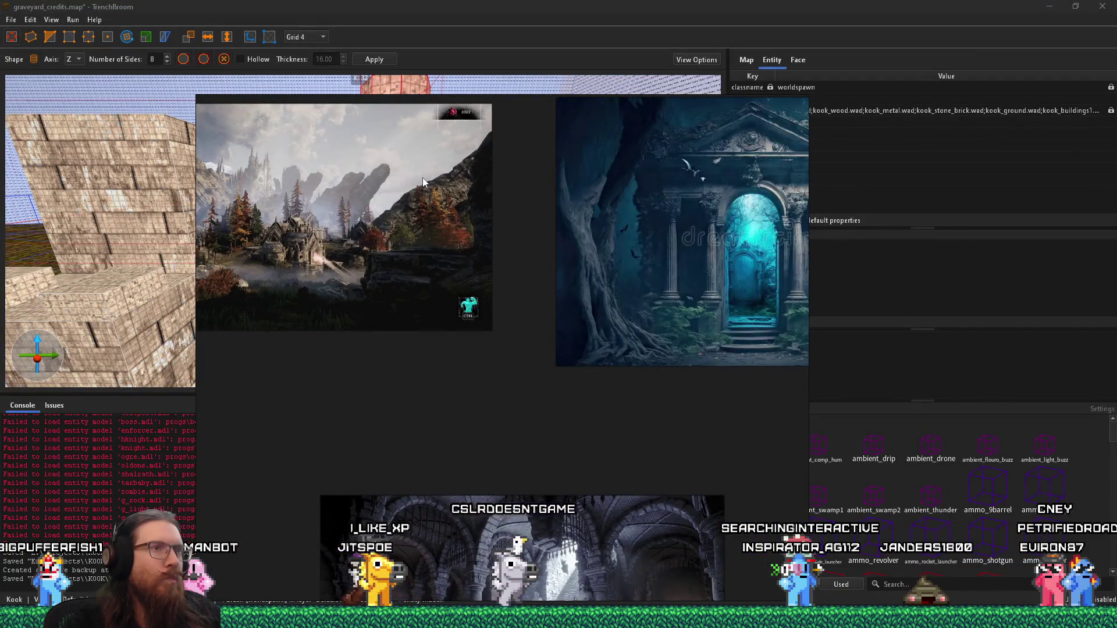
click(579, 247)
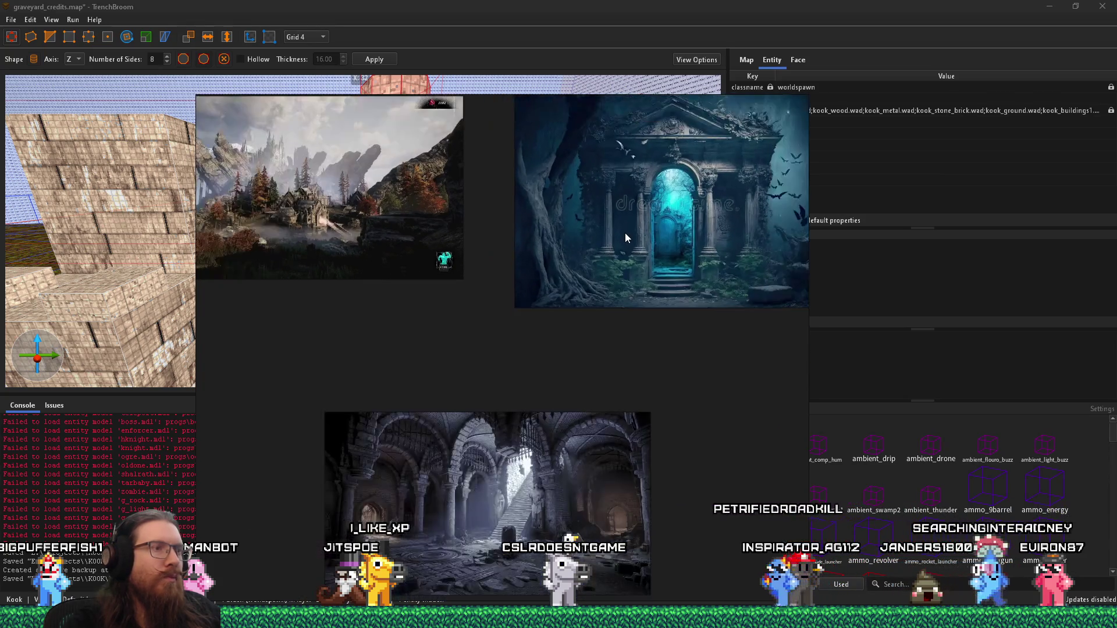
click(298, 328)
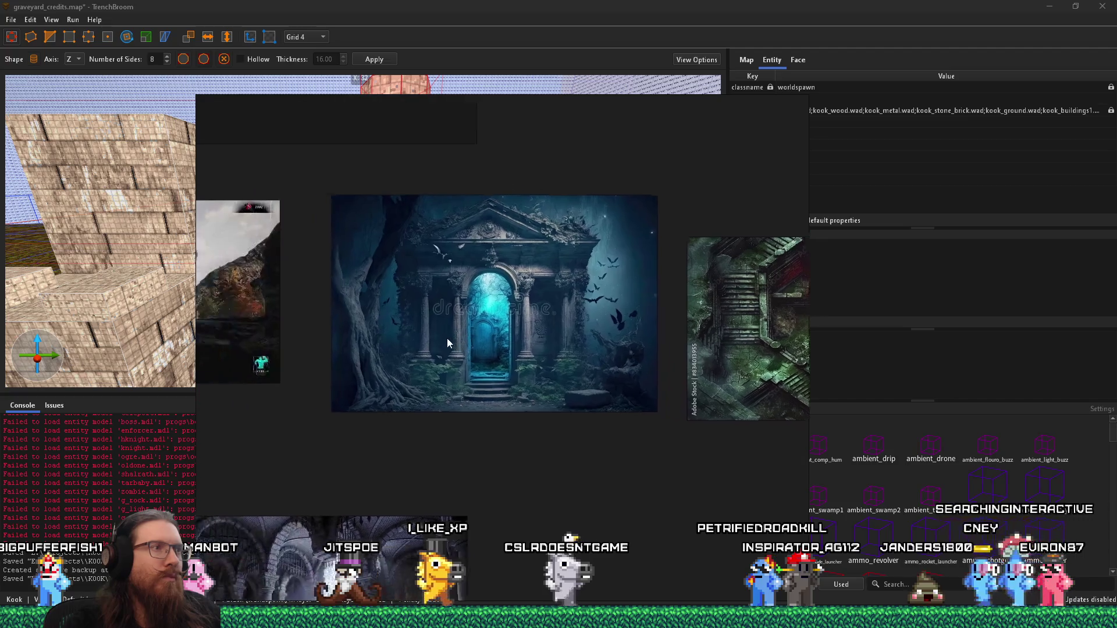
click(442, 337)
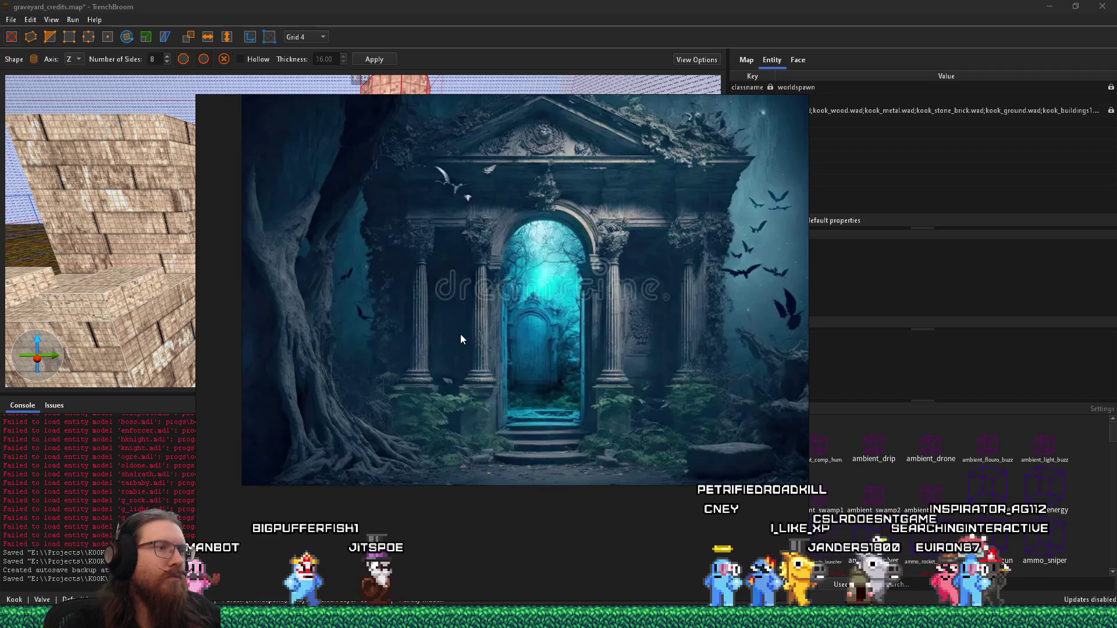
key(Escape)
key(w)
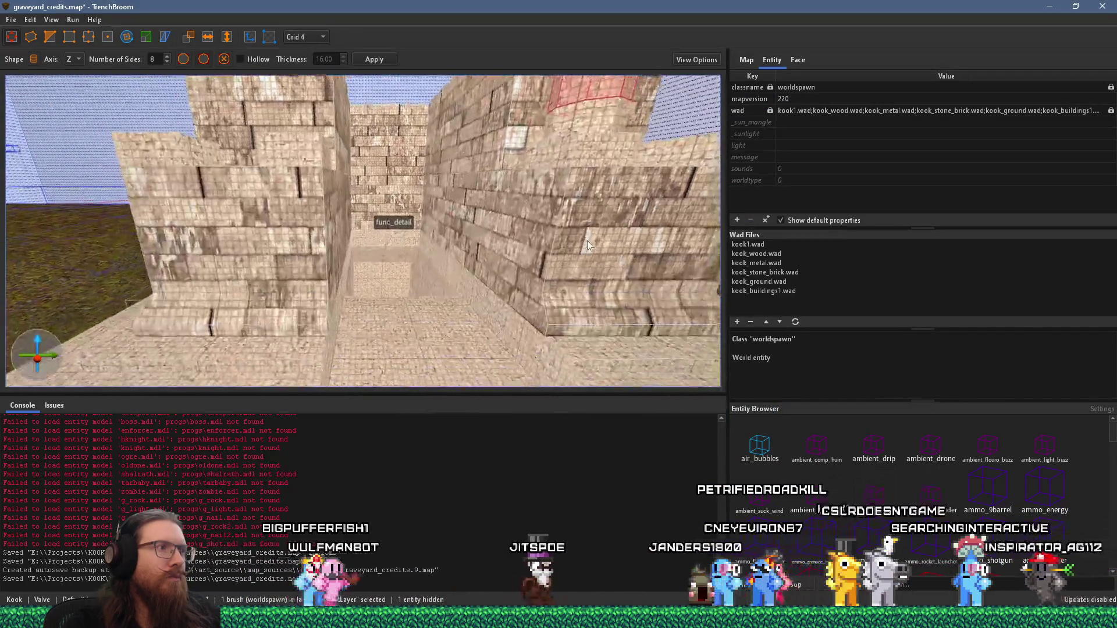
Fly the camera around the brick structure toward the stone church and pillar
scroll(528, 249, down, 5)
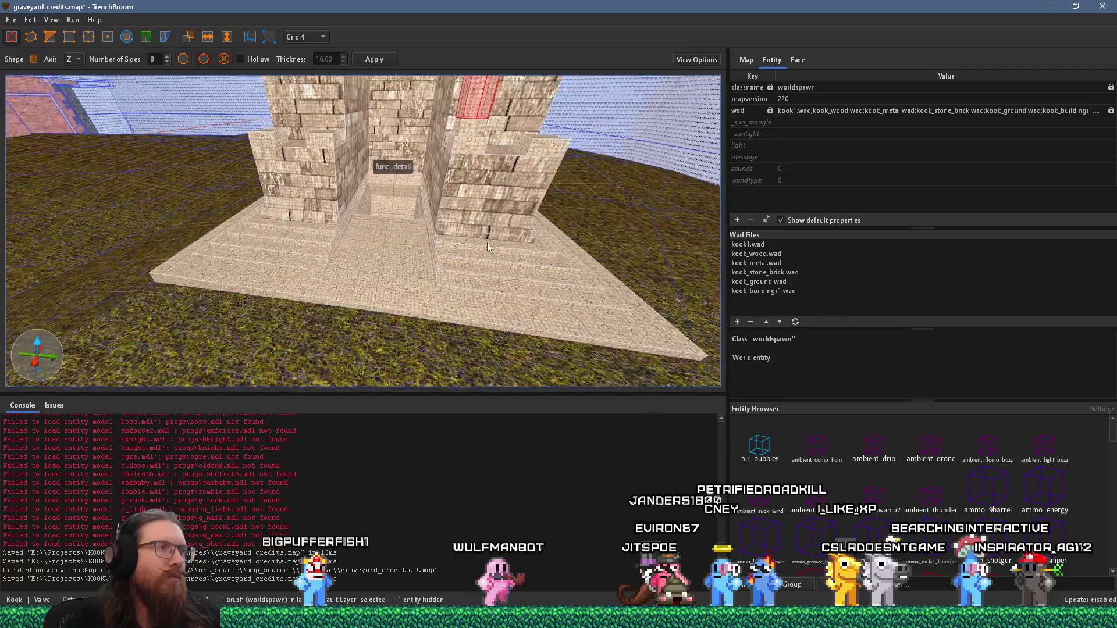
scroll(470, 330, down, 1)
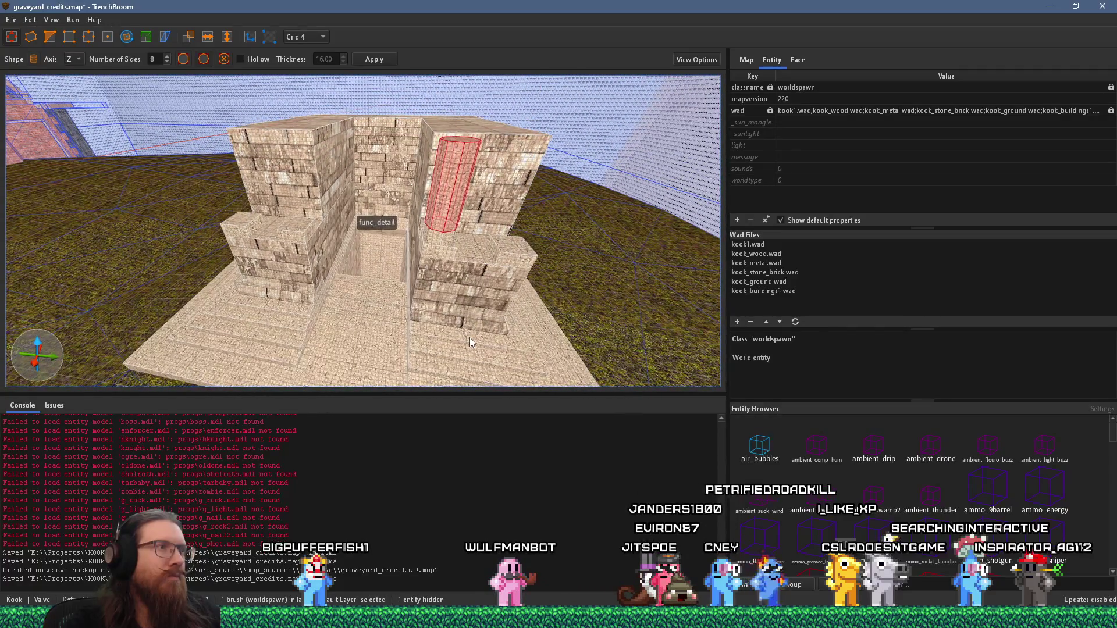
key(a)
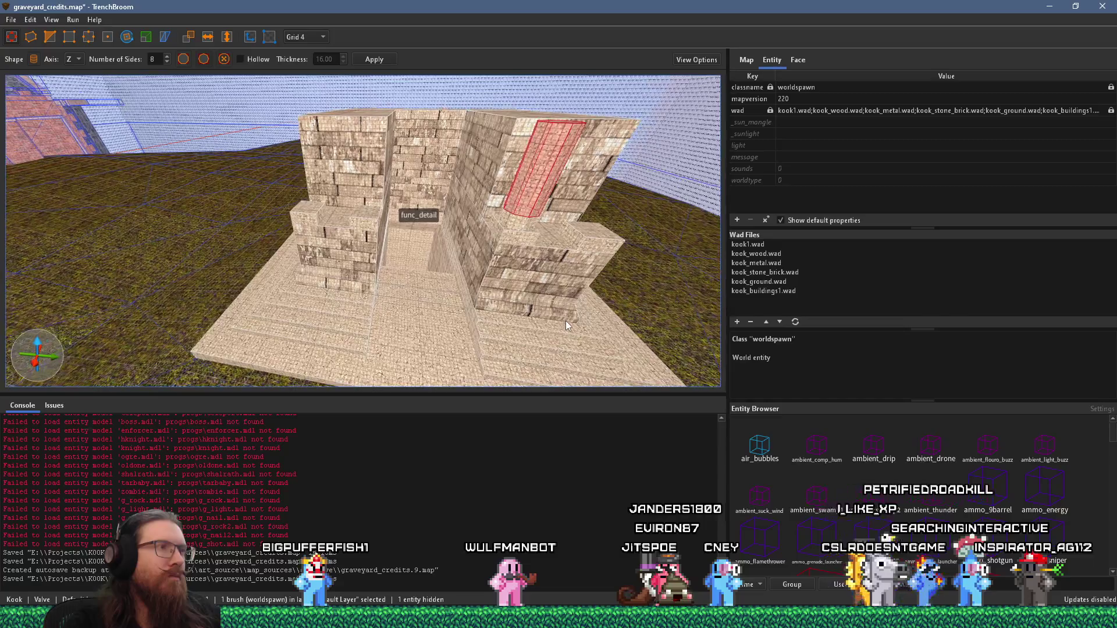
key(d)
key(d)
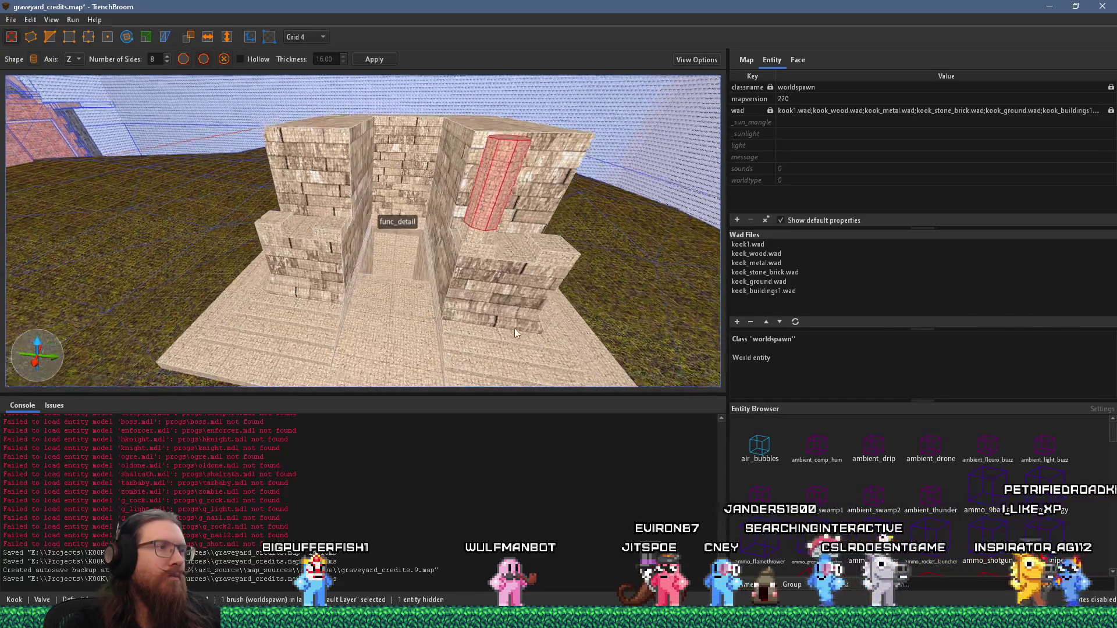
key(s)
key(a)
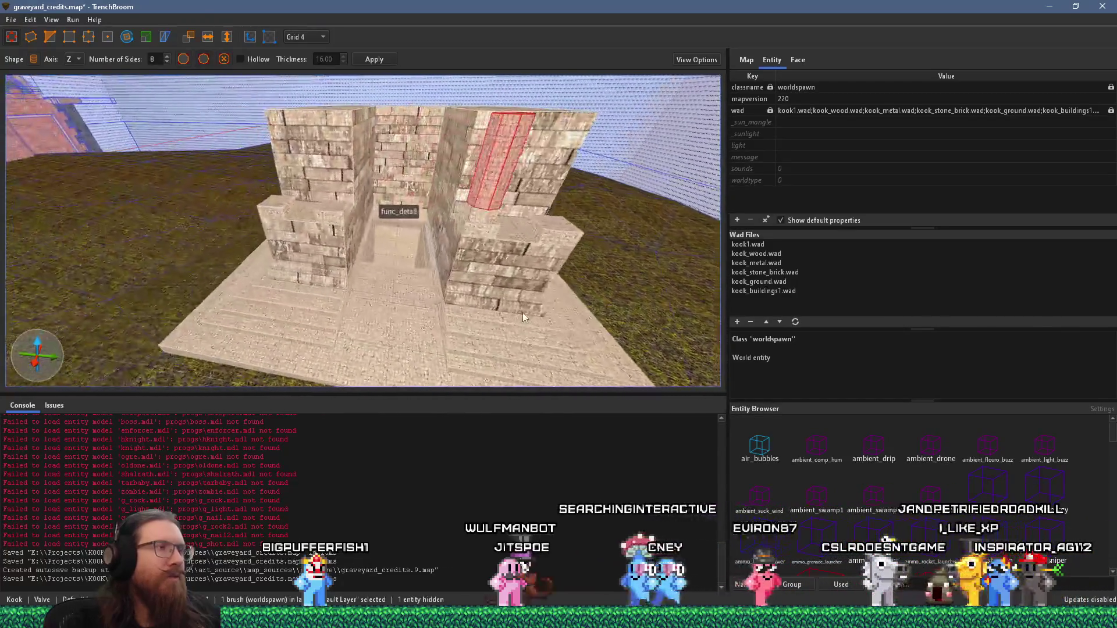
scroll(532, 313, down, 5)
mouse_move(532, 313)
mouse_down()
mouse_move(397, 270)
mouse_move(313, 272)
mouse_move(484, 271)
mouse_move(445, 288)
mouse_move(495, 281)
mouse_move(332, 194)
mouse_up()
scroll(438, 292, up, 5)
scroll(495, 281, up, 4)
scroll(495, 278, down, 3)
Scale the cylinder pillar narrower and taller, then deselect it
key(t)
mouse_move(420, 257)
mouse_down()
mouse_move(500, 300)
mouse_move(543, 292)
mouse_move(383, 173)
mouse_up()
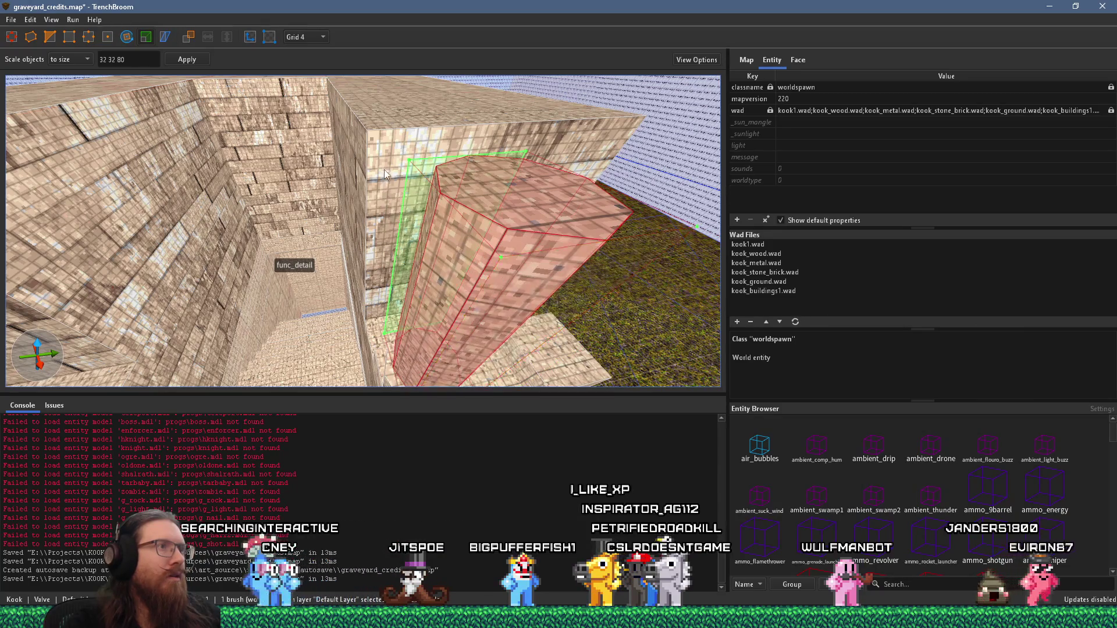
drag(501, 188, 518, 211)
drag(449, 224, 442, 170)
key(t)
mouse_move(390, 243)
mouse_down()
mouse_move(406, 195)
mouse_move(397, 93)
mouse_move(439, 197)
mouse_up()
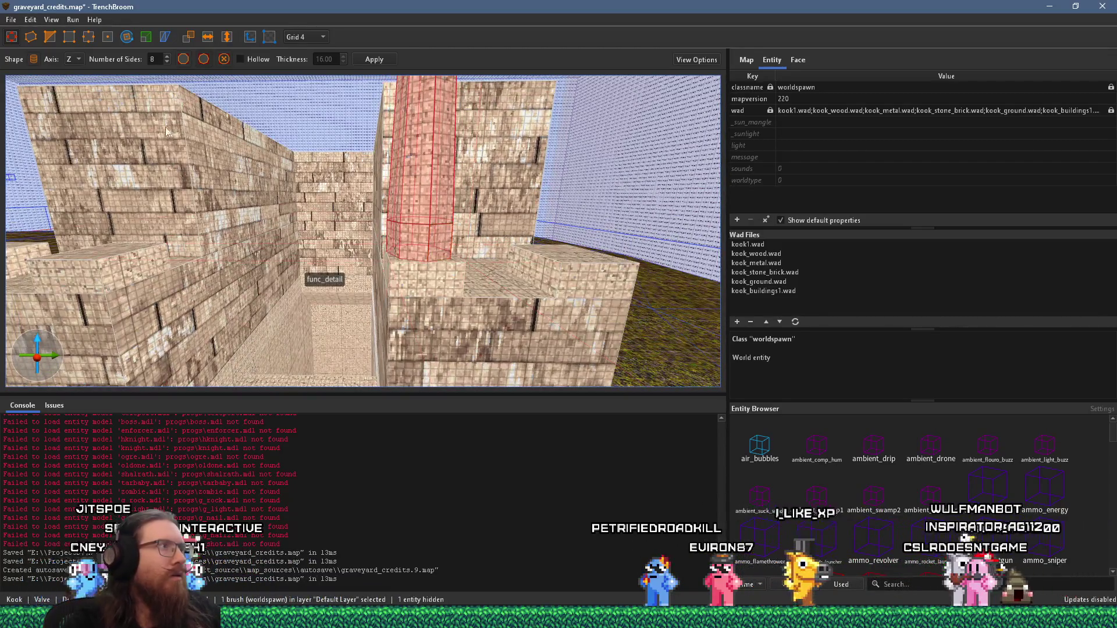
mouse_move(407, 260)
mouse_down()
mouse_move(404, 331)
mouse_move(410, 310)
mouse_up()
key(Escape)
Select the cylinder pillar and view the corridor from above, then deselect
drag(416, 247, 407, 319)
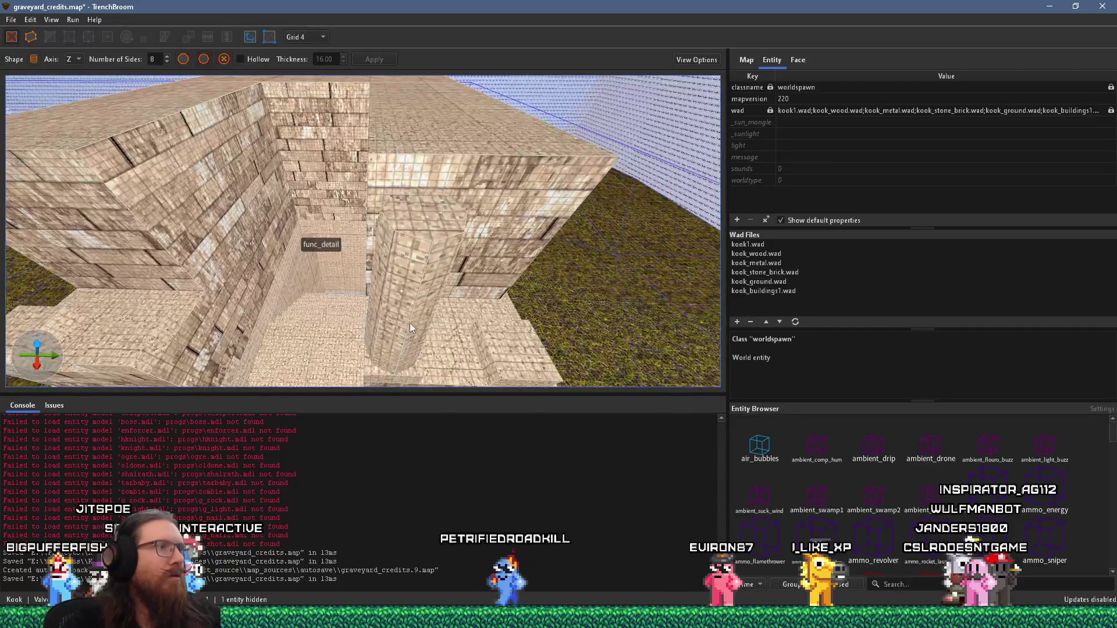
click(428, 285)
mouse_move(445, 202)
mouse_down()
mouse_move(402, 303)
mouse_move(403, 217)
mouse_move(421, 170)
mouse_up()
scroll(421, 170, down, 5)
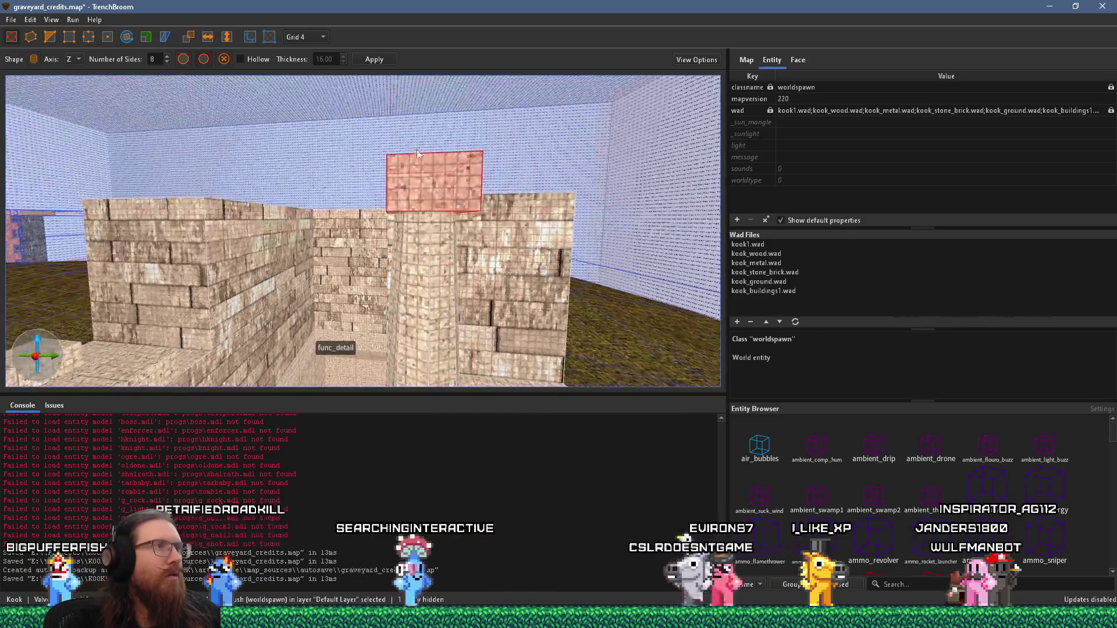
scroll(427, 159, up, 3)
scroll(484, 172, down, 2)
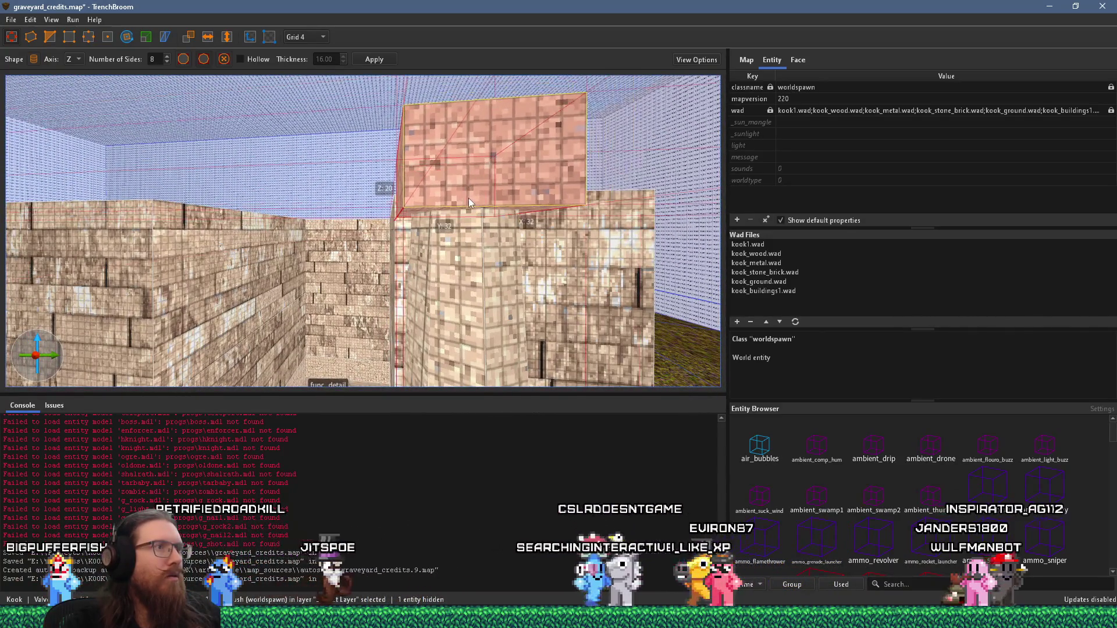
mouse_move(458, 199)
mouse_down()
mouse_move(618, 125)
mouse_move(619, 78)
mouse_move(474, 206)
mouse_move(477, 224)
mouse_move(292, 237)
mouse_move(336, 191)
mouse_move(405, 231)
mouse_move(425, 229)
mouse_move(421, 246)
mouse_move(415, 239)
mouse_move(413, 230)
mouse_move(431, 264)
mouse_move(459, 255)
mouse_move(431, 288)
mouse_move(477, 282)
mouse_move(456, 299)
mouse_move(477, 255)
mouse_move(365, 318)
mouse_up()
key(Escape)
Inspect the pillar's top face and the floating box above it
scroll(414, 230, down, 2)
scroll(446, 207, down, 2)
shift+click(430, 264)
click(428, 301)
key(Escape)
Select the pillar and hide it with Ctrl+H
click(359, 221)
mouse_move(359, 221)
mouse_down()
mouse_move(305, 240)
mouse_move(360, 257)
mouse_move(362, 295)
mouse_up()
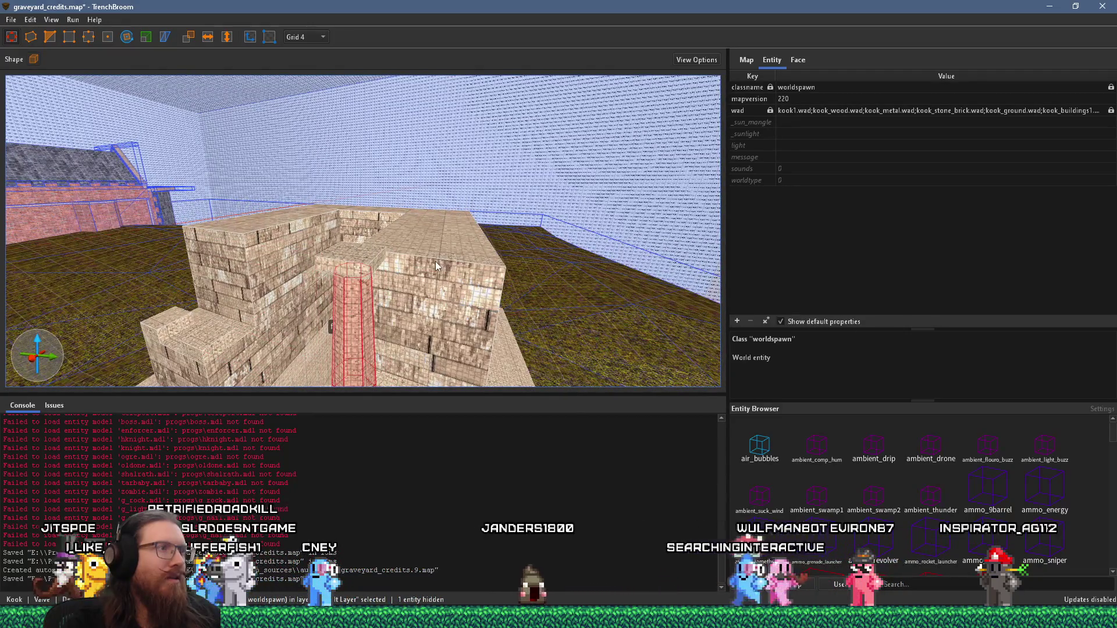
key(w)
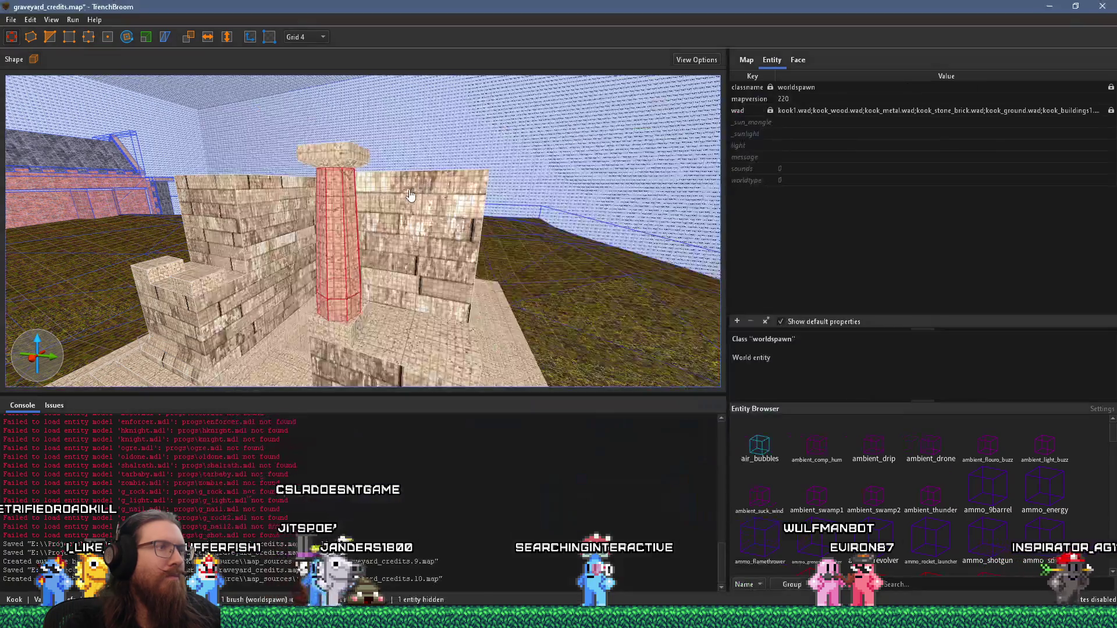
key(w)
key(ctrl+h)
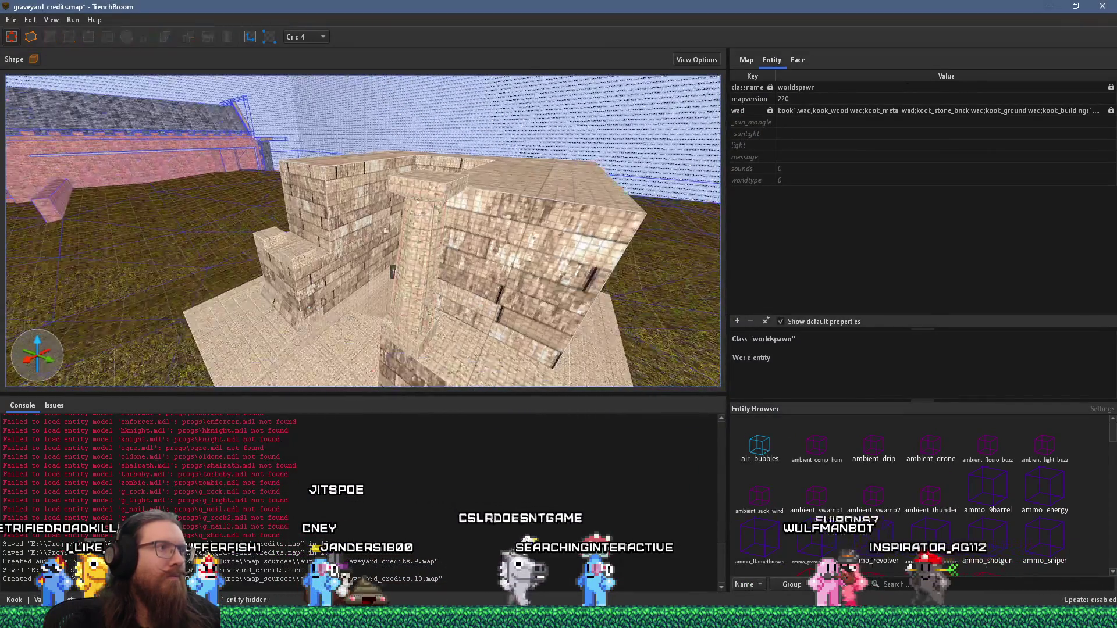
Switch to an 8-unit grid and draw a small capital block on the pillar top
click(304, 36)
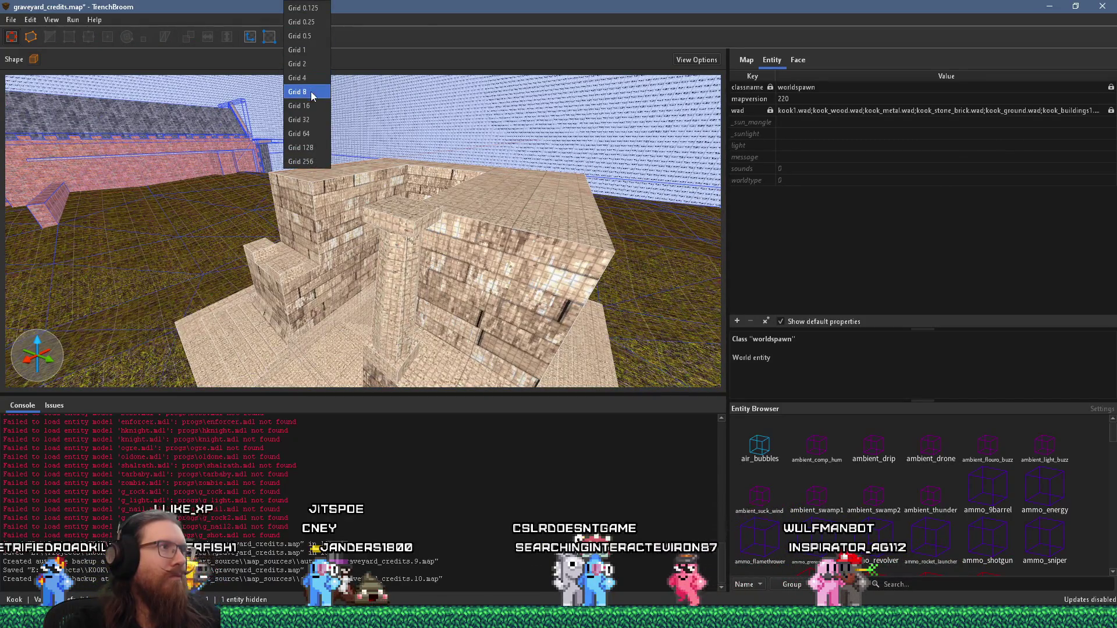
click(311, 92)
scroll(400, 196, up, 2)
drag(402, 191, 426, 185)
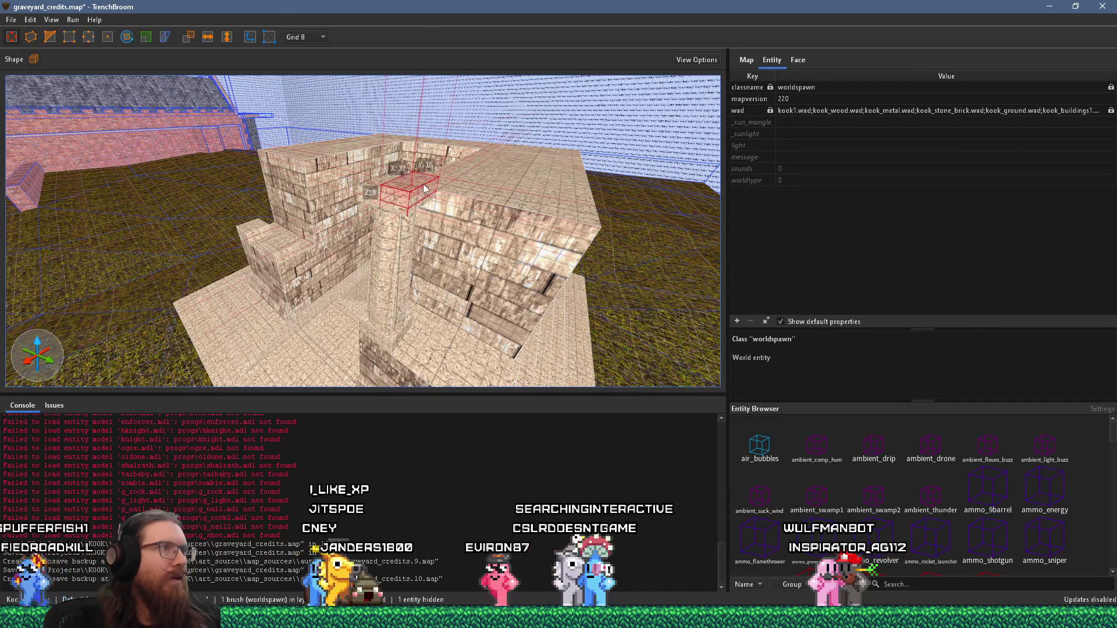
scroll(415, 199, up, 3)
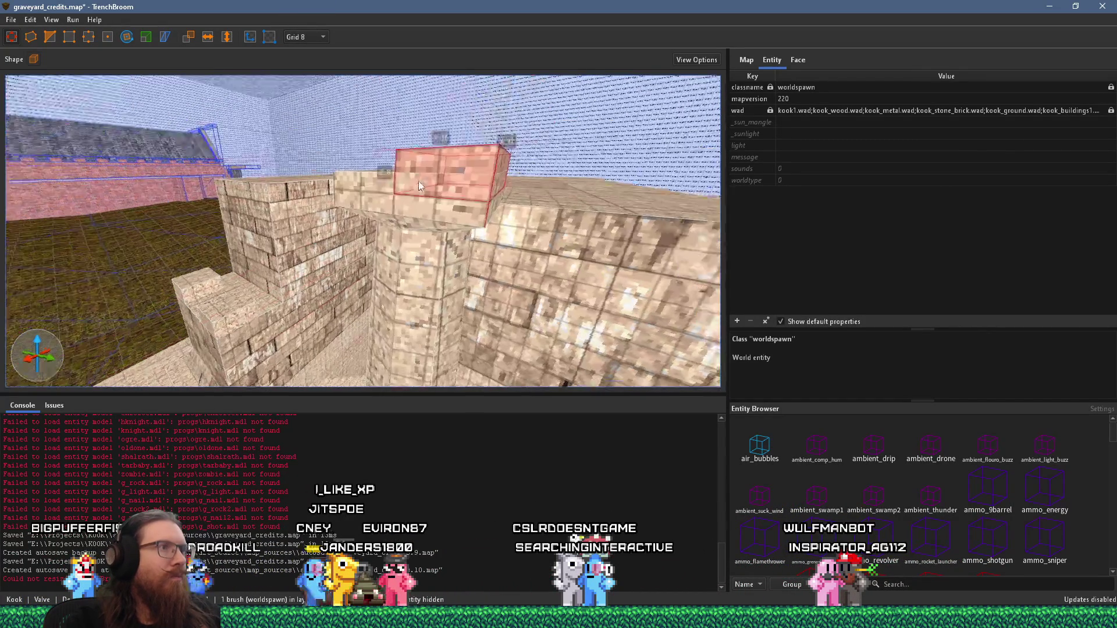
Stretch a new brush into a long lintel beam across the wall tops and extend the pillar to meet it
mouse_move(344, 184)
mouse_down()
mouse_move(448, 244)
mouse_move(490, 245)
mouse_move(412, 231)
mouse_move(433, 249)
mouse_up()
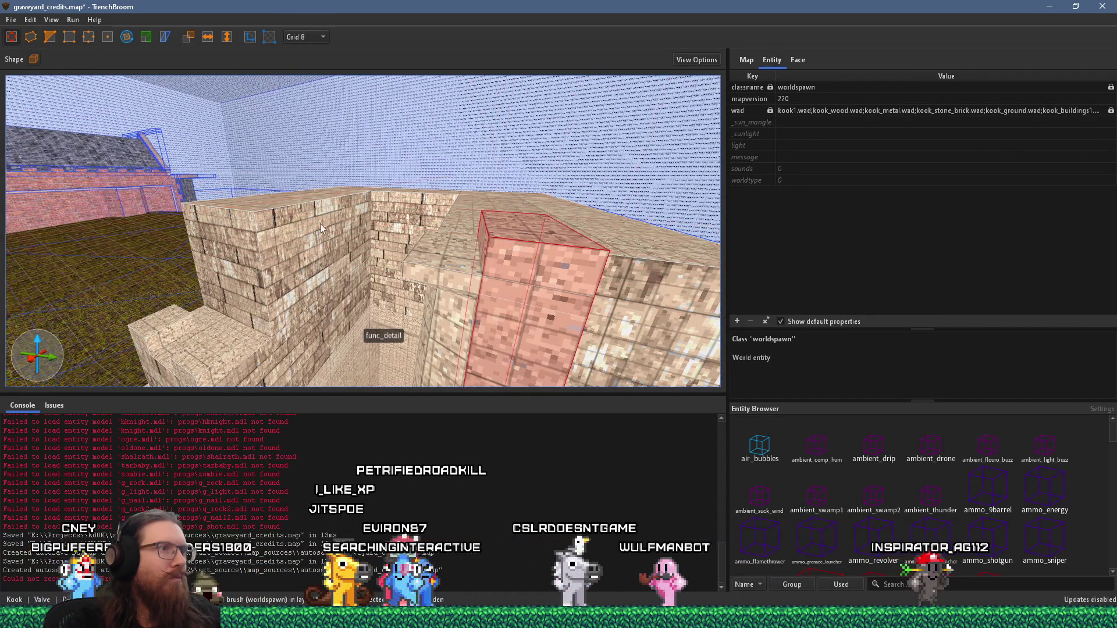
scroll(433, 249, down, 5)
drag(394, 370, 397, 294)
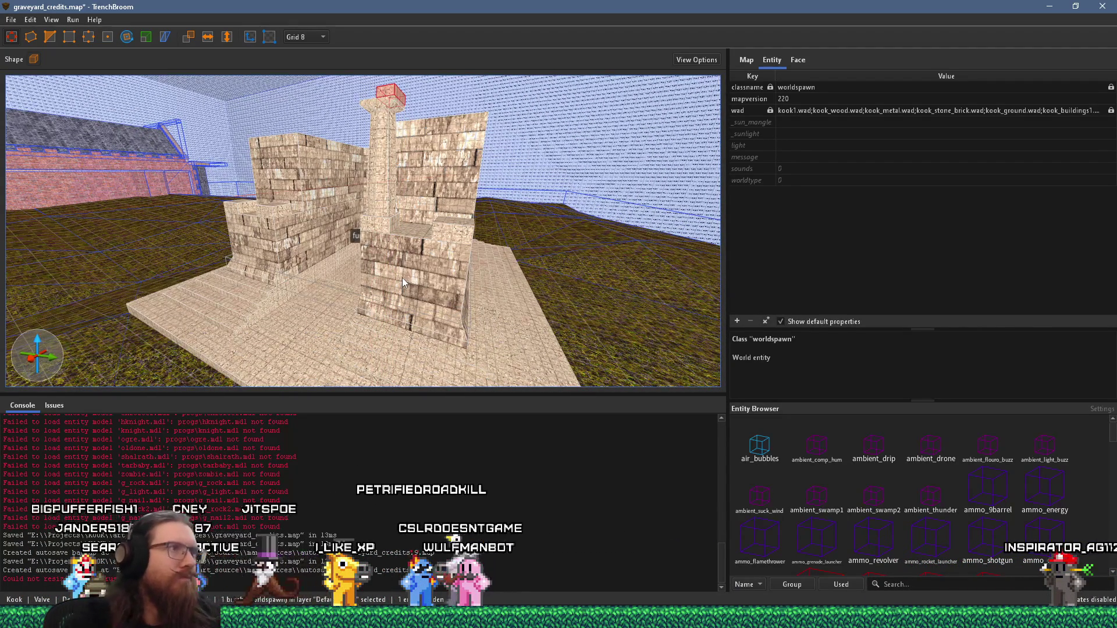
drag(343, 236, 445, 324)
drag(479, 216, 408, 243)
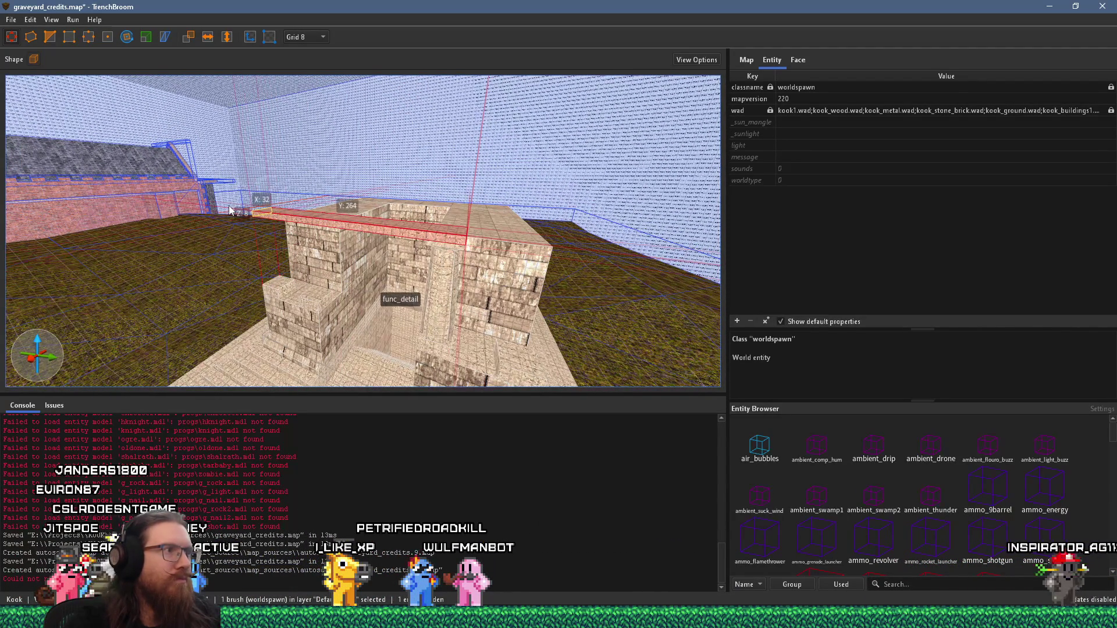
drag(514, 265, 274, 199)
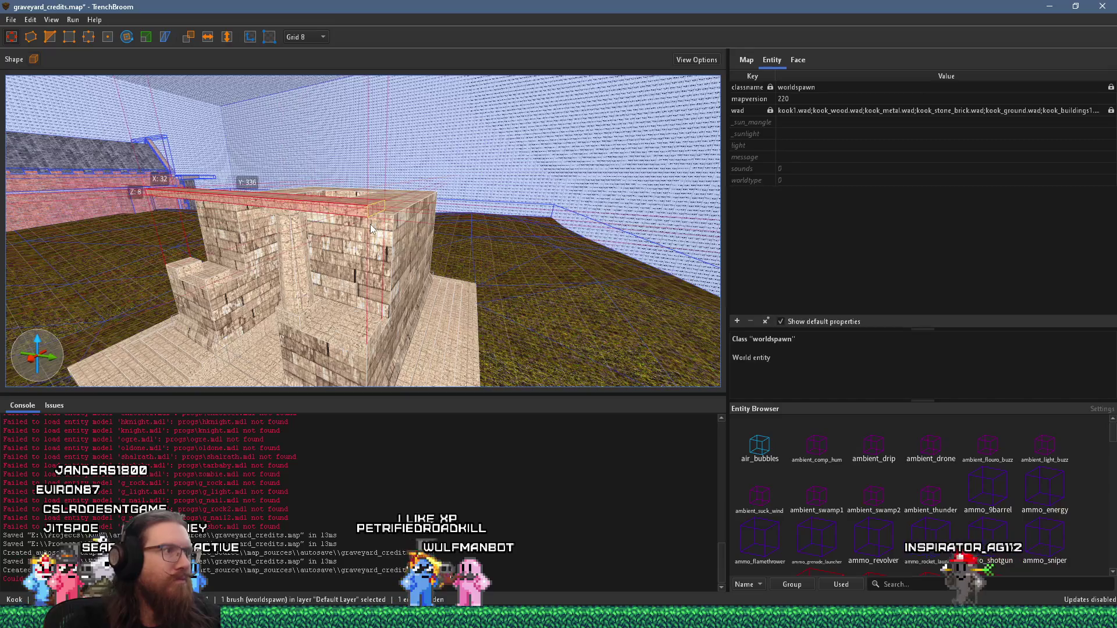
mouse_move(370, 225)
mouse_down()
mouse_move(407, 185)
mouse_move(340, 180)
mouse_move(327, 154)
mouse_move(345, 179)
mouse_up()
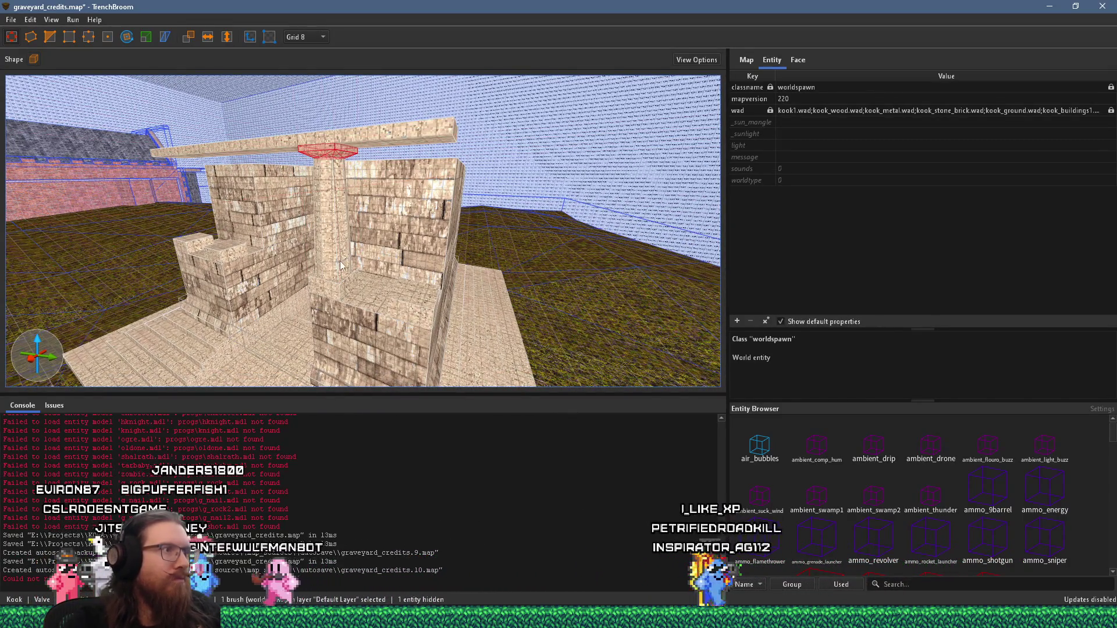
drag(342, 268, 336, 256)
mouse_move(335, 157)
mouse_down()
mouse_move(347, 270)
mouse_move(372, 259)
mouse_move(431, 271)
mouse_move(269, 230)
mouse_move(460, 245)
mouse_move(369, 244)
mouse_move(375, 274)
mouse_move(362, 211)
mouse_move(284, 132)
mouse_move(316, 106)
mouse_move(351, 140)
mouse_up()
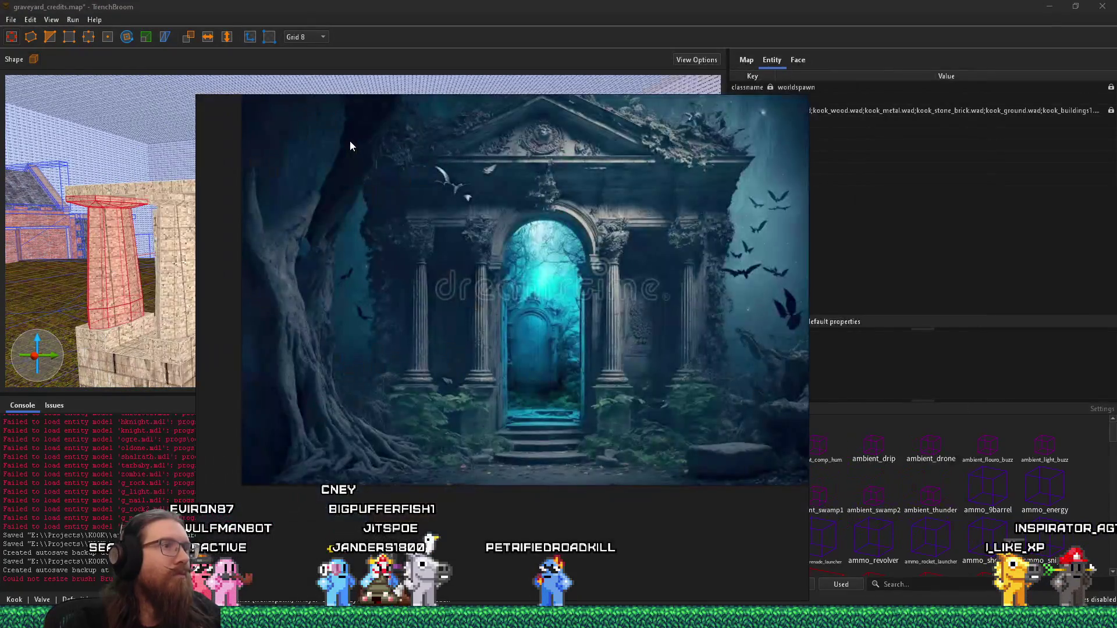
key(alt+Tab)
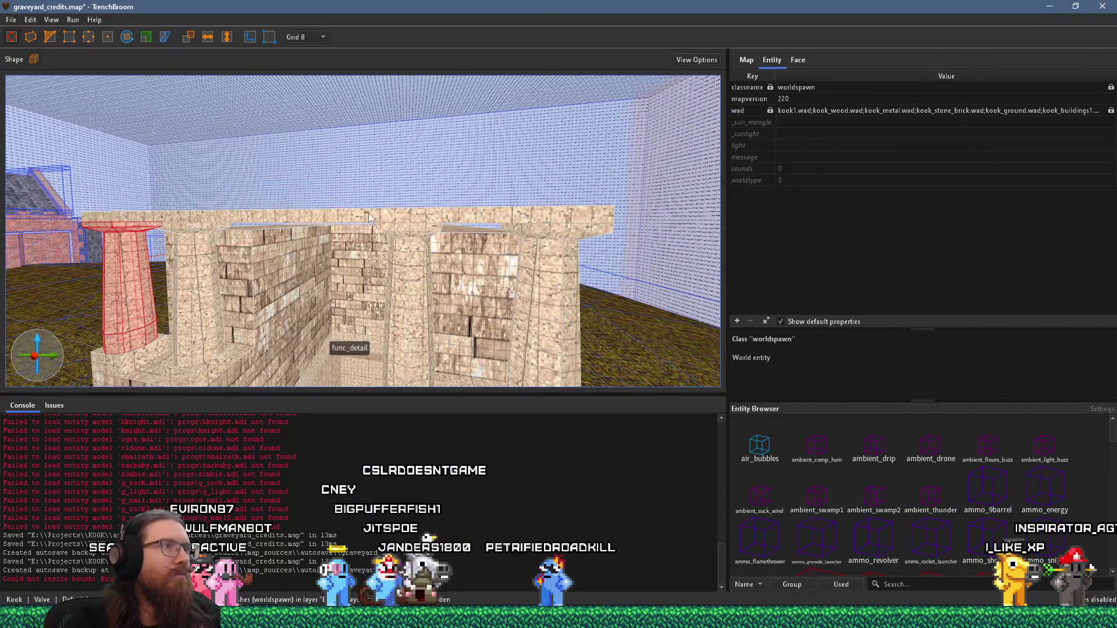
click(369, 213)
key(alt+Tab)
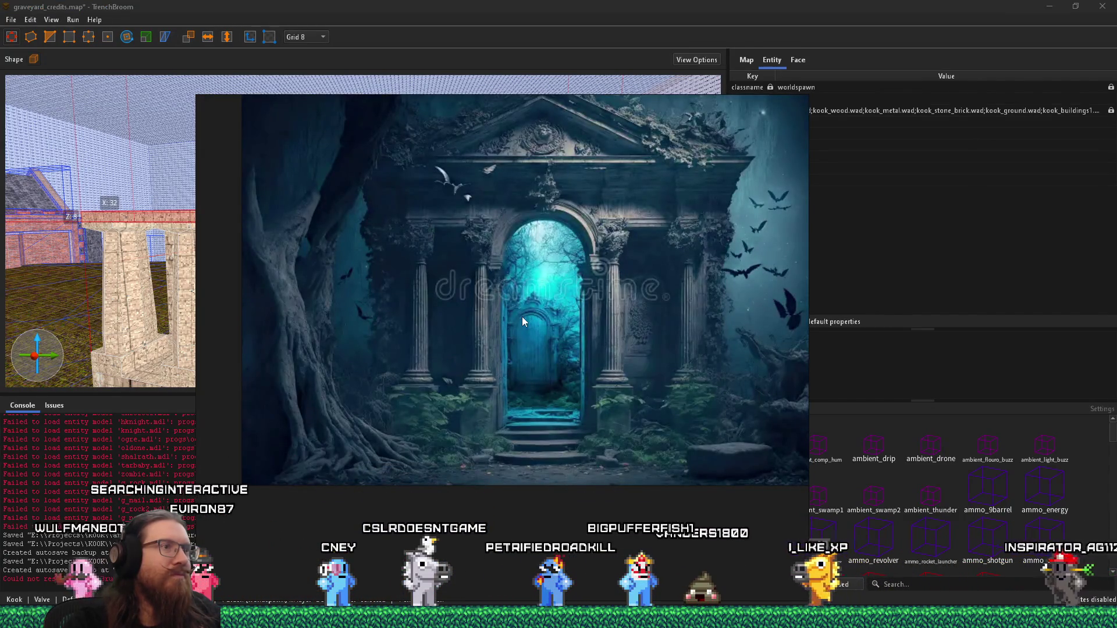
key(alt+Tab)
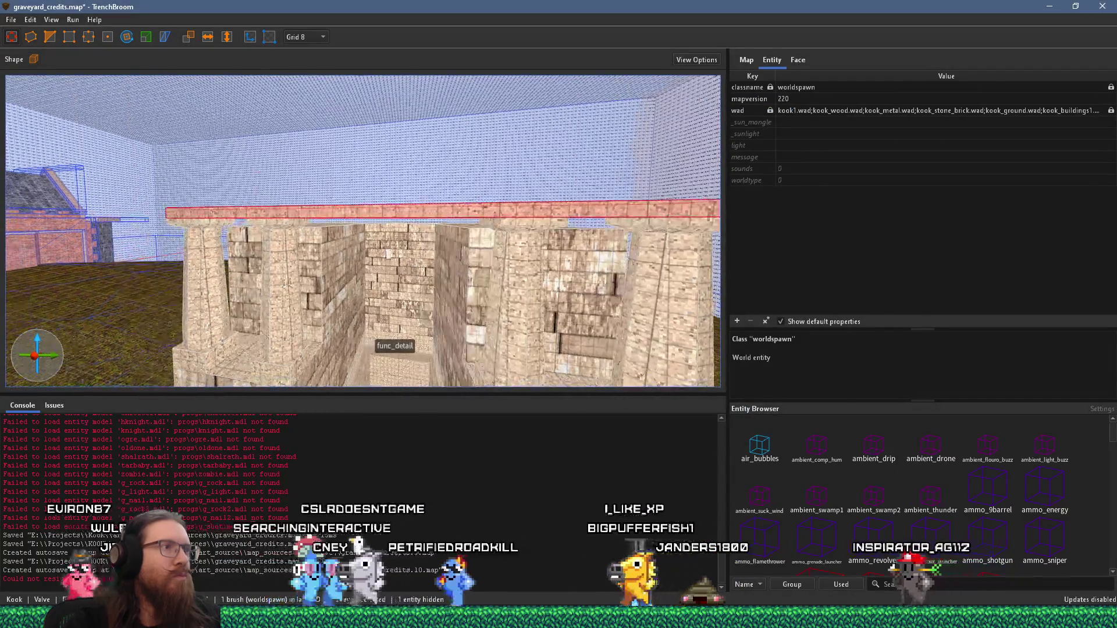
ctrl+click(534, 185)
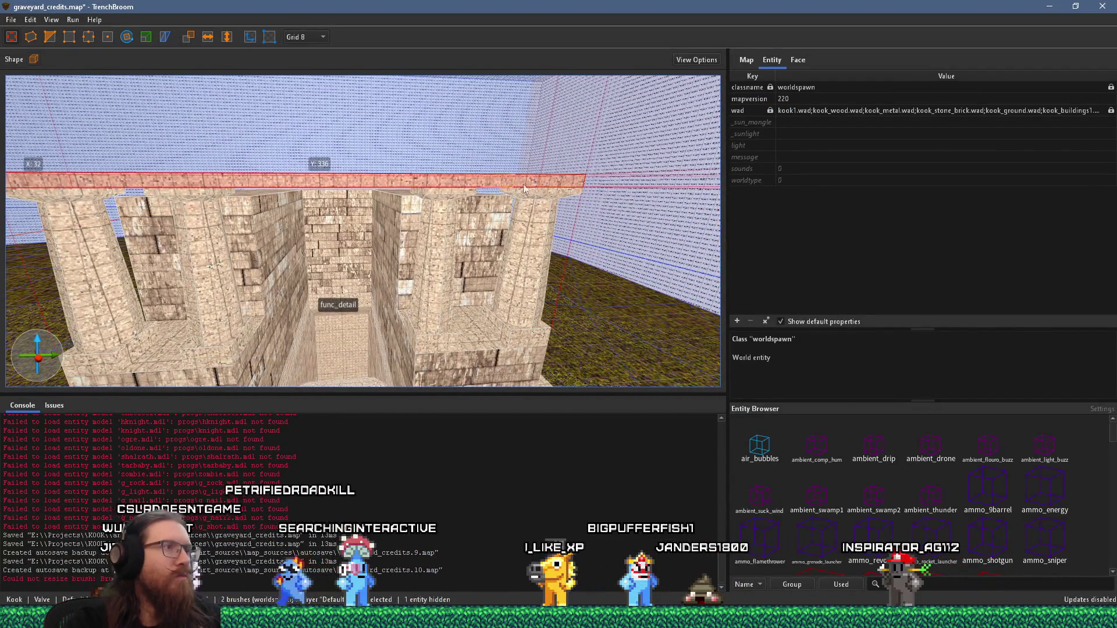
ctrl+click(422, 181)
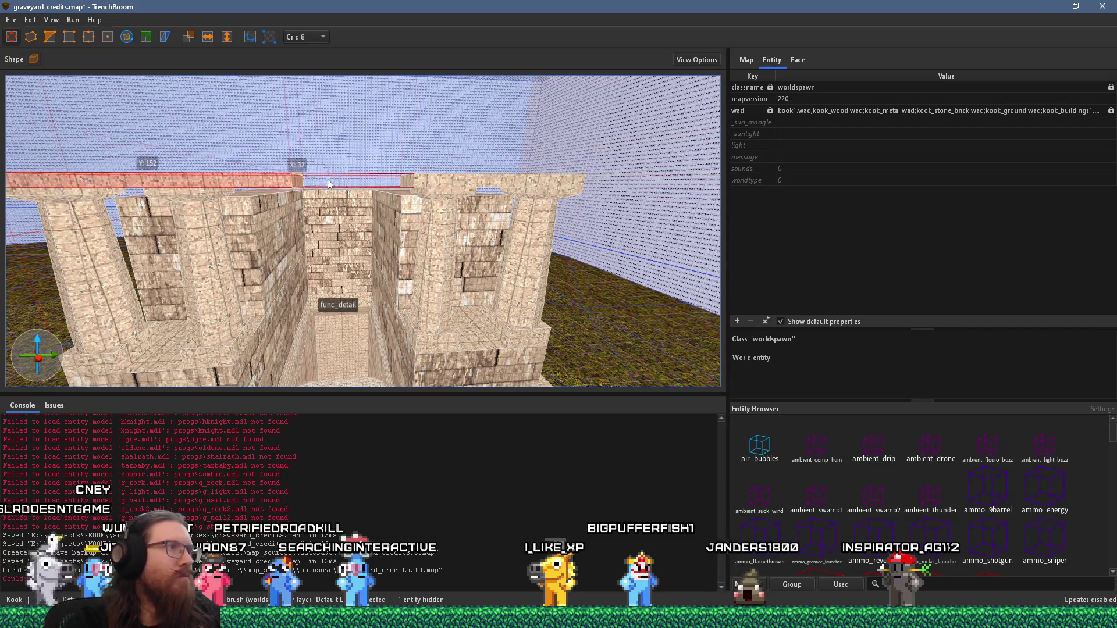
scroll(252, 185, down, 5)
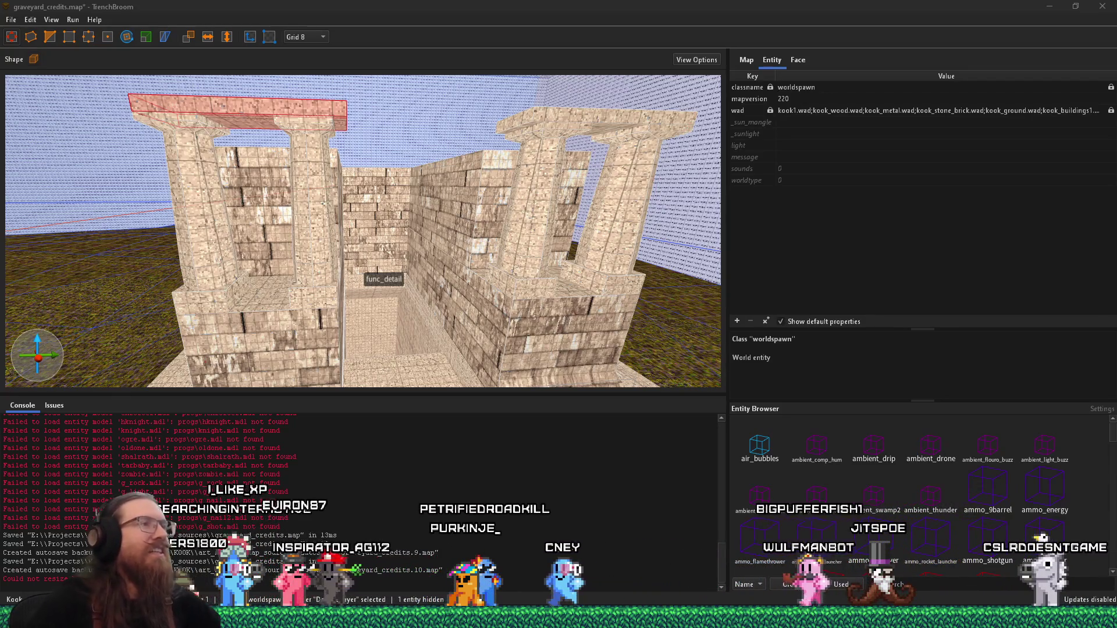
scroll(346, 237, down, 5)
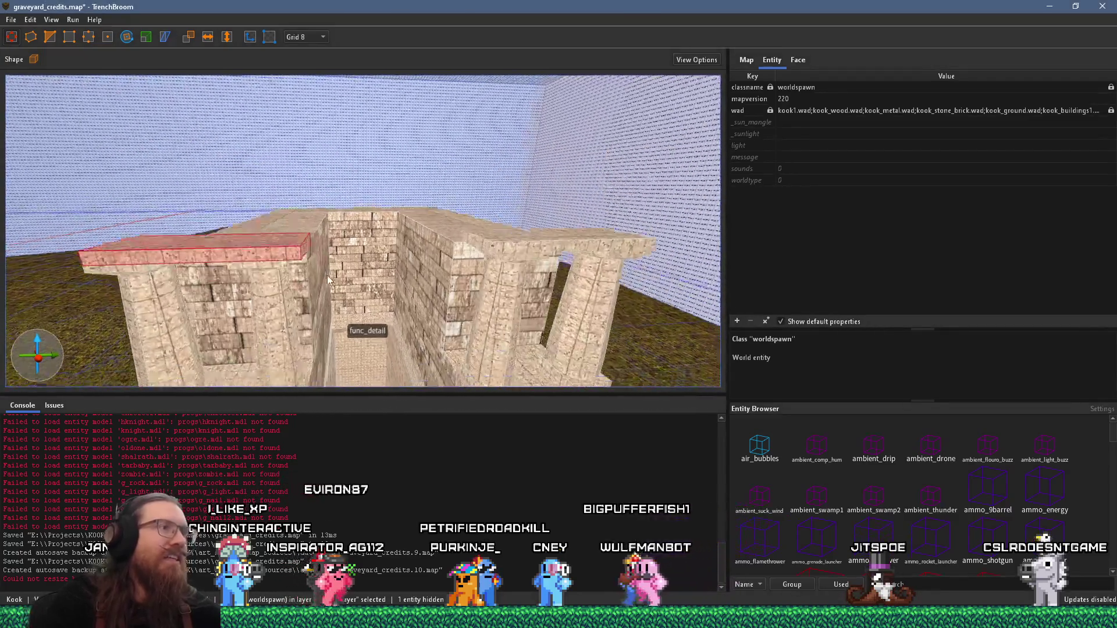
click(346, 236)
scroll(429, 226, up, 3)
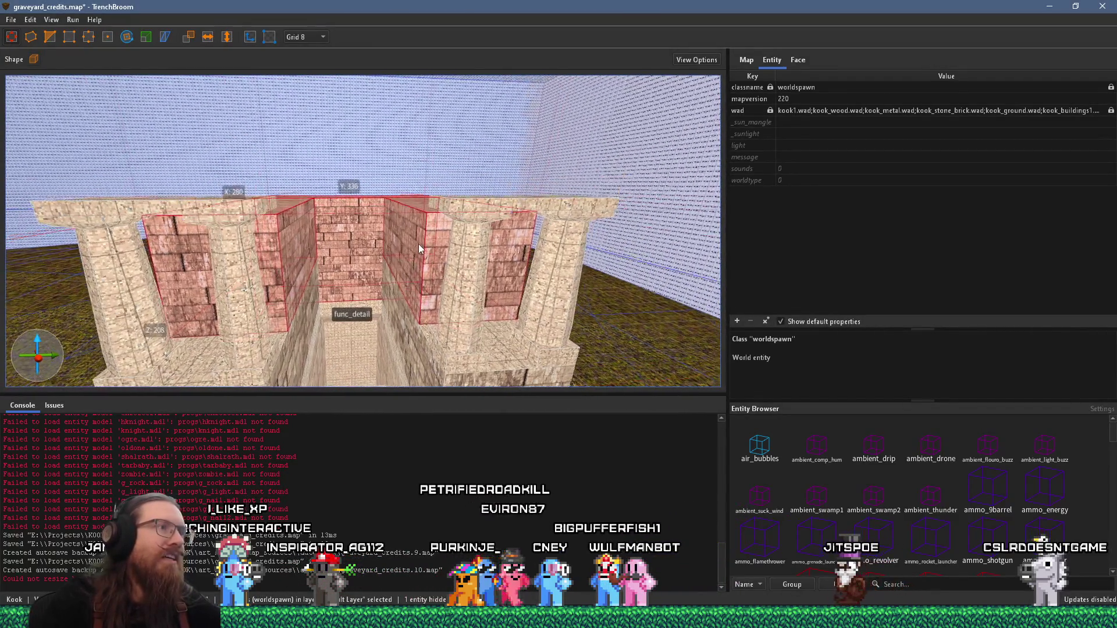
mouse_move(463, 178)
mouse_down()
mouse_move(463, 195)
mouse_move(412, 237)
mouse_move(324, 291)
mouse_up()
key(Escape)
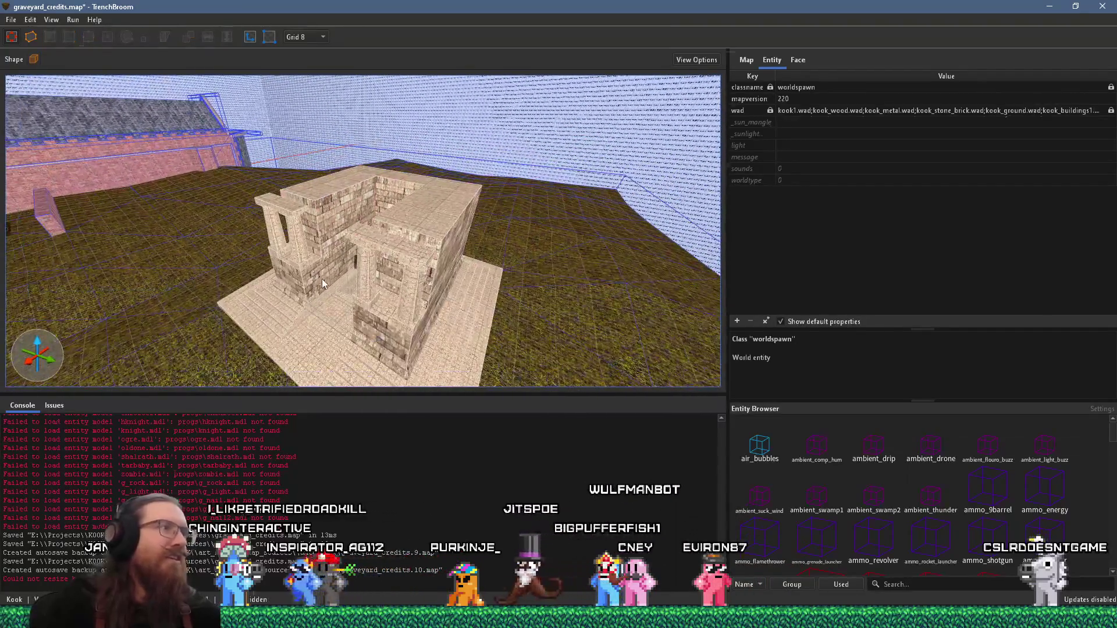
scroll(393, 236, up, 10)
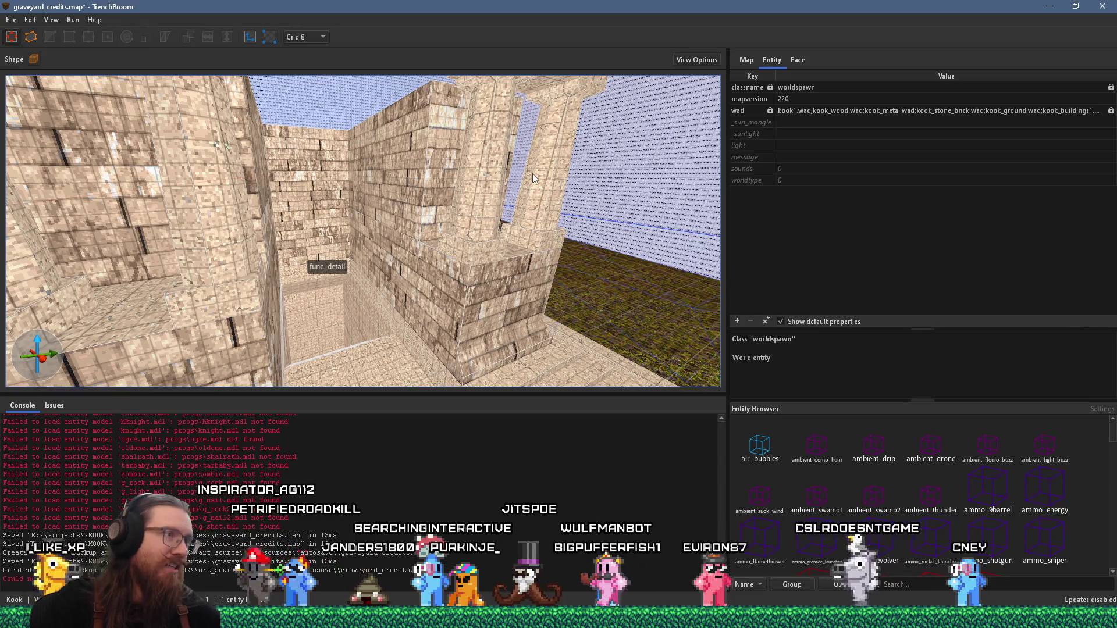
scroll(526, 178, down, 10)
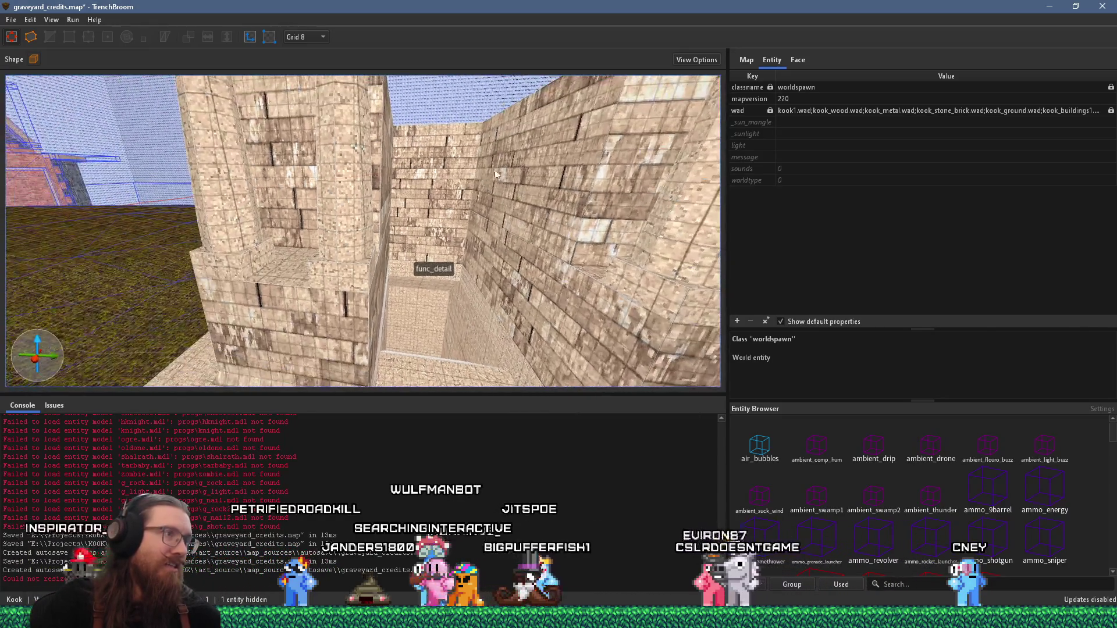
key(alt+Tab)
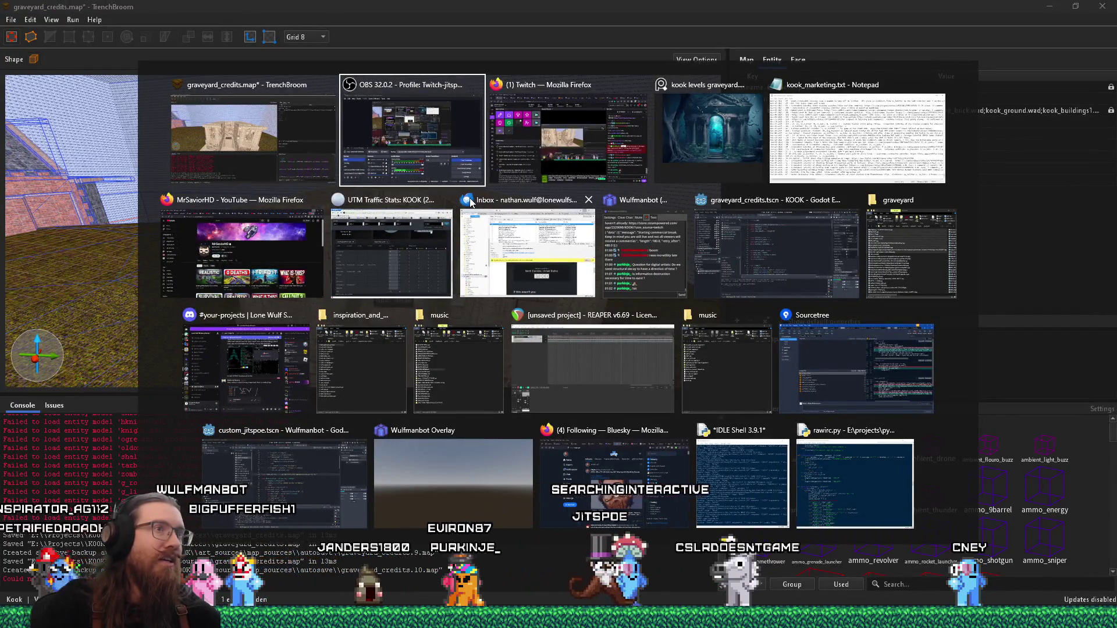
Bring PureRef forward, zoom out to the whole Crypt board, and enlarge the mountain-village image
key(Tab)
key(Tab)
click(472, 228)
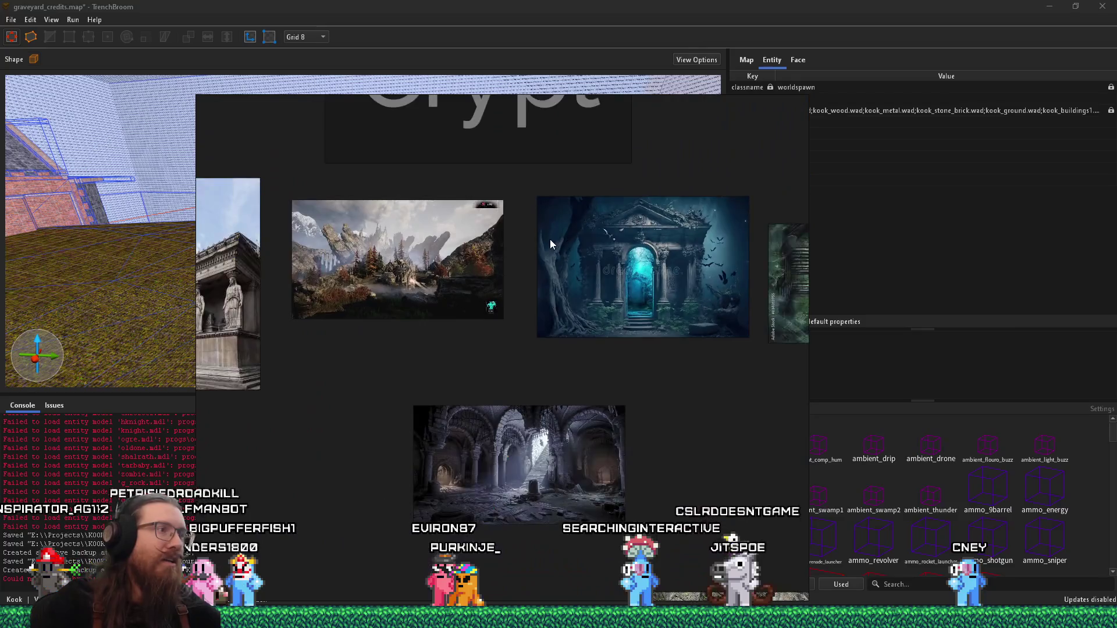
click(407, 247)
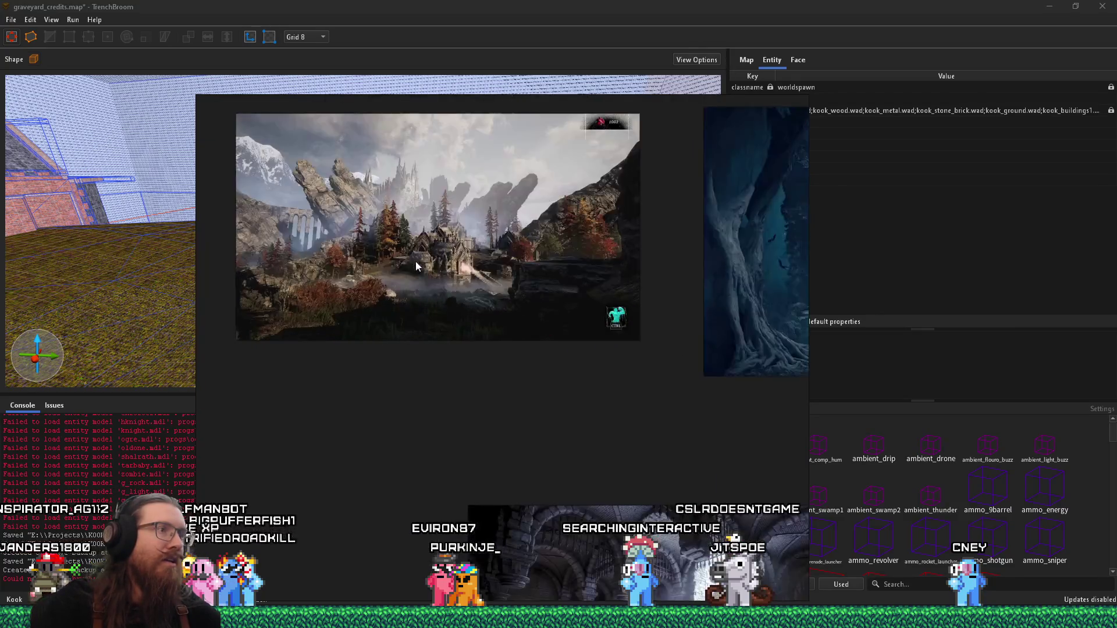
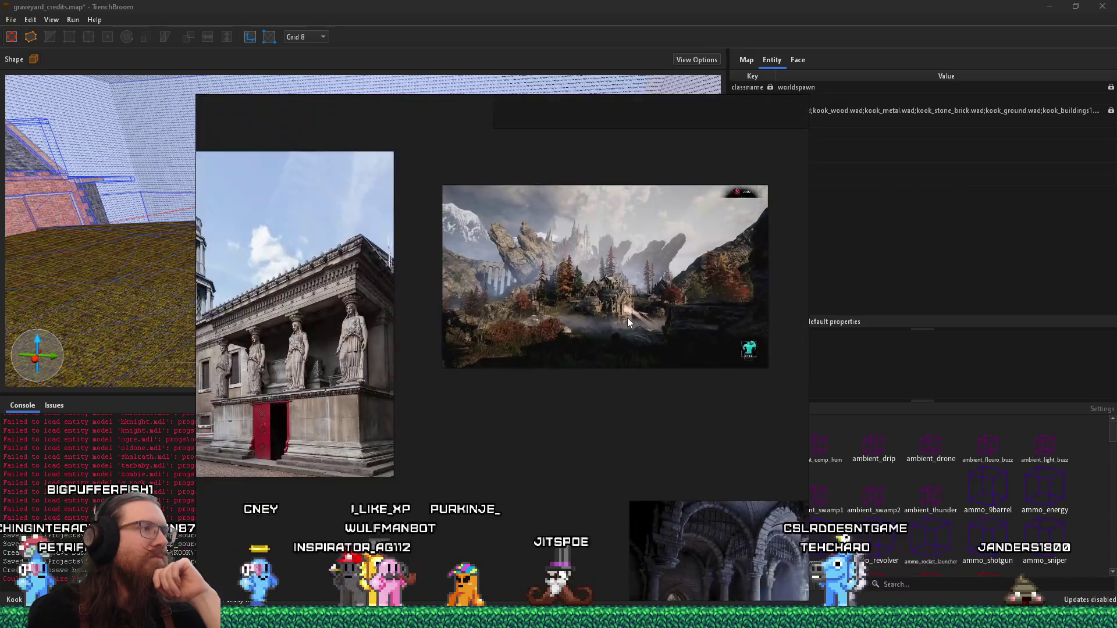
Select the mountain-village landscape reference and scale it up by dragging its corner handles
click(618, 331)
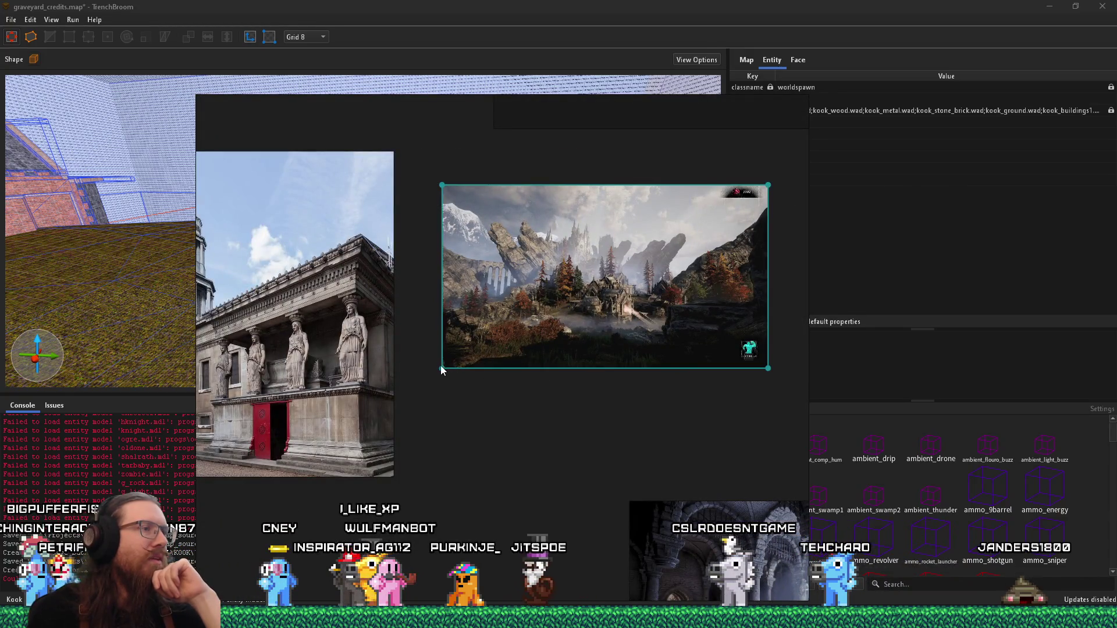
drag(442, 371, 414, 504)
scroll(414, 505, down, 3)
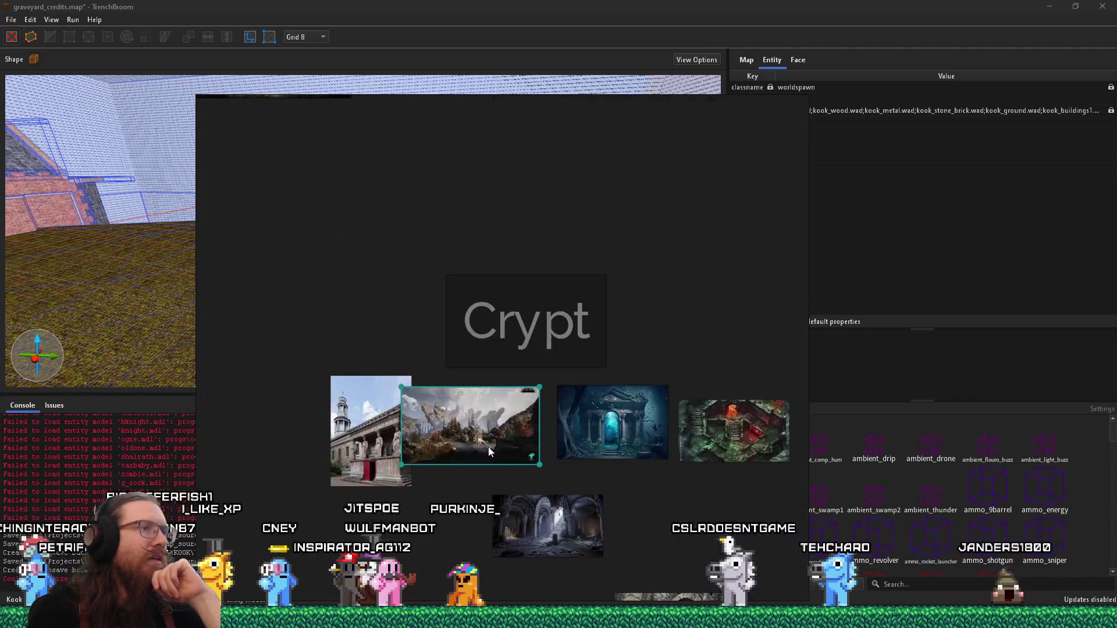
drag(536, 464, 558, 489)
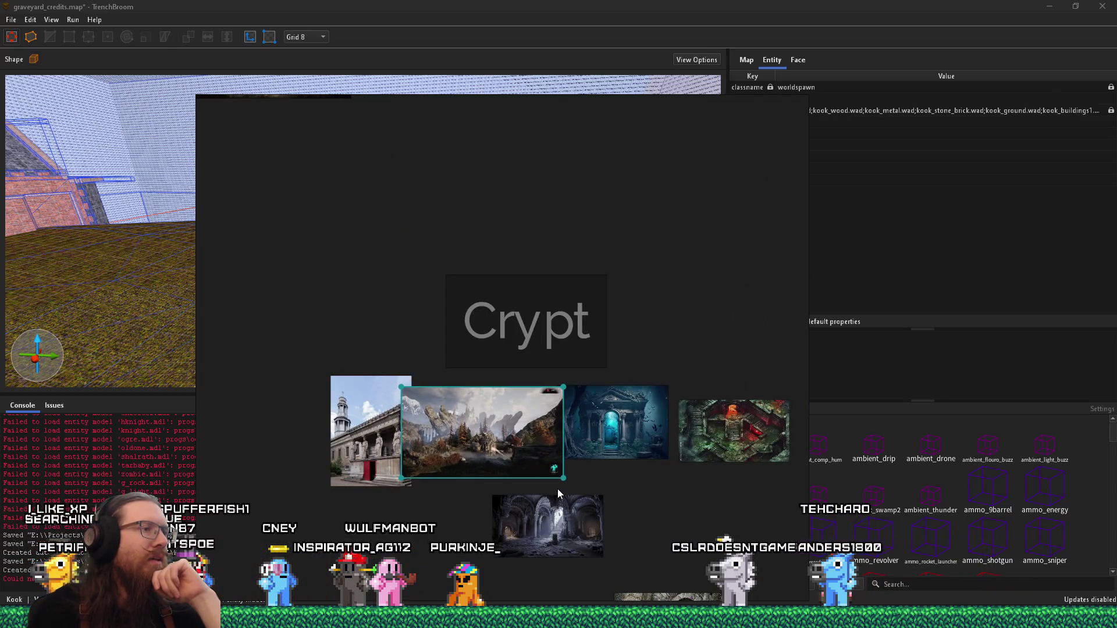
scroll(407, 445, up, 5)
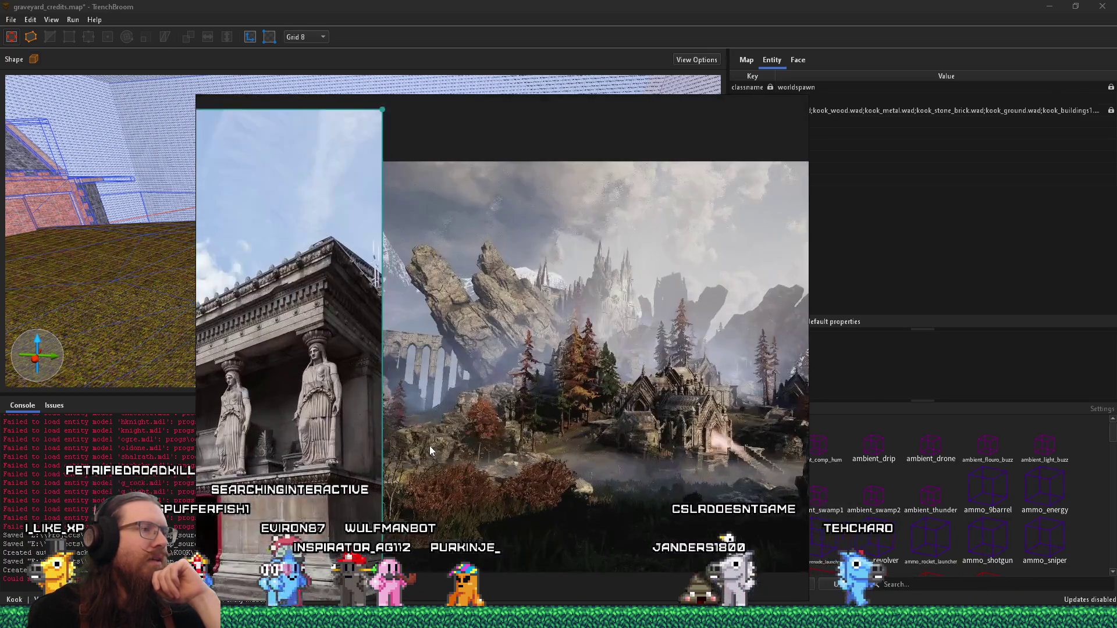
scroll(398, 373, up, 2)
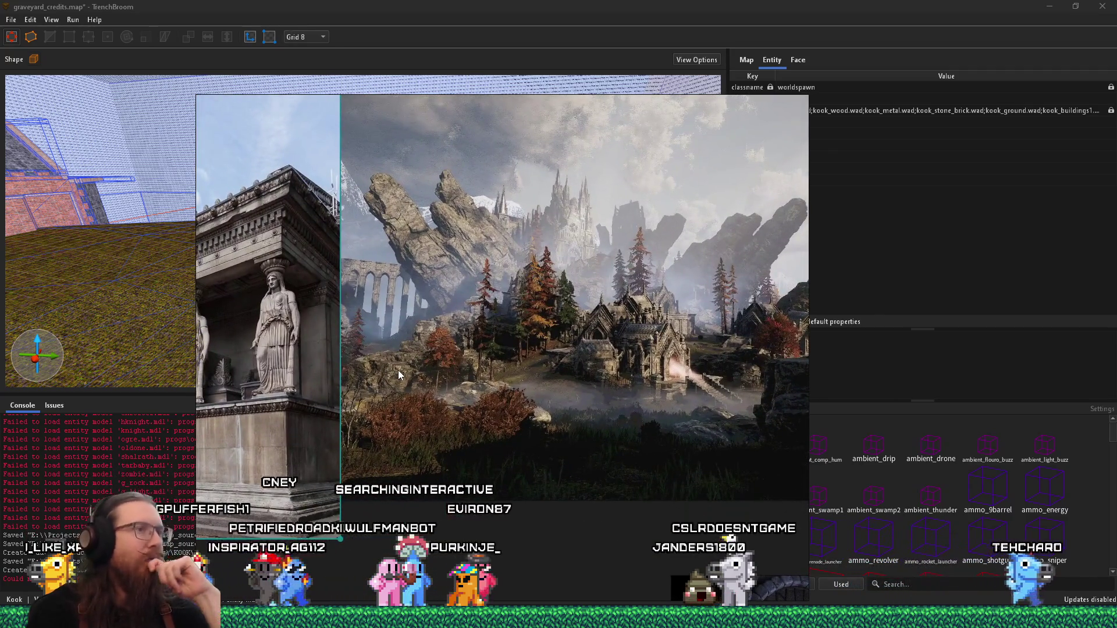
scroll(424, 378, down, 3)
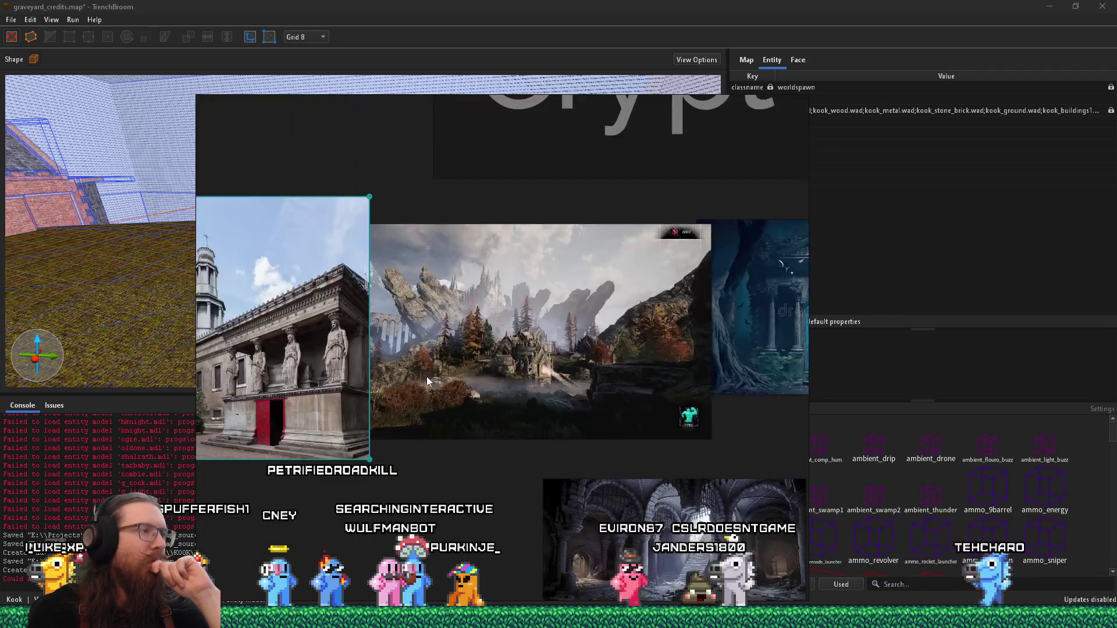
Pan and zoom around the Crypt board to study the reference images
mouse_move(474, 385)
mouse_down()
mouse_move(423, 383)
mouse_move(587, 365)
mouse_up()
scroll(499, 332, up, 5)
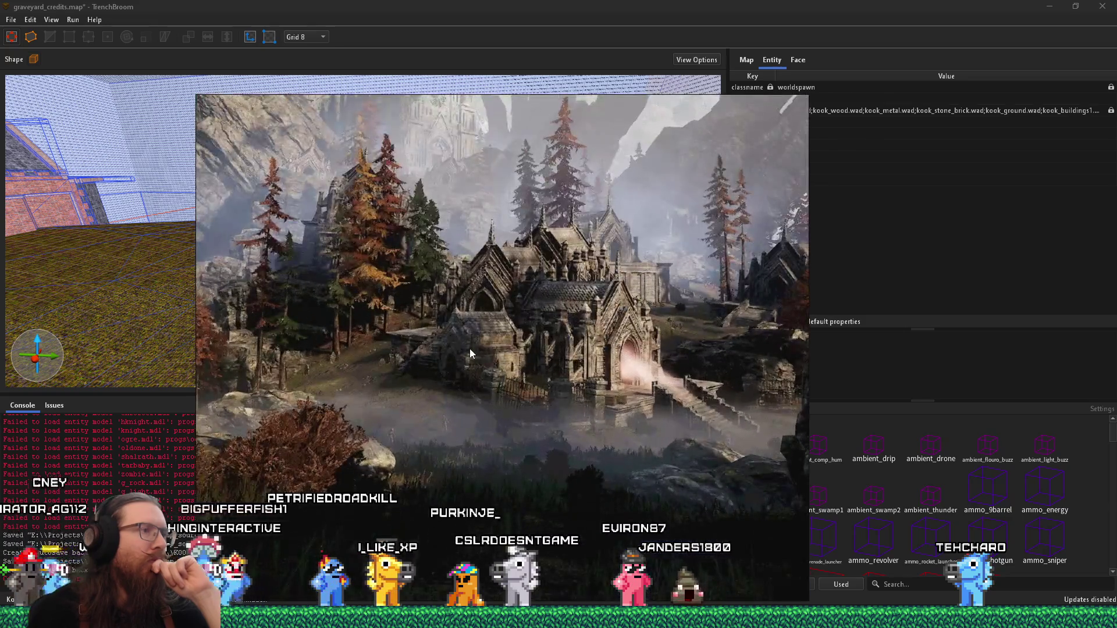
scroll(629, 337, up, 5)
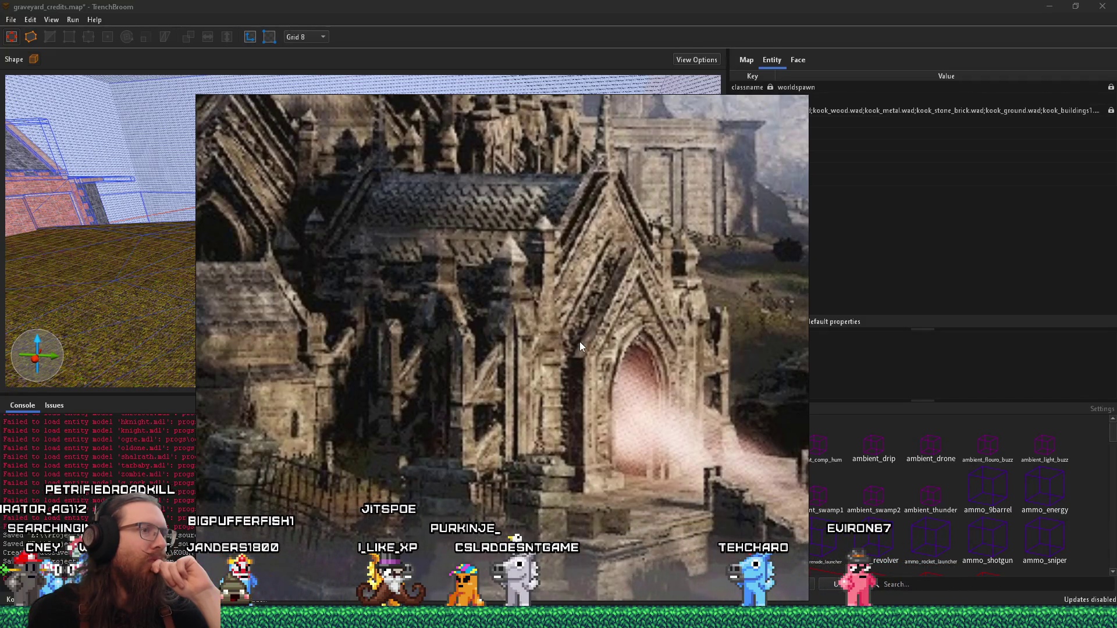
scroll(580, 341, down, 5)
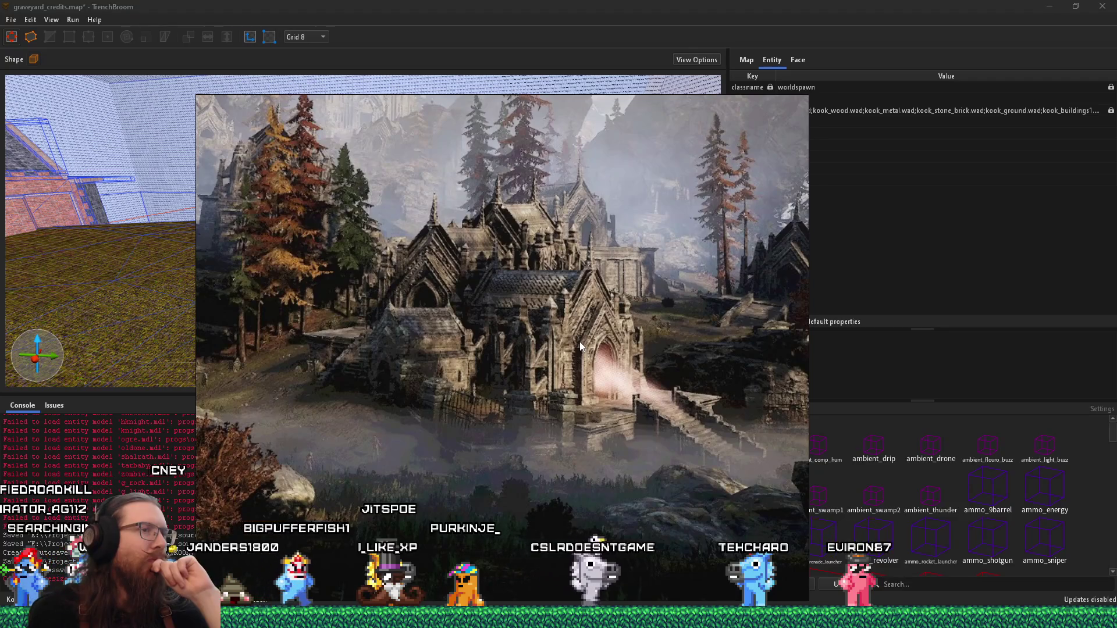
scroll(580, 341, down, 3)
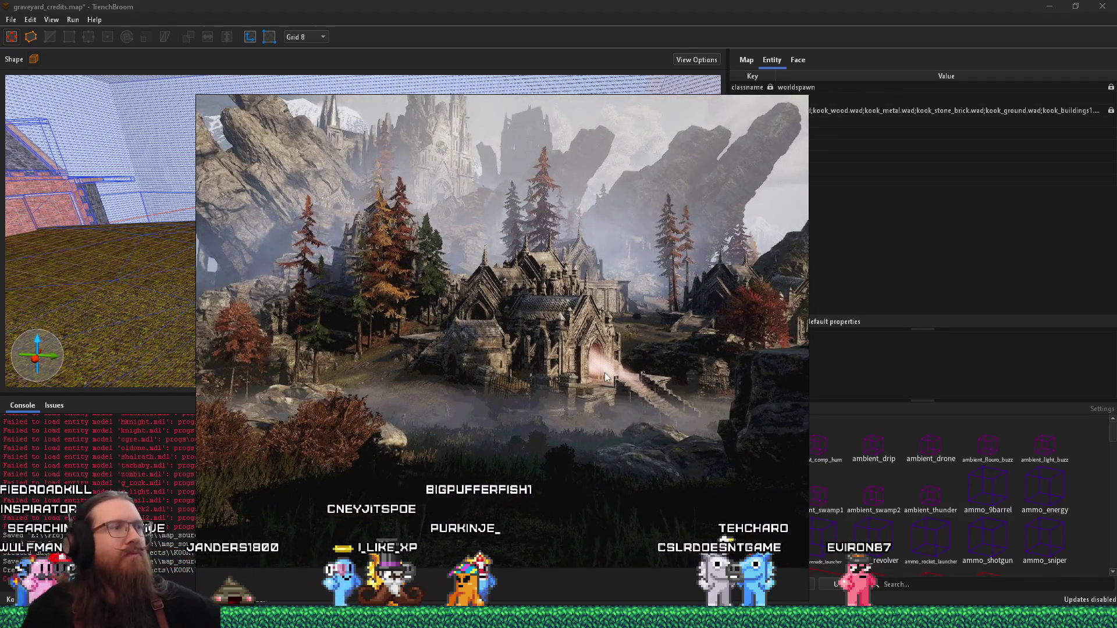
scroll(560, 341, up, 5)
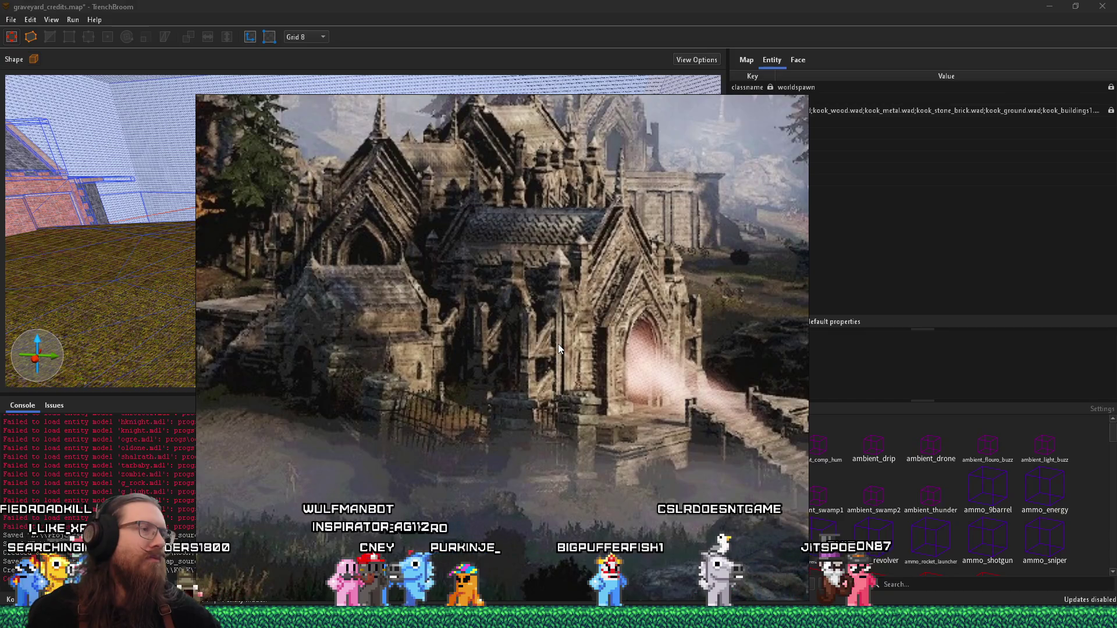
scroll(557, 344, down, 1)
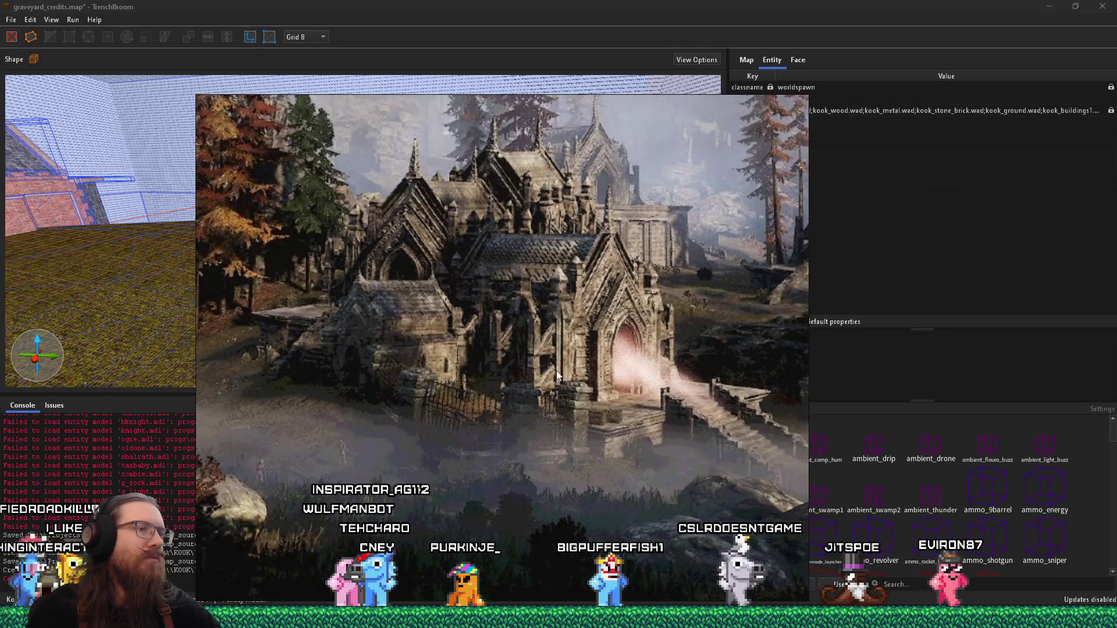
scroll(617, 275, down, 2)
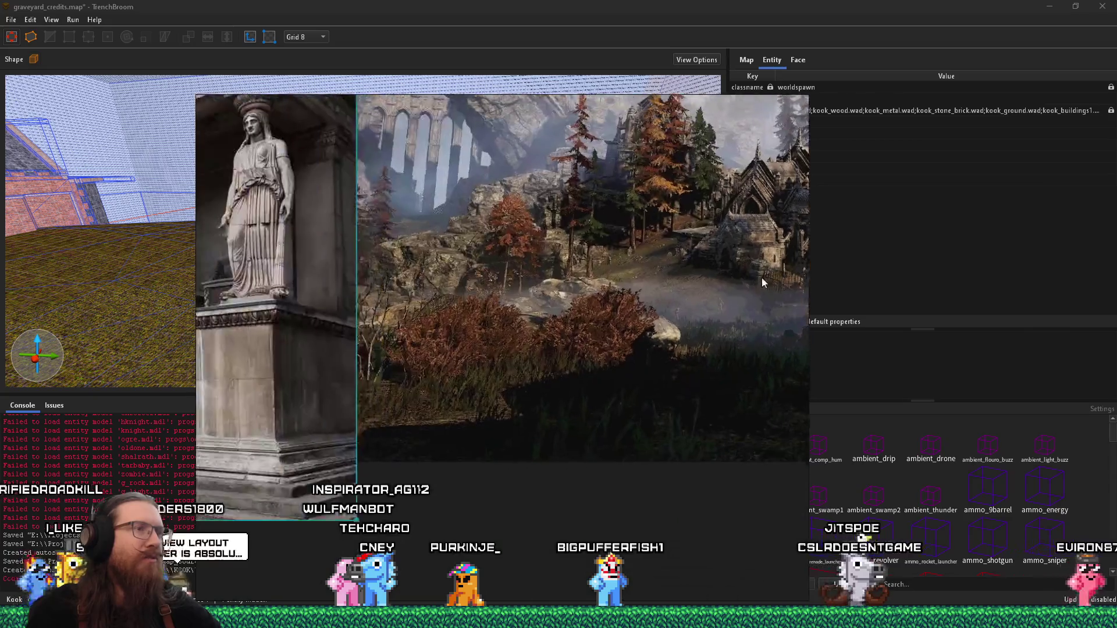
Examine the building-with-statues reference, then return to the stone building map in TrenchBroom
click(551, 302)
mouse_move(550, 302)
mouse_down()
mouse_move(631, 292)
mouse_move(575, 333)
mouse_up()
scroll(631, 290, down, 1)
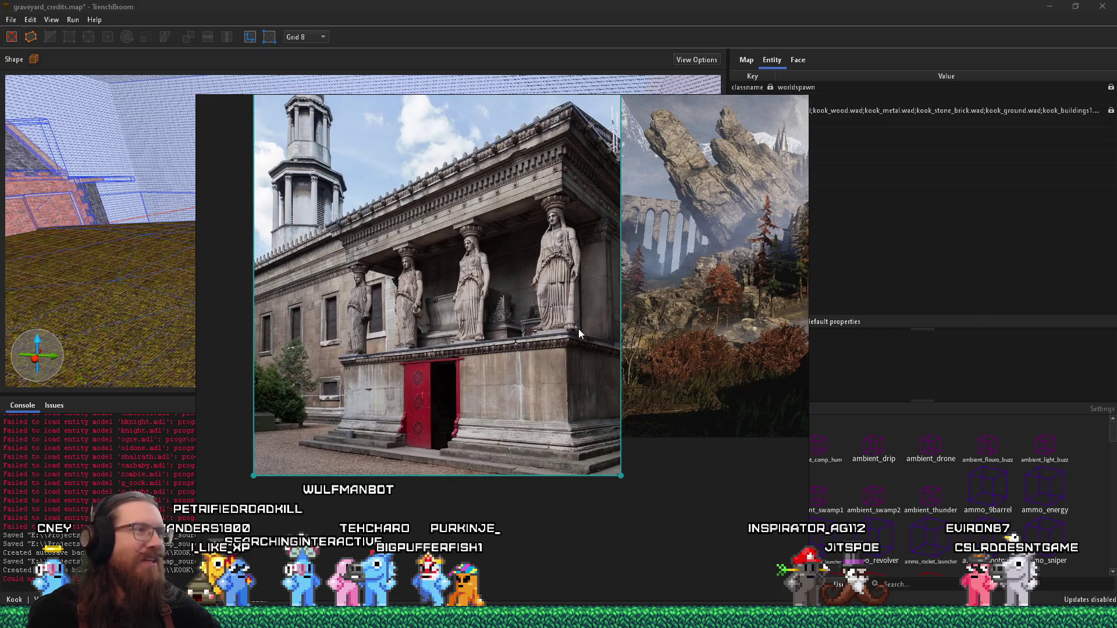
key(alt+Tab)
mouse_move(546, 282)
mouse_down()
mouse_move(463, 284)
mouse_move(432, 299)
mouse_move(484, 250)
mouse_move(256, 276)
mouse_move(245, 224)
mouse_move(260, 204)
mouse_up()
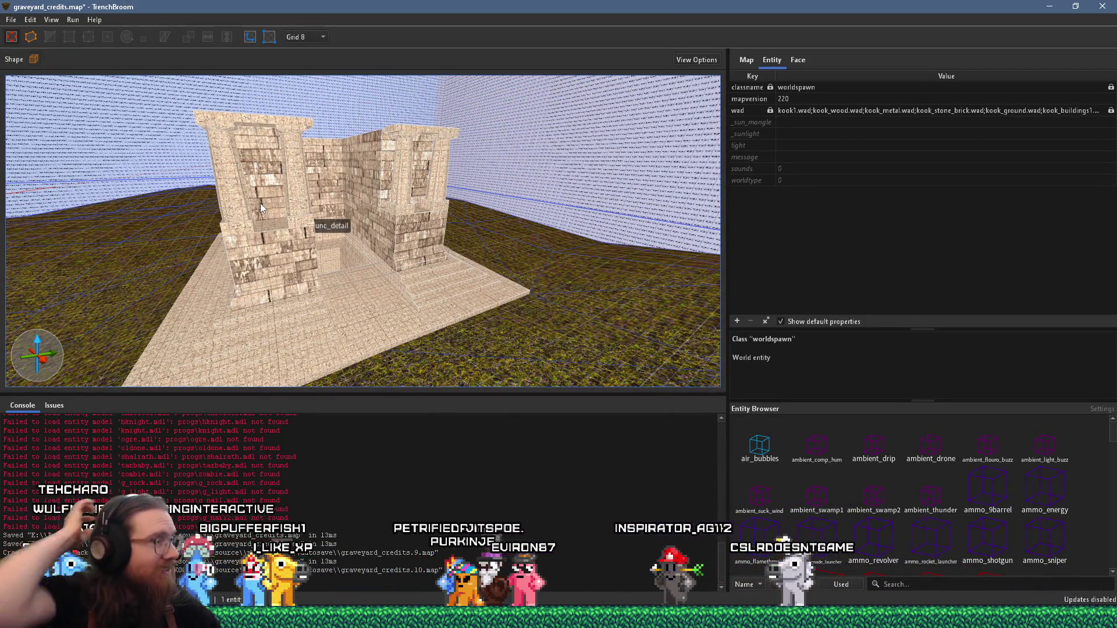
Add the pillar brush to the selection and move it 64 units sideways
scroll(260, 204, up, 5)
scroll(408, 227, up, 5)
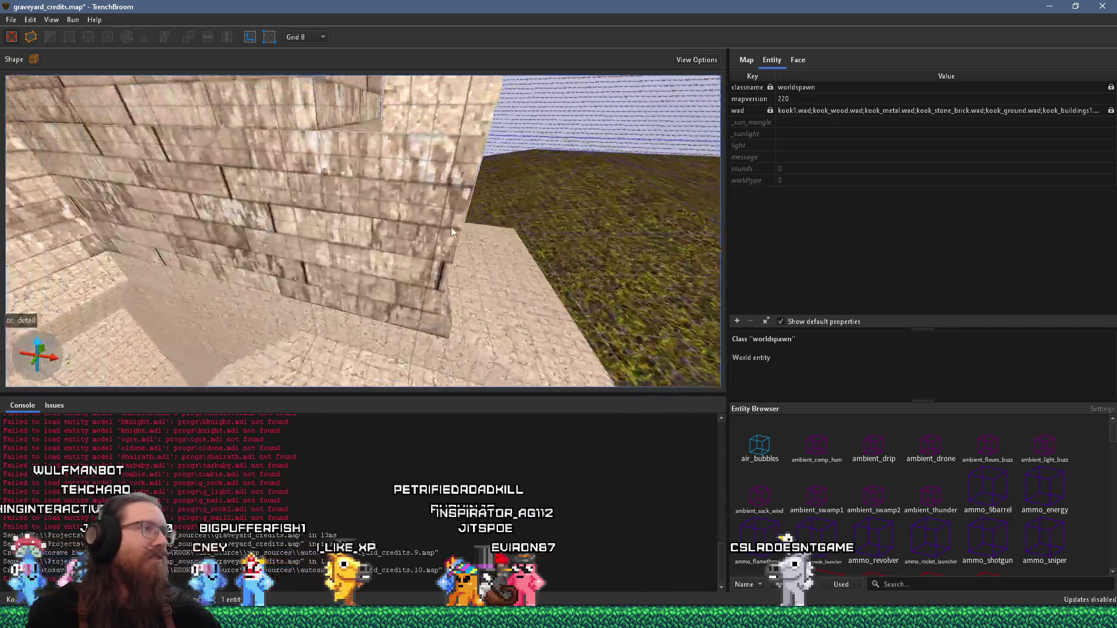
scroll(427, 146, up, 6)
scroll(426, 145, down, 5)
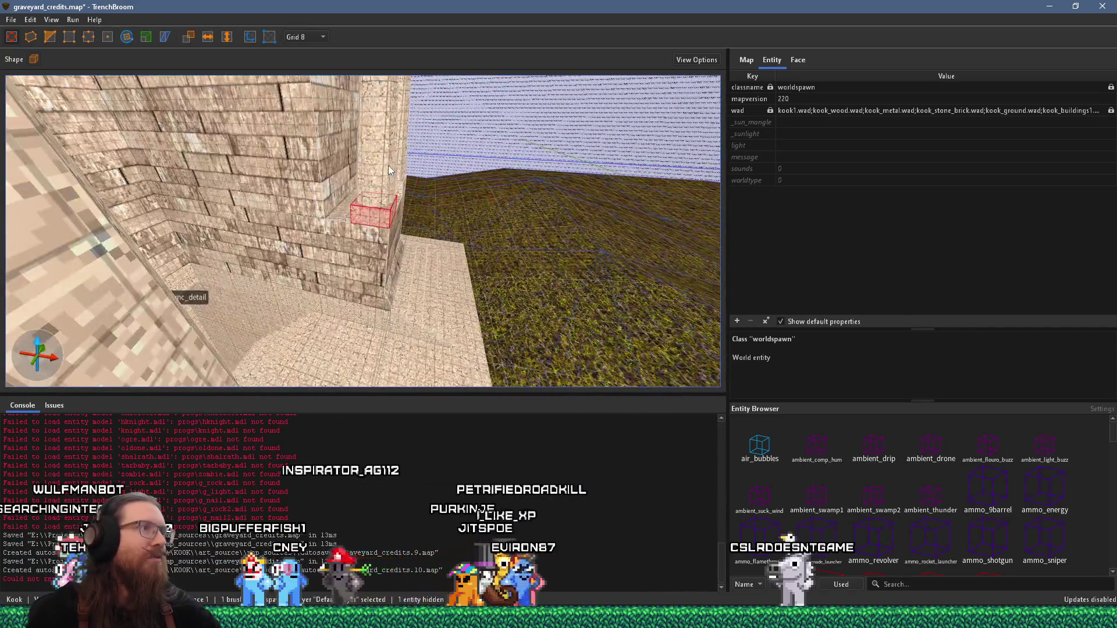
ctrl+click(389, 166)
scroll(434, 200, up, 4)
scroll(456, 186, down, 5)
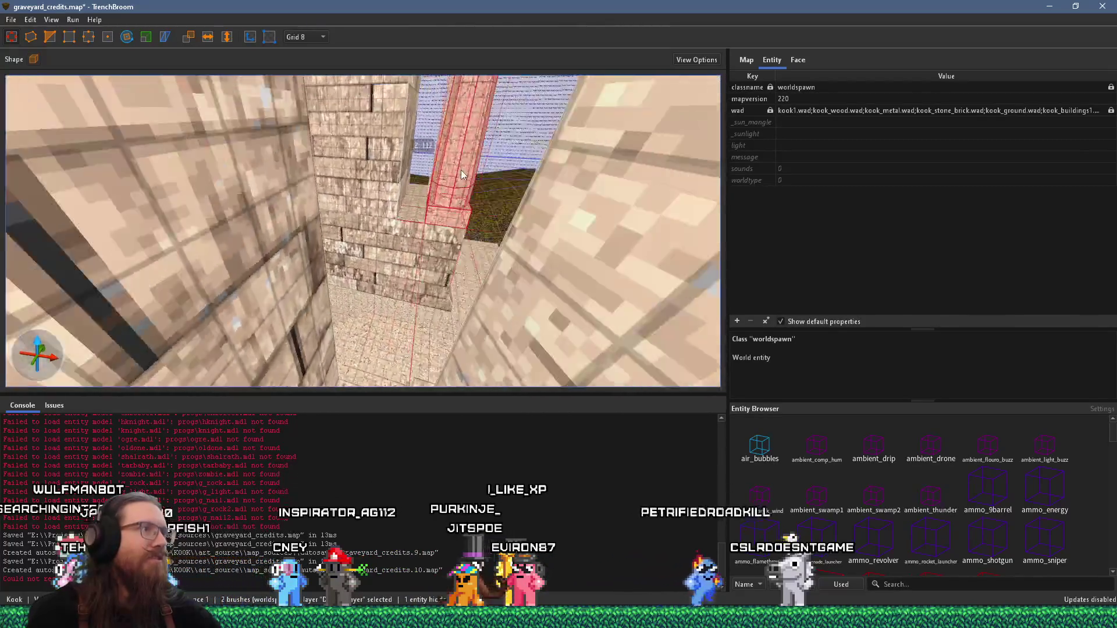
mouse_move(439, 201)
mouse_down()
mouse_move(371, 214)
mouse_move(323, 197)
mouse_move(334, 199)
mouse_up()
Drop the small brush 128 units to floor level and select the tall pillar
scroll(334, 200, up, 6)
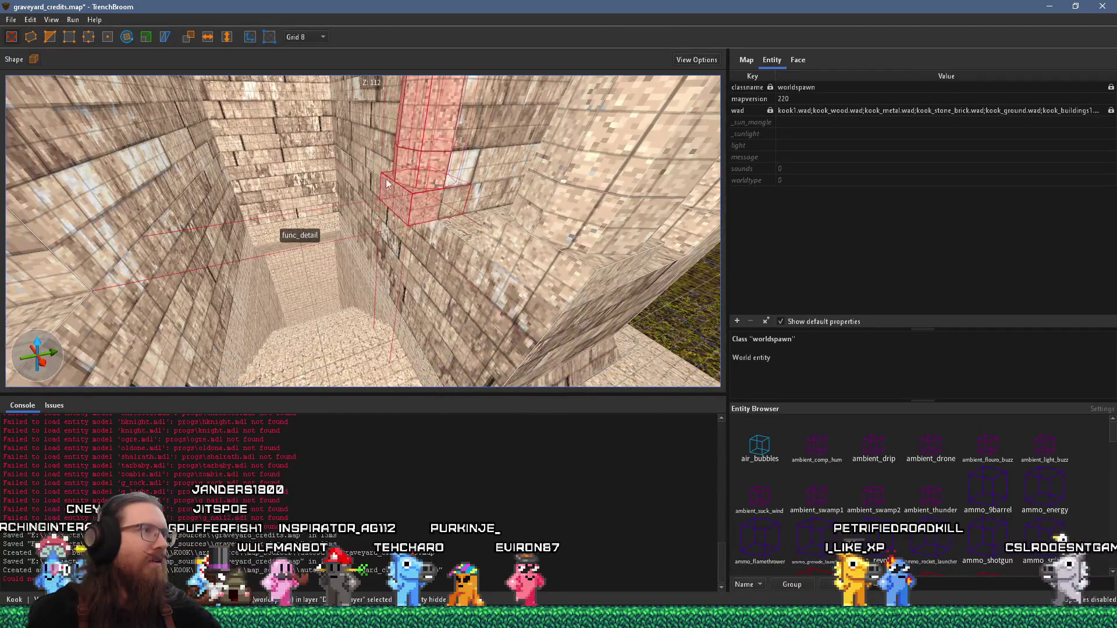
scroll(403, 156, down, 3)
mouse_move(410, 139)
mouse_down()
mouse_move(393, 294)
mouse_move(394, 323)
mouse_move(417, 327)
mouse_move(406, 333)
mouse_move(424, 209)
mouse_move(472, 124)
mouse_move(377, 61)
mouse_move(395, 190)
mouse_move(413, 218)
mouse_move(462, 154)
mouse_up()
click(416, 315)
Check the arch and mountain reference images in PureRef, then return to TrenchBroom
key(alt+Tab)
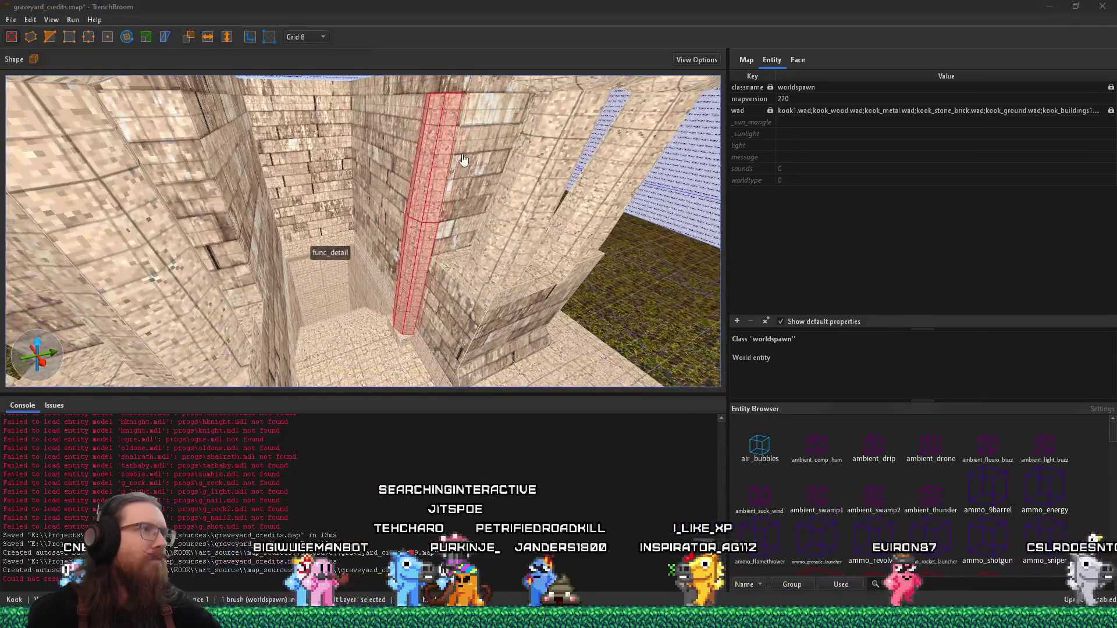
scroll(462, 153, down, 2)
drag(589, 178, 308, 231)
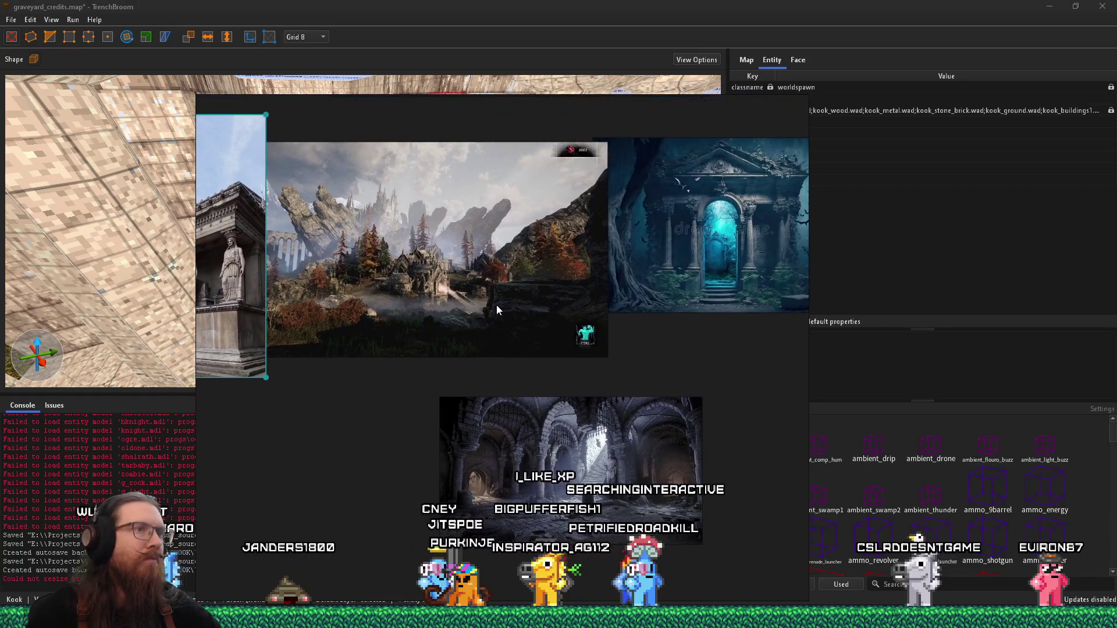
scroll(609, 276, up, 1)
scroll(669, 261, up, 2)
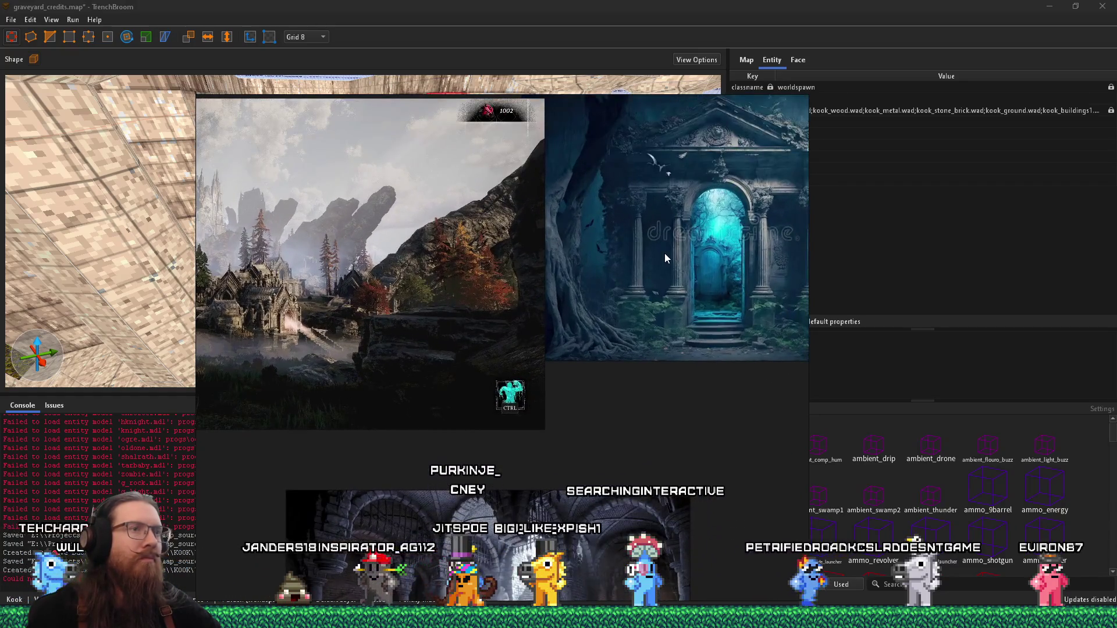
key(alt+Tab)
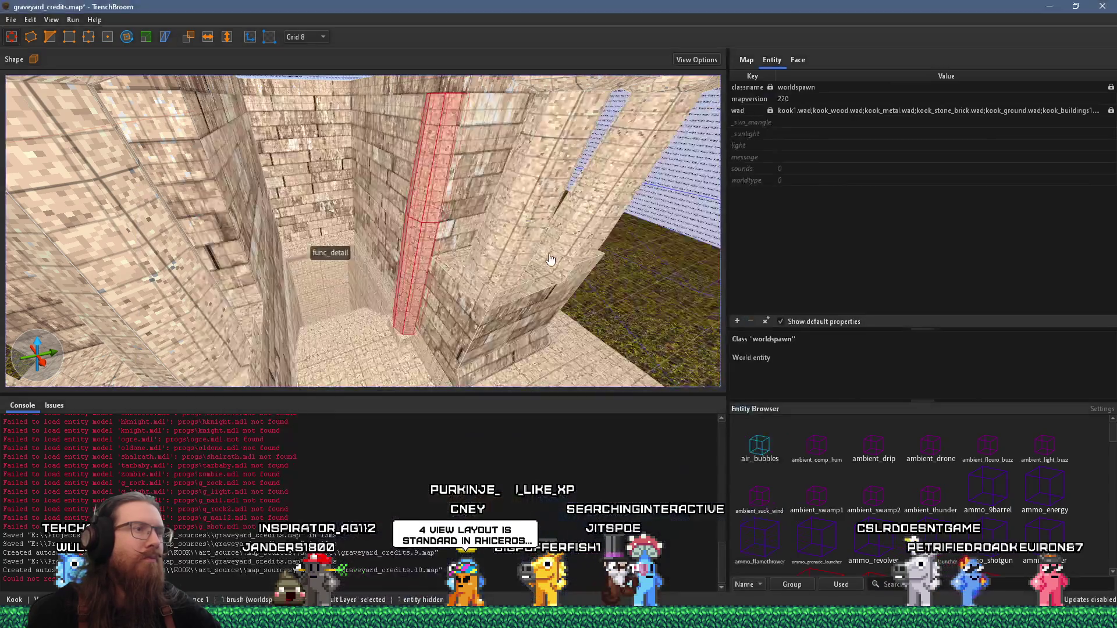
Hide the selected func_detail column with Ctrl+H to see past it
drag(411, 211, 424, 173)
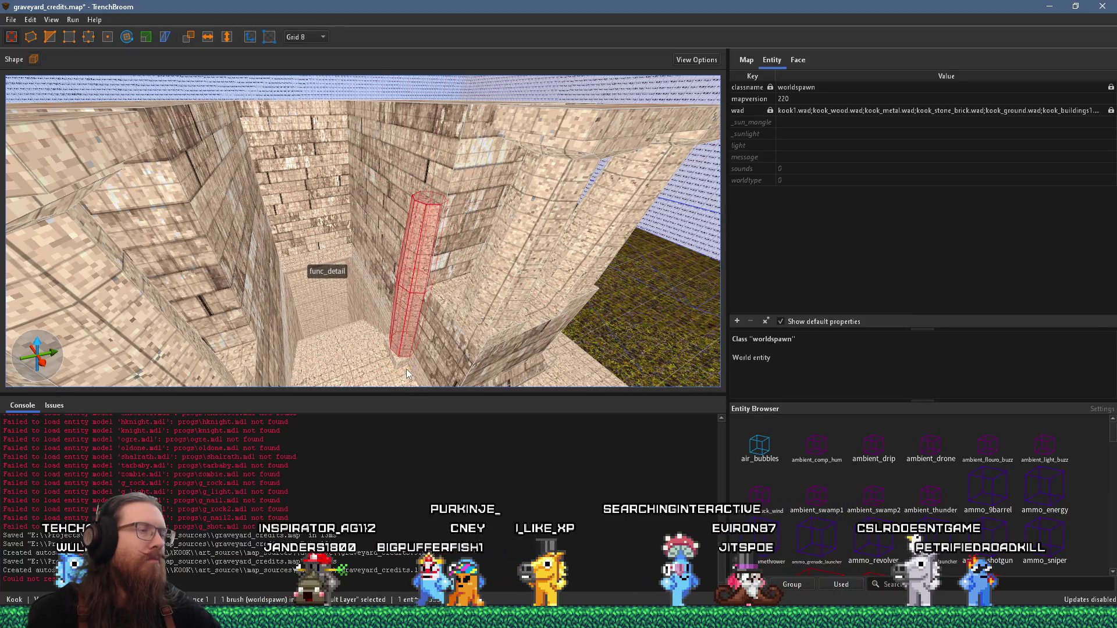
scroll(414, 342, down, 3)
key(ctrl+h)
drag(428, 296, 414, 253)
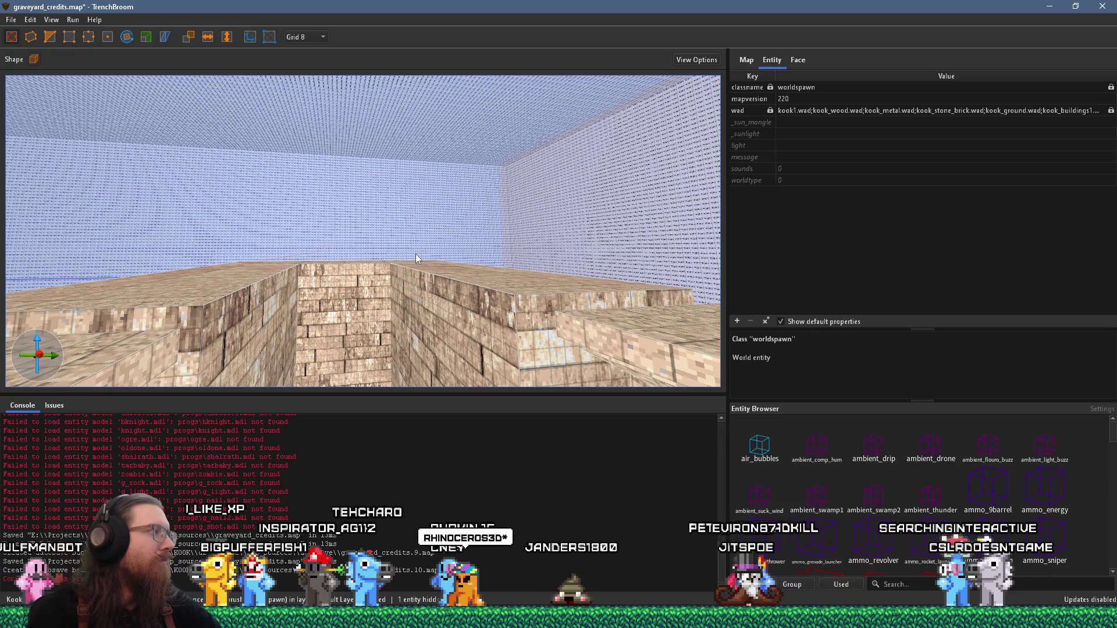
Slide the wall-top ledge brush 64 units along the pillar top and raise it 16 units
mouse_move(366, 214)
mouse_down()
mouse_move(469, 280)
mouse_move(511, 225)
mouse_move(489, 220)
mouse_move(473, 169)
mouse_move(456, 186)
mouse_up()
click(492, 270)
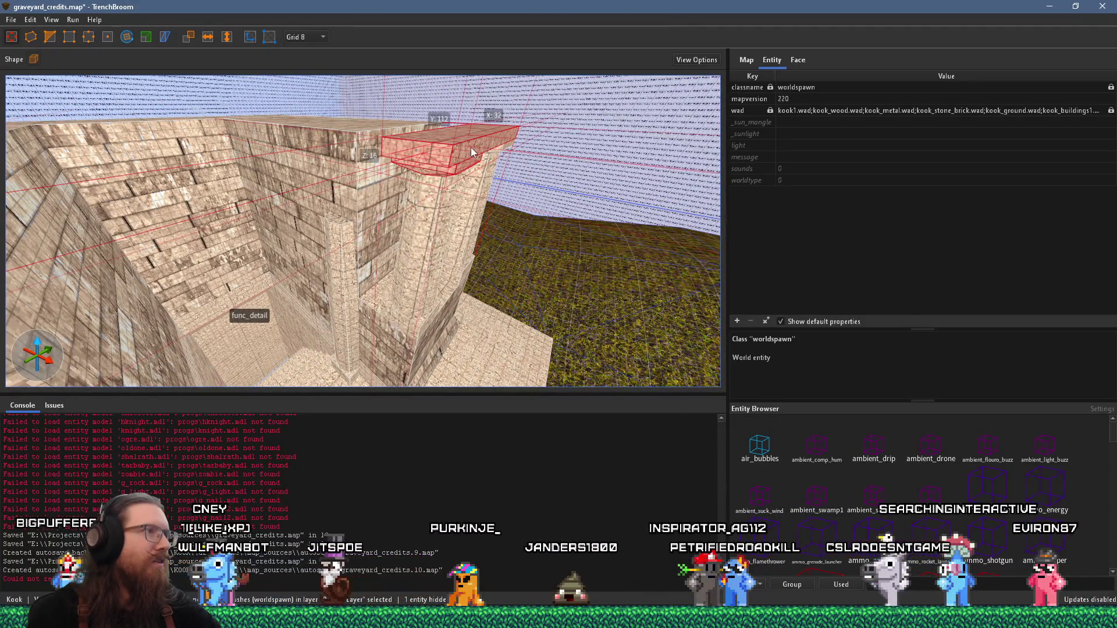
drag(471, 147, 351, 137)
scroll(358, 215, up, 5)
scroll(358, 215, down, 4)
mouse_move(541, 170)
mouse_down()
mouse_move(554, 100)
mouse_move(497, 142)
mouse_up()
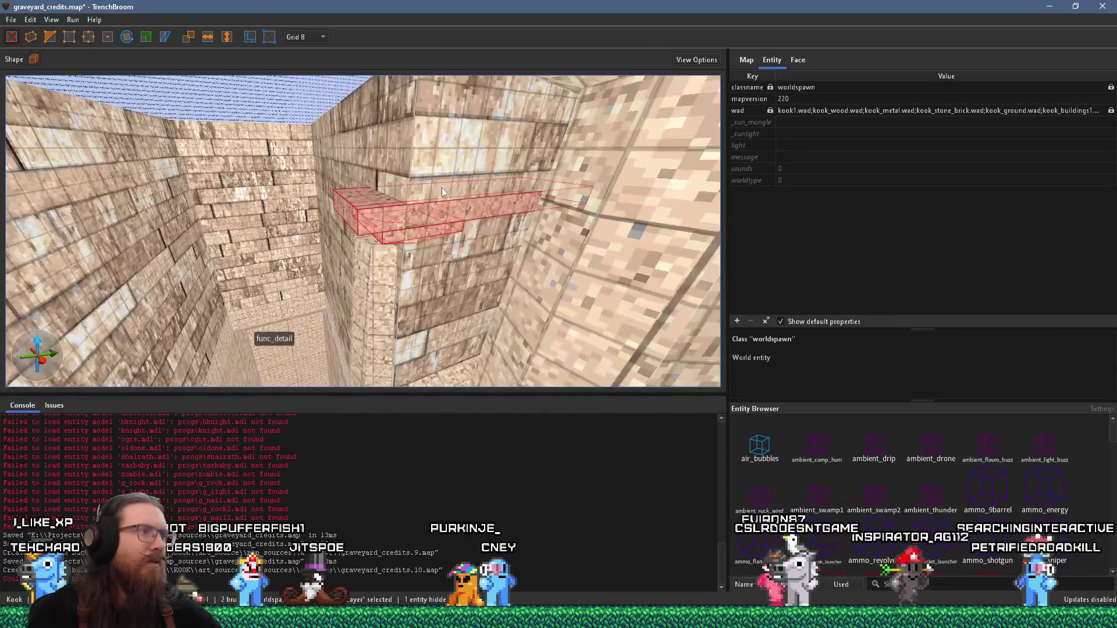
Deselect the red brush, face the pillar corridor, and bring up the grid size list
scroll(365, 217, down, 5)
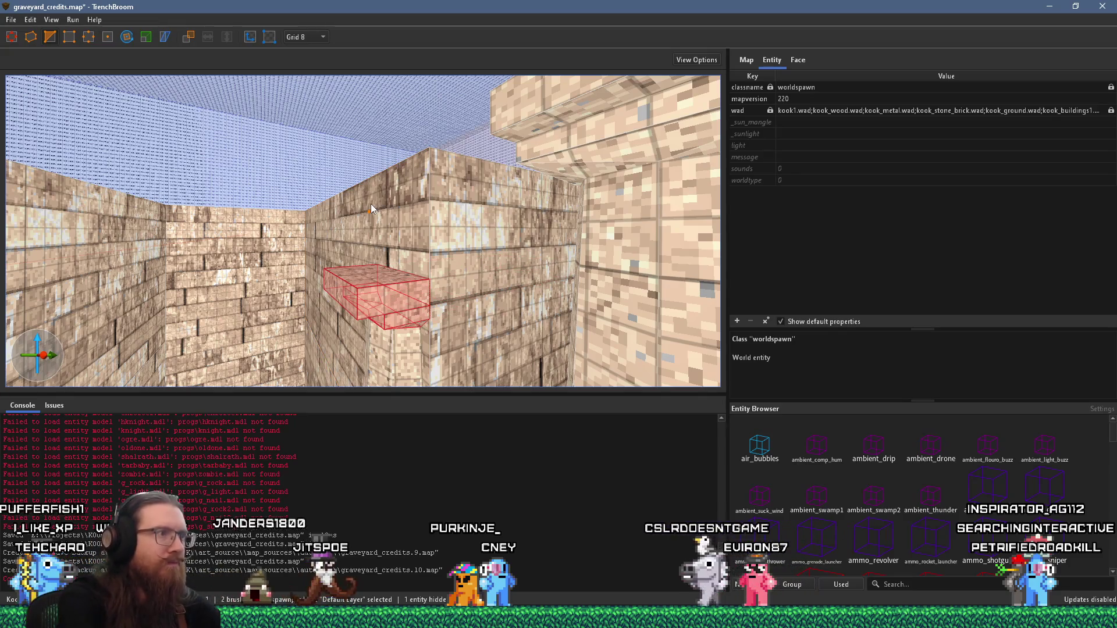
scroll(376, 184, down, 5)
key(a)
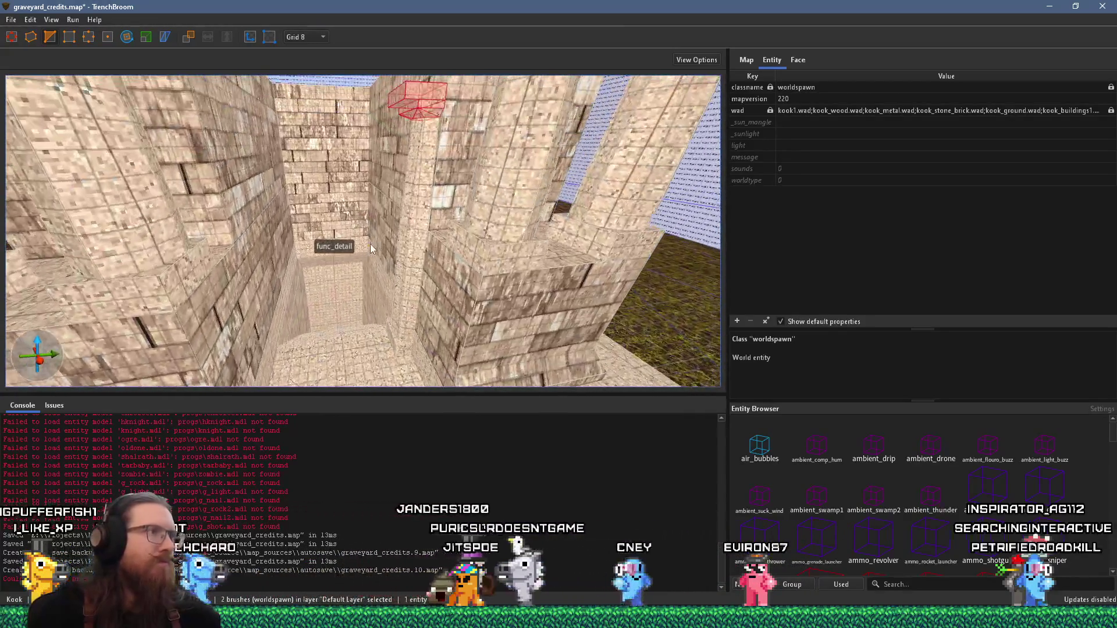
key(Escape)
scroll(413, 187, down, 5)
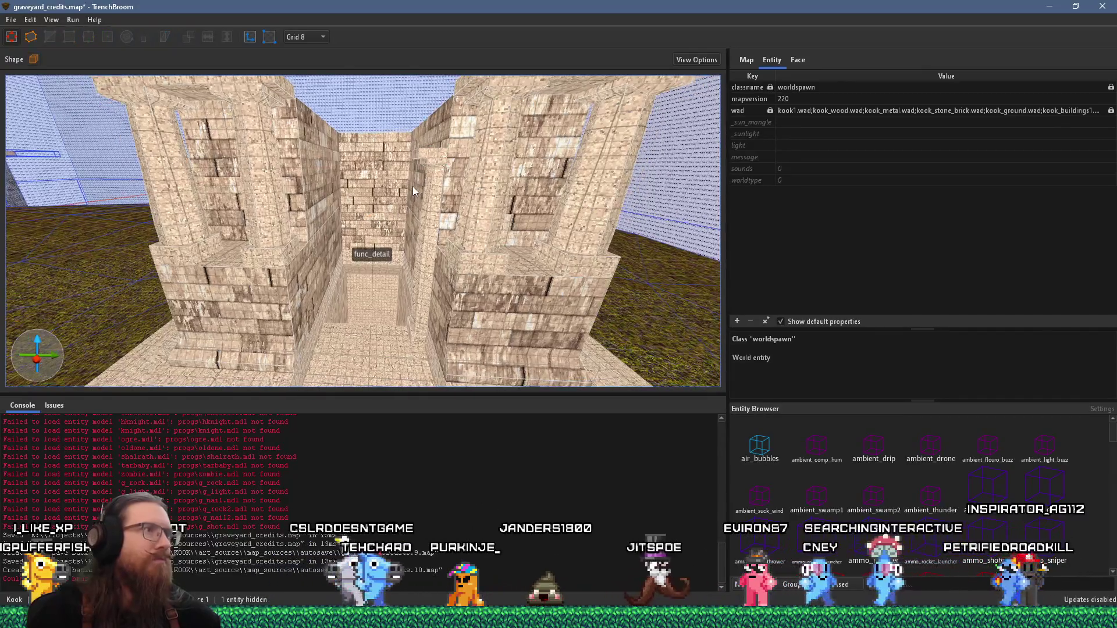
scroll(431, 272, up, 5)
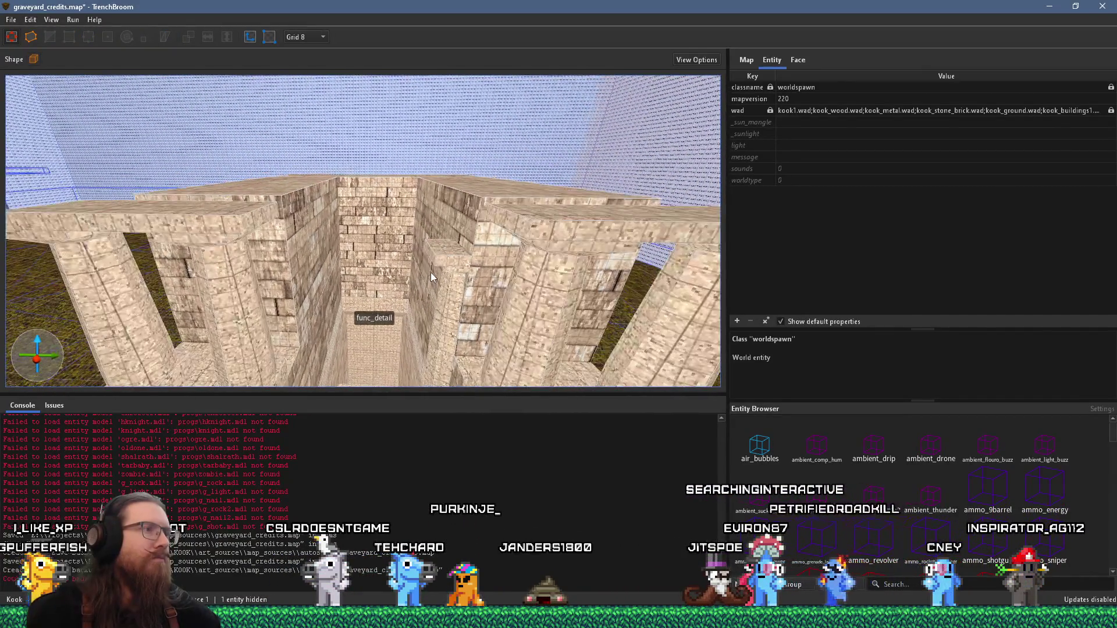
click(314, 37)
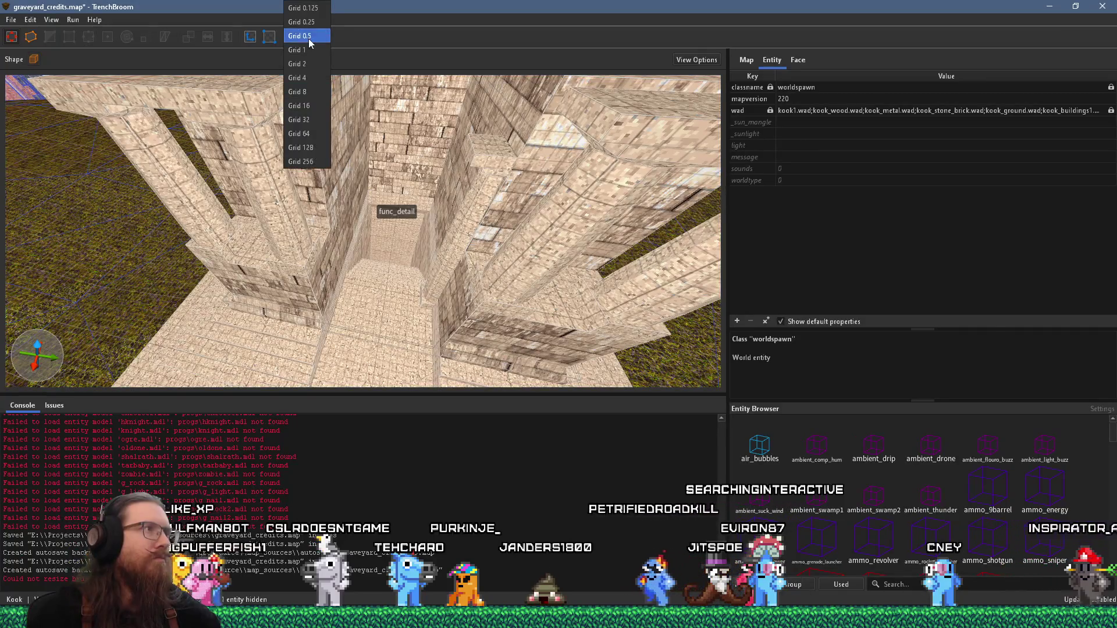
Set grid 16 and configure the brush shape as a hollow 12-sided cylinder
click(302, 105)
scroll(332, 176, down, 5)
drag(332, 176, 337, 131)
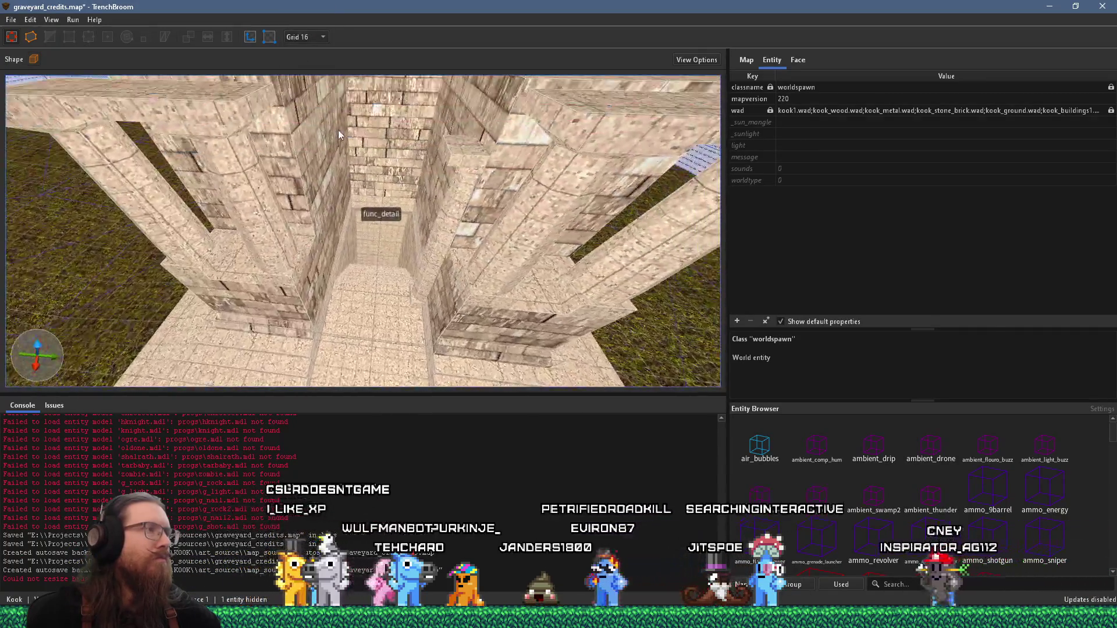
scroll(344, 121, down, 2)
click(34, 59)
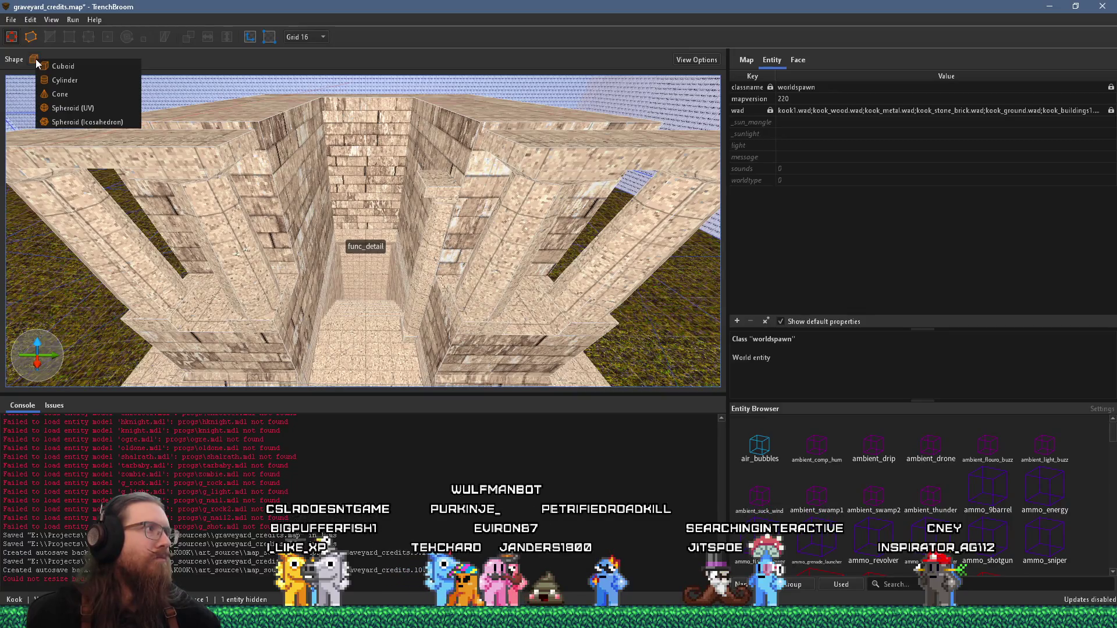
click(81, 81)
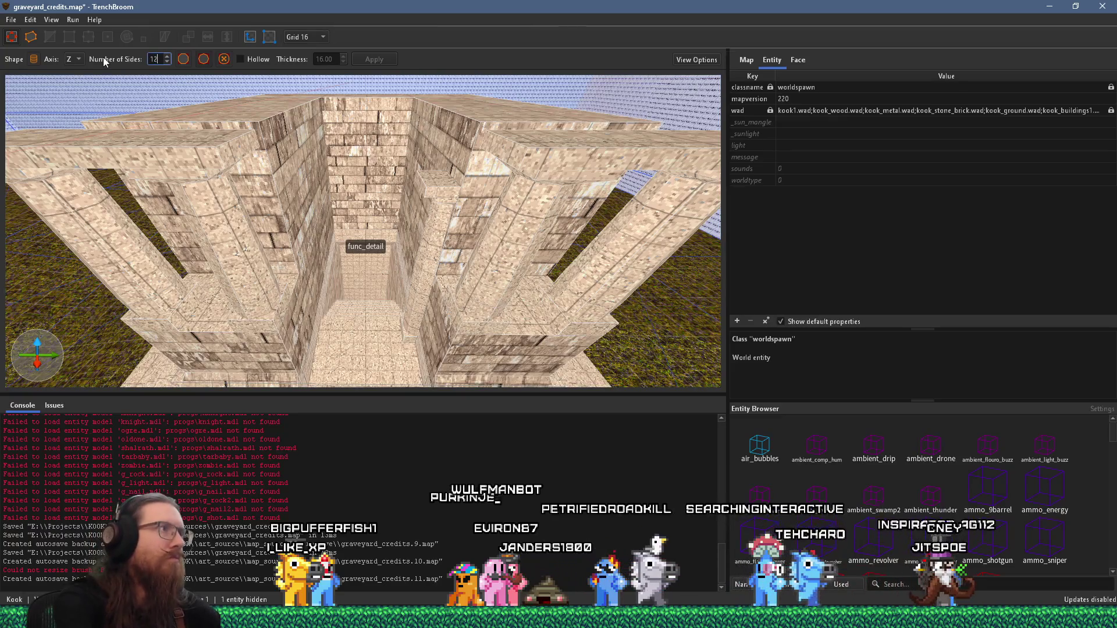
key(Up)
key(Up)
key(Up)
click(240, 58)
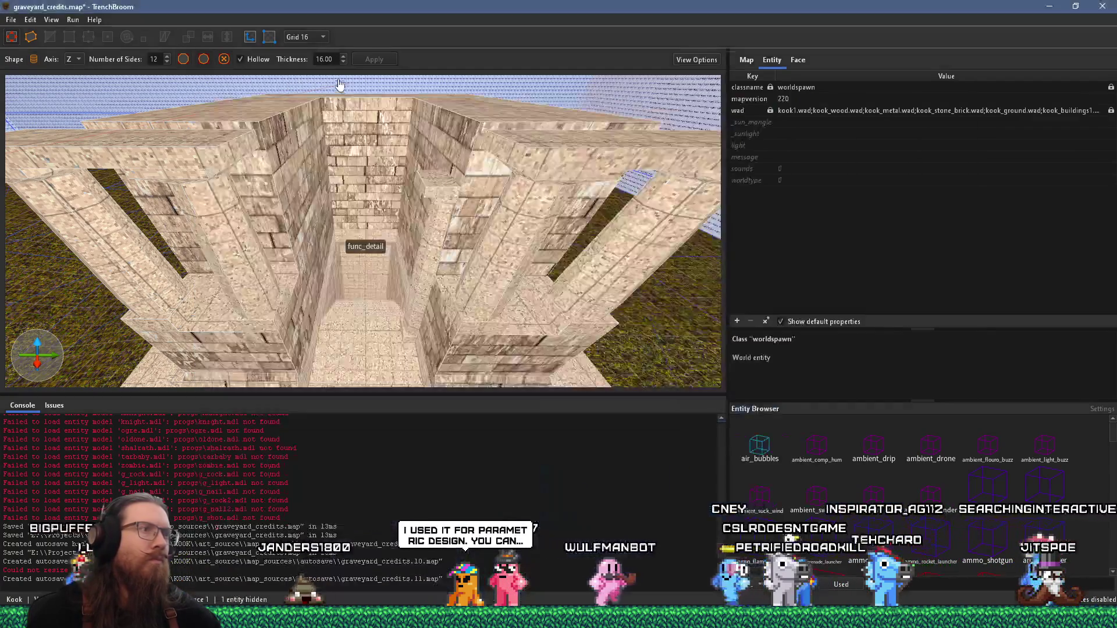
Draw a 128×128×16 hollow ring on the floor before the pillar corridor, redrawing it once
drag(340, 84, 339, 188)
drag(319, 265, 418, 319)
key(ctrl+z)
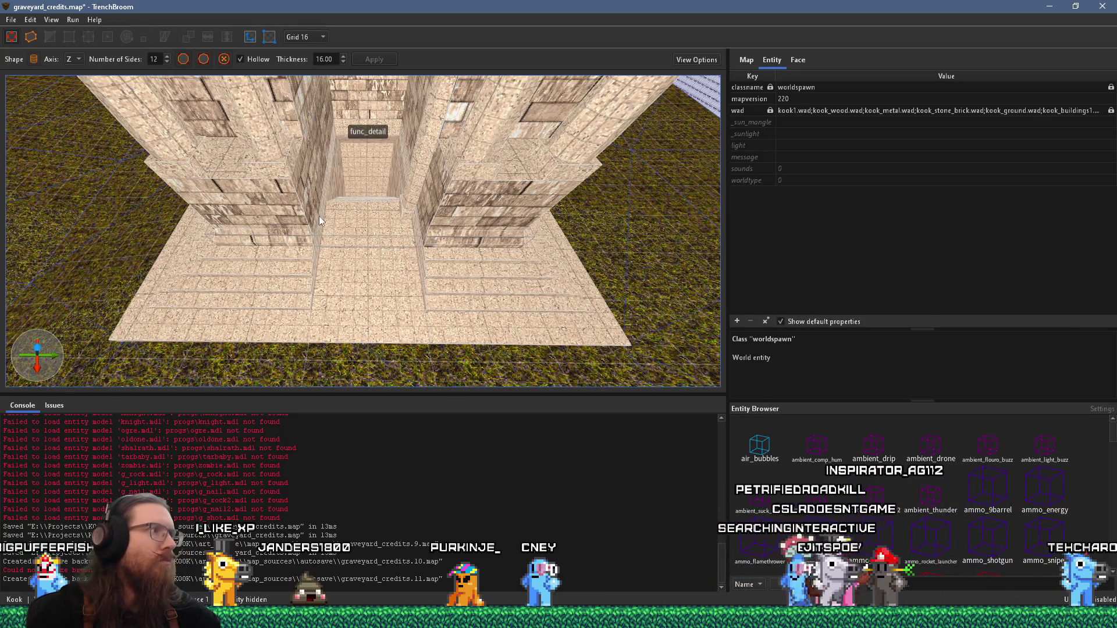
drag(319, 262, 417, 324)
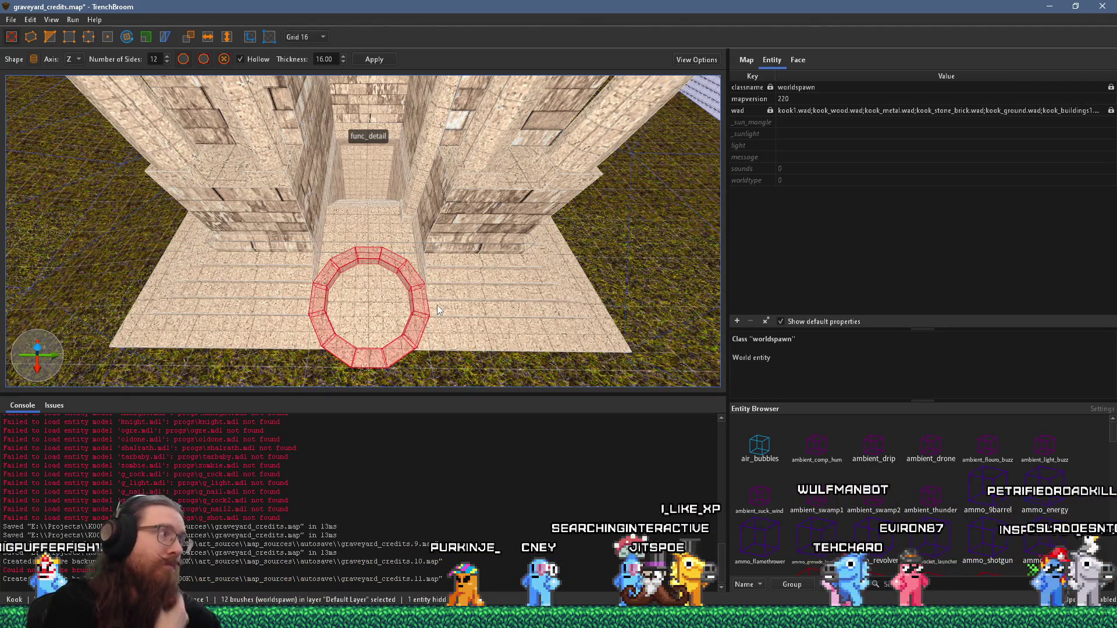
scroll(438, 302, up, 2)
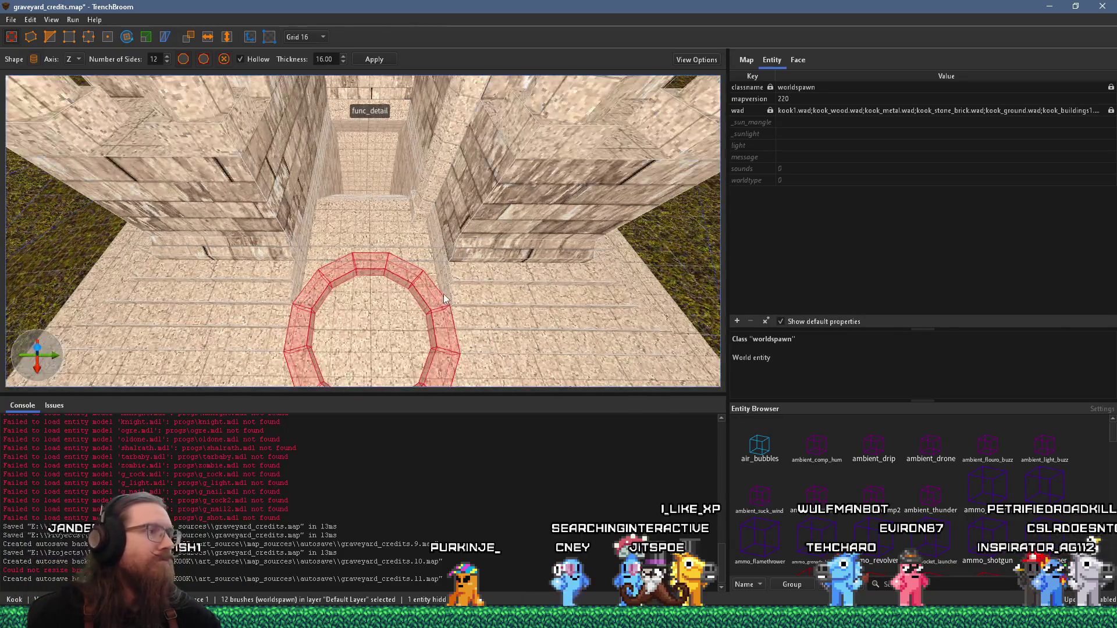
click(332, 331)
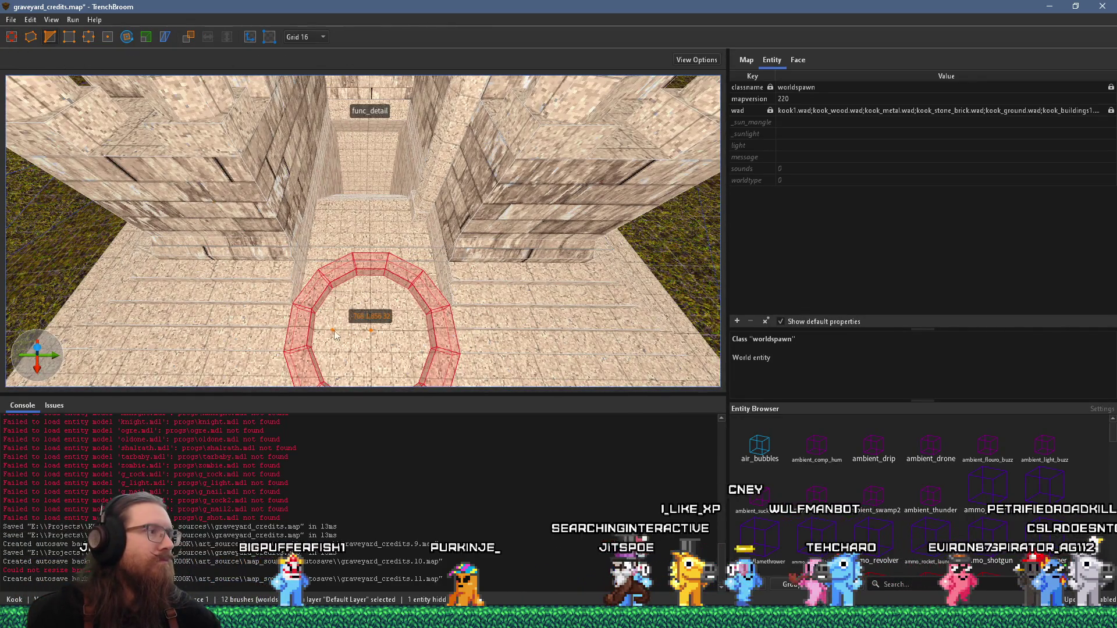
Clip the ring in half, keeping the far half
click(372, 330)
key(ctrl+Return)
key(Return)
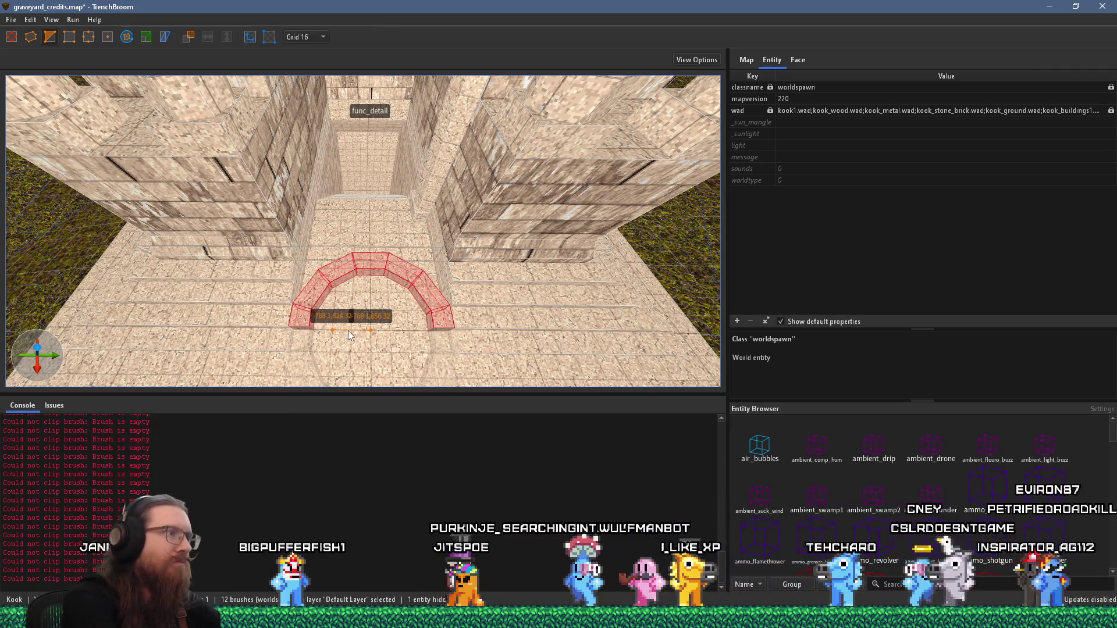
mouse_move(357, 348)
mouse_down()
mouse_move(402, 212)
mouse_move(365, 235)
mouse_up()
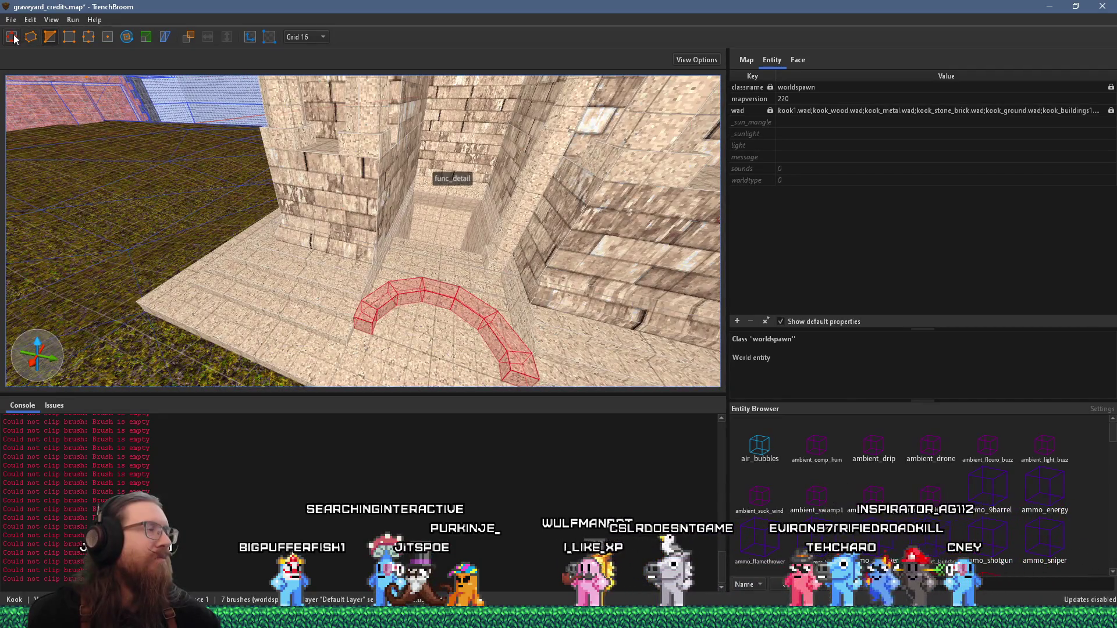
Rotate the half ring to stand upright as an arch over the doorway
key(r)
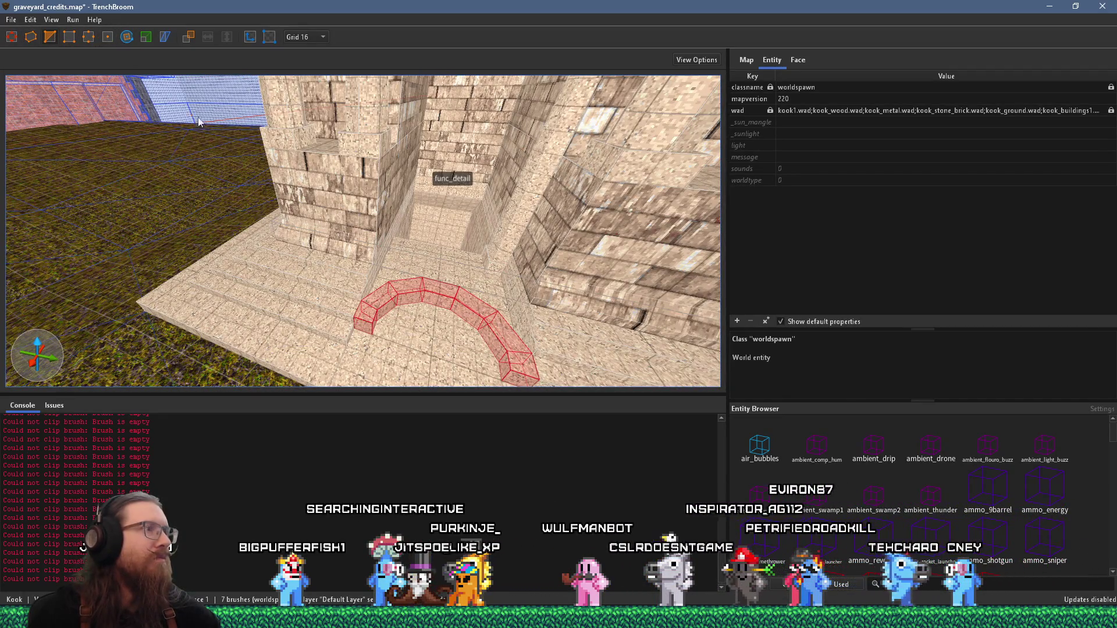
scroll(198, 139, up, 1)
drag(198, 140, 432, 190)
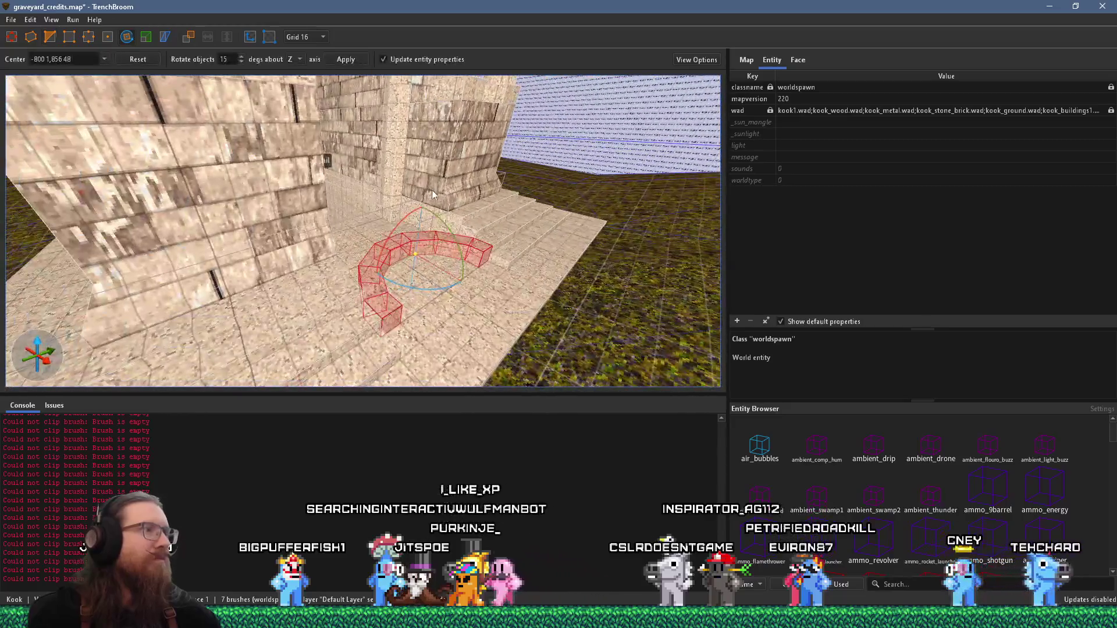
mouse_move(450, 229)
mouse_down()
mouse_move(488, 292)
mouse_move(448, 353)
mouse_move(462, 324)
mouse_move(435, 277)
mouse_move(374, 276)
mouse_up()
scroll(374, 270, down, 4)
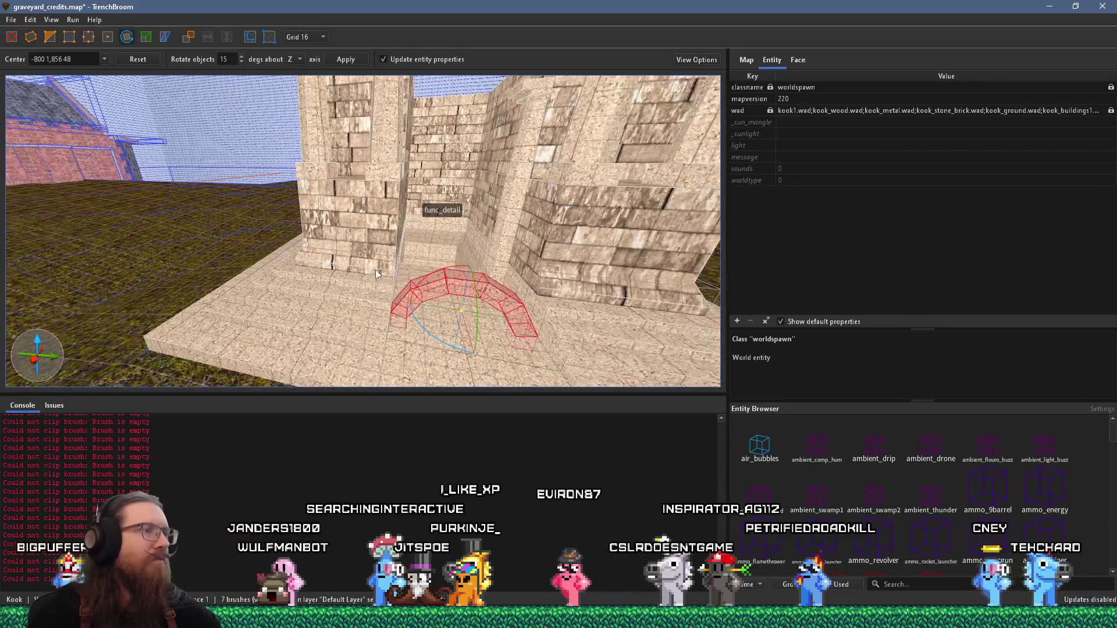
Try stretching the arch taller, undo it, and view the arch head-on
click(11, 37)
drag(437, 256, 464, 267)
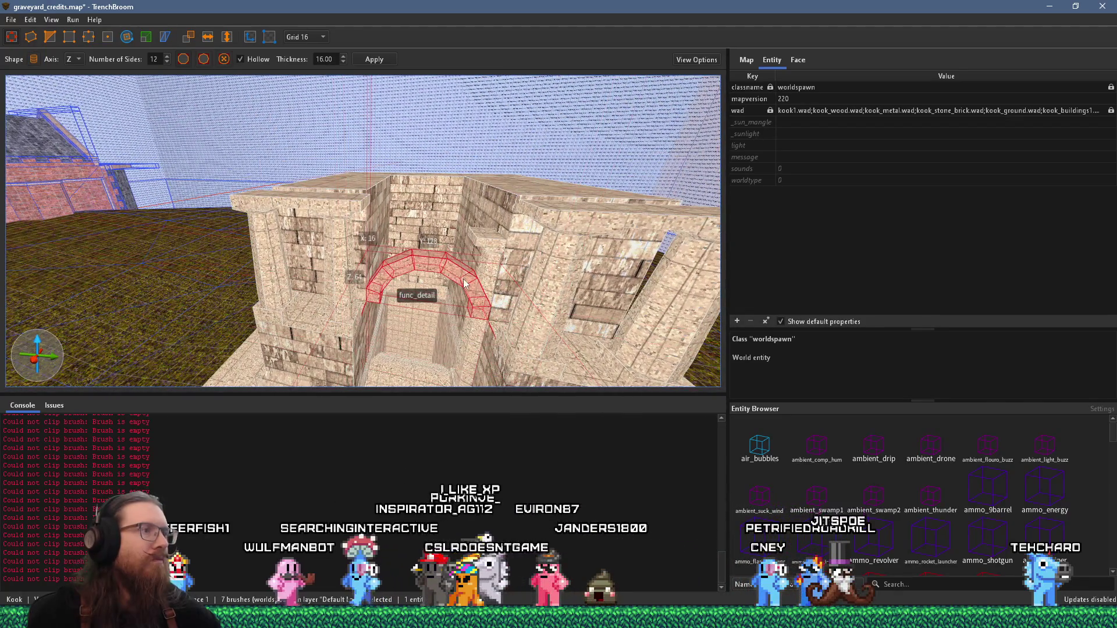
scroll(539, 222, up, 3)
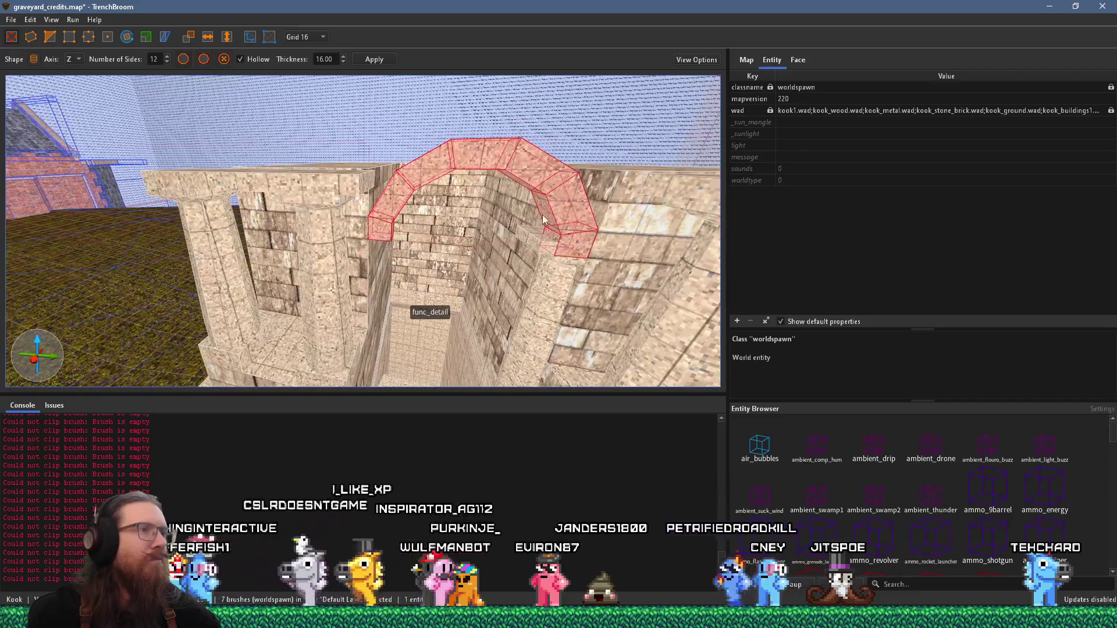
drag(539, 222, 573, 275)
key(ctrl+z)
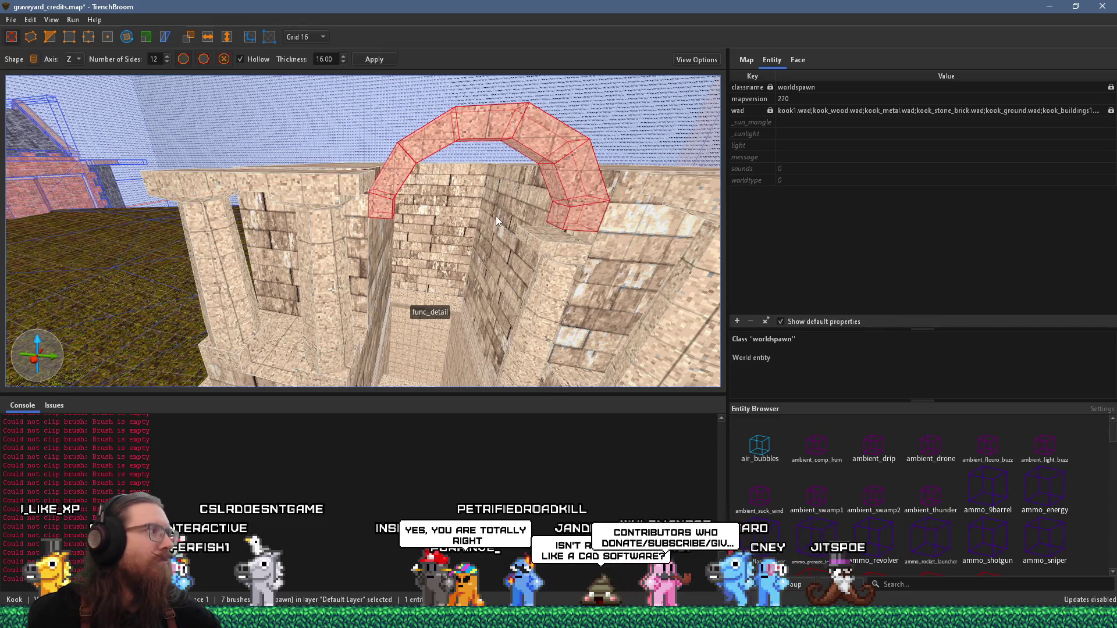
scroll(478, 202, up, 5)
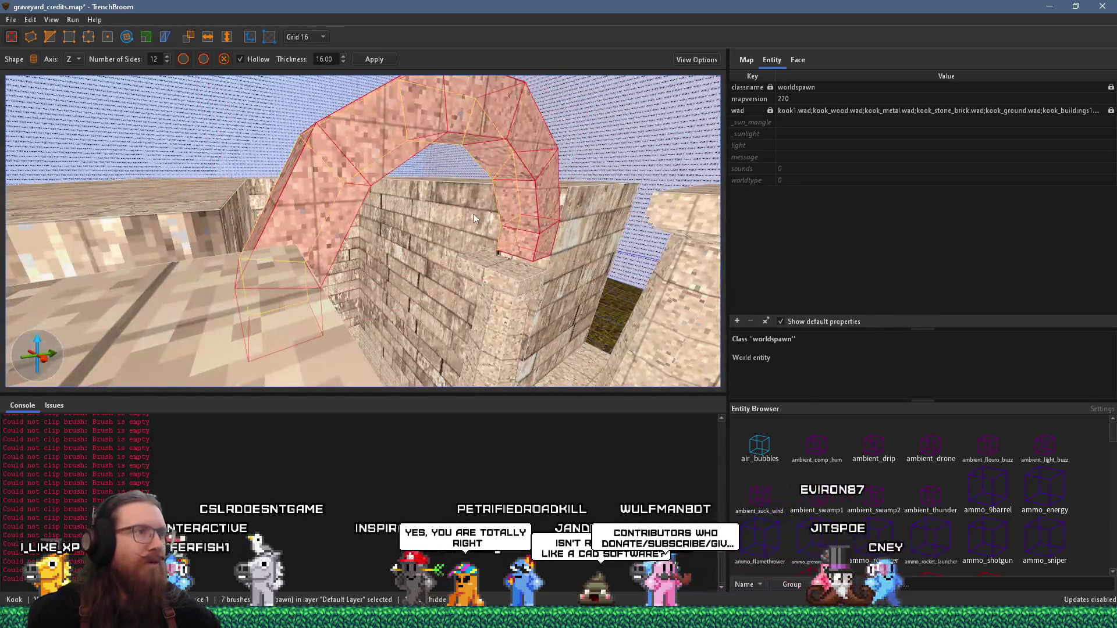
mouse_move(449, 198)
mouse_down()
mouse_move(436, 199)
mouse_move(345, 104)
mouse_up()
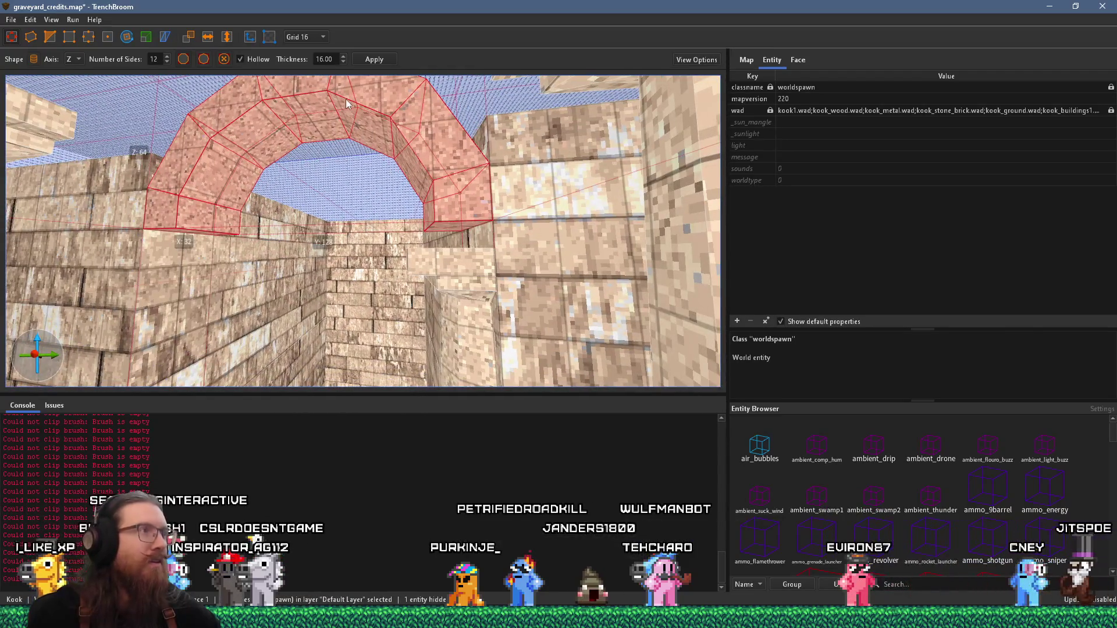
On grid 8, lower the pillar brush beside the arch by 8 units and deselect it
click(312, 36)
click(300, 81)
mouse_move(419, 221)
mouse_down()
mouse_move(455, 282)
mouse_move(460, 334)
mouse_move(446, 335)
mouse_up()
right_click(459, 355)
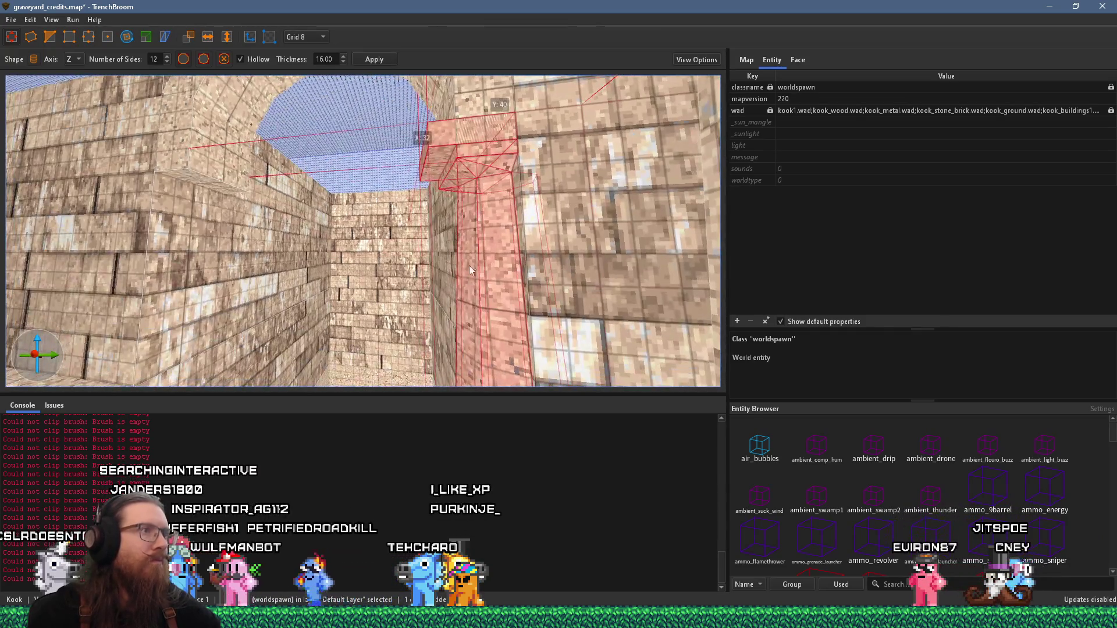
drag(470, 274, 478, 295)
right_click(477, 260)
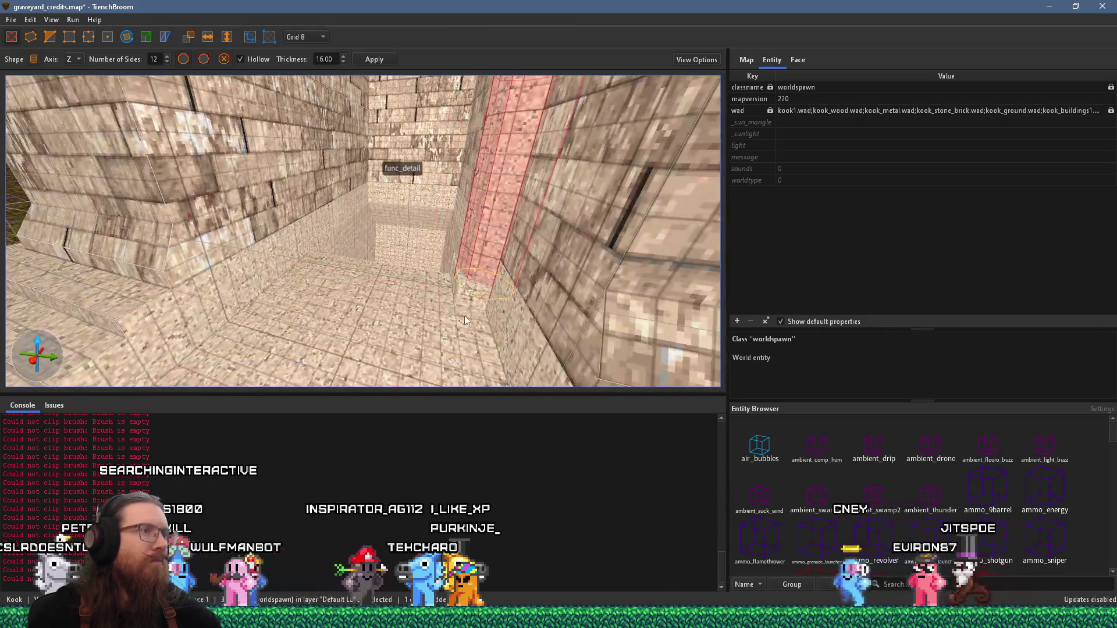
right_click(446, 275)
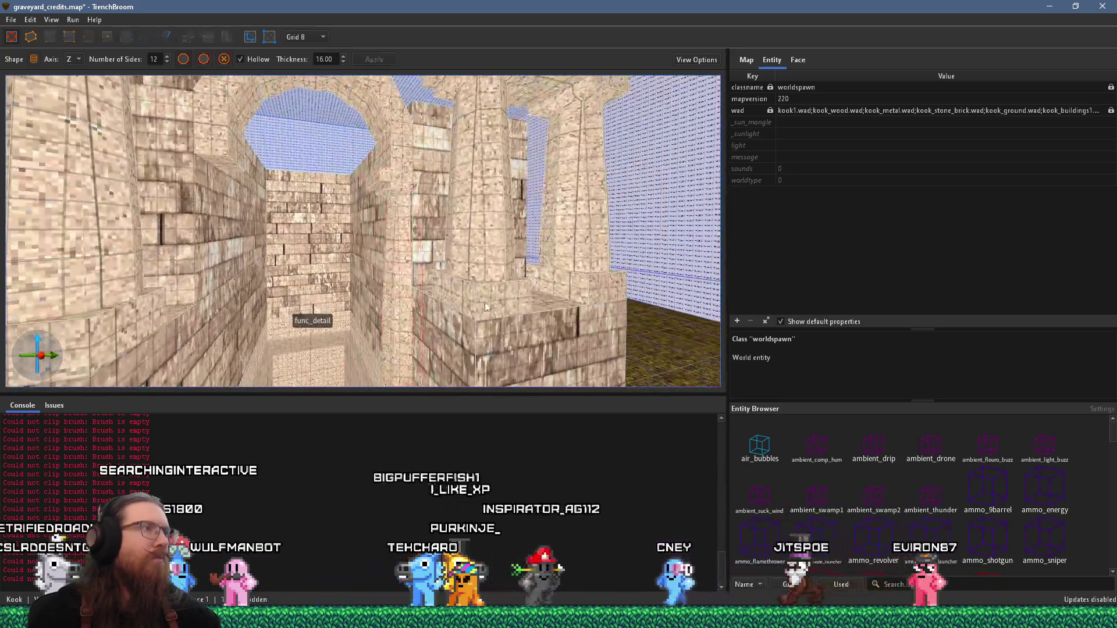
key(Escape)
Bring up the PureRef reference images window
scroll(426, 183, down, 10)
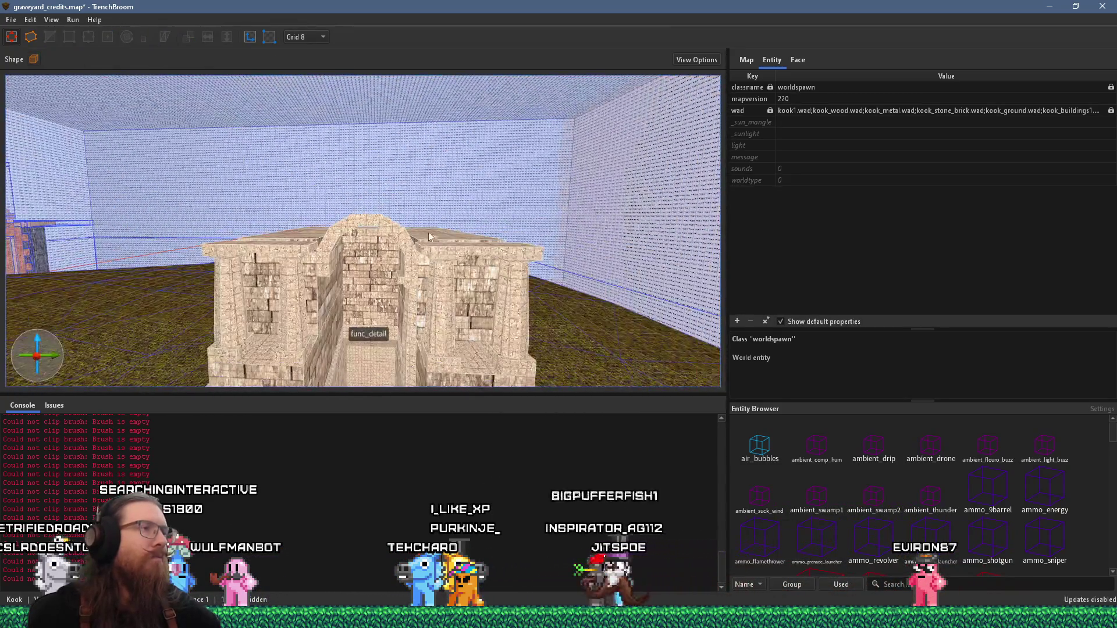
scroll(433, 225, up, 5)
key(alt+Tab)
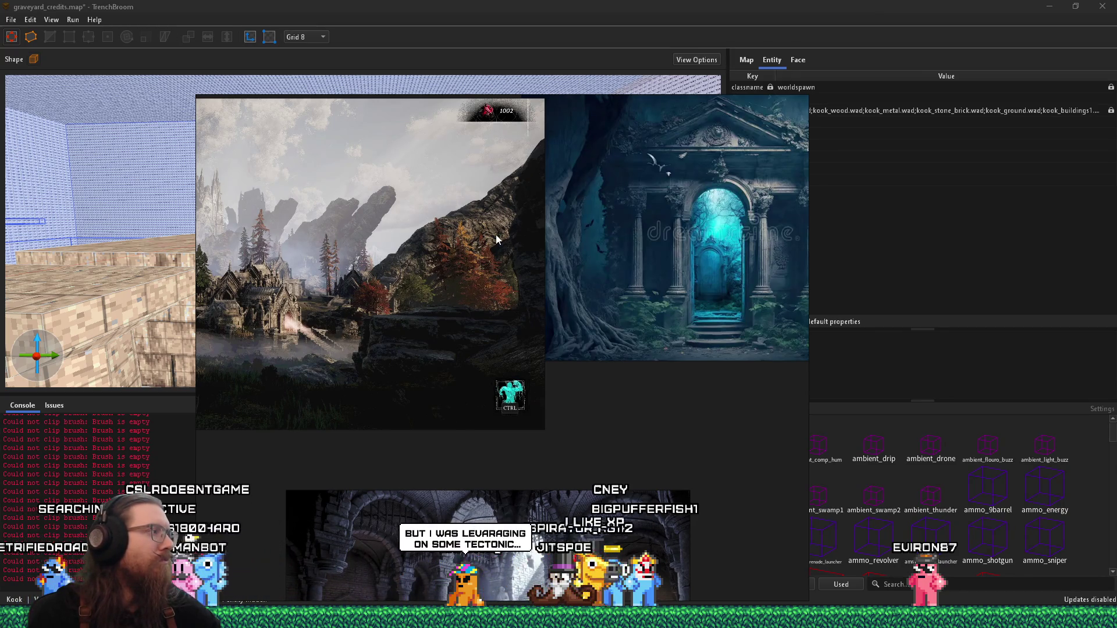
Back in TrenchBroom, pull the camera back and select all six stone arch brushes
key(alt+Tab)
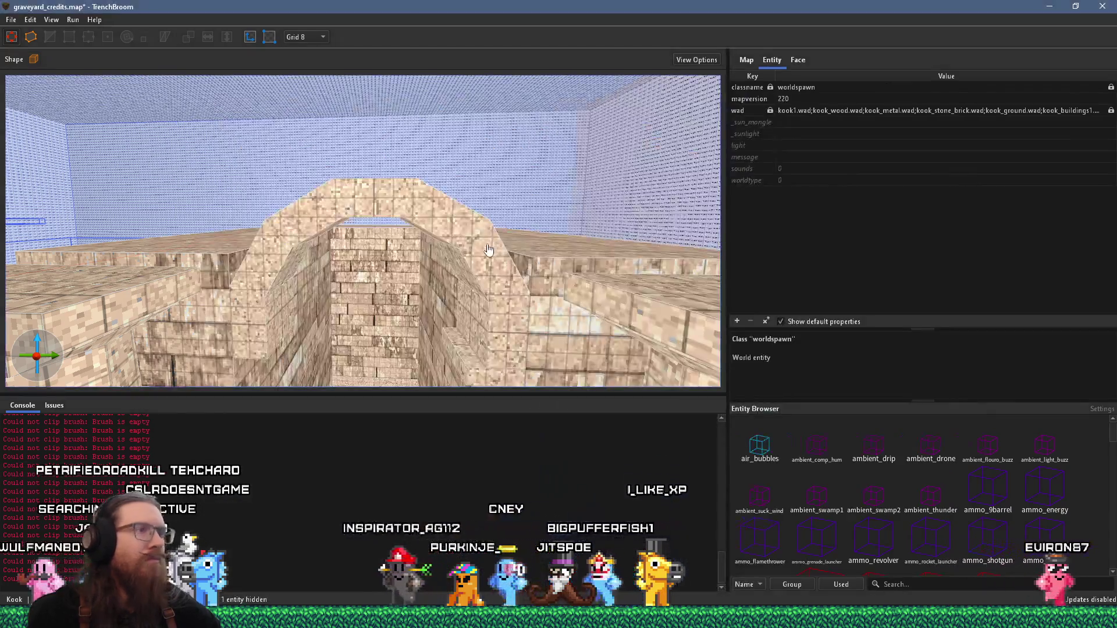
scroll(489, 248, up, 5)
click(473, 278)
scroll(486, 293, down, 3)
drag(480, 268, 451, 219)
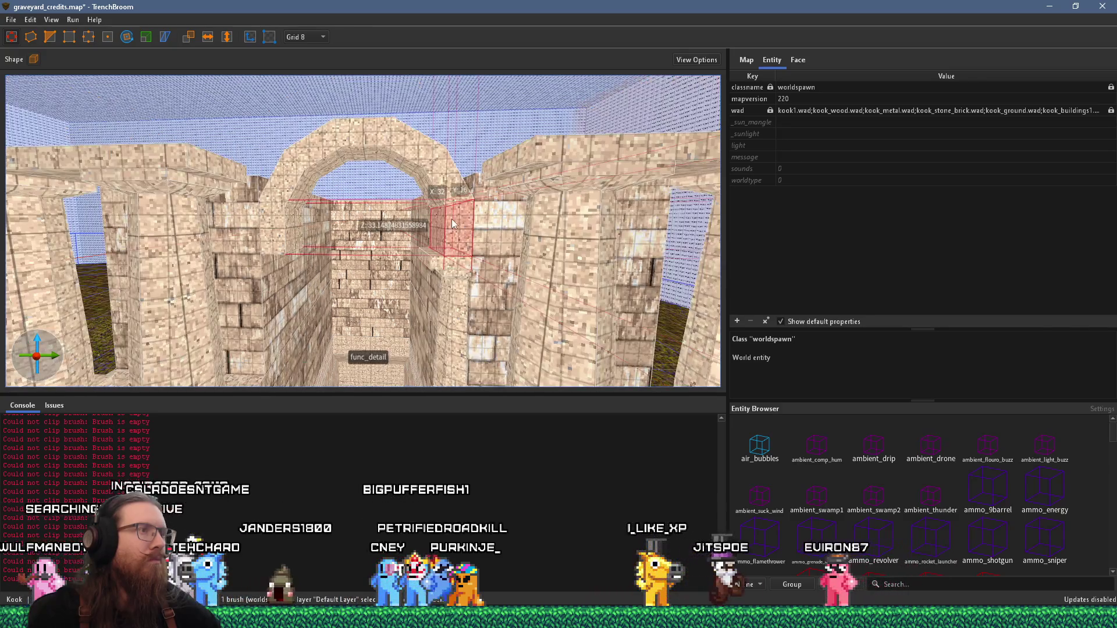
click(322, 139)
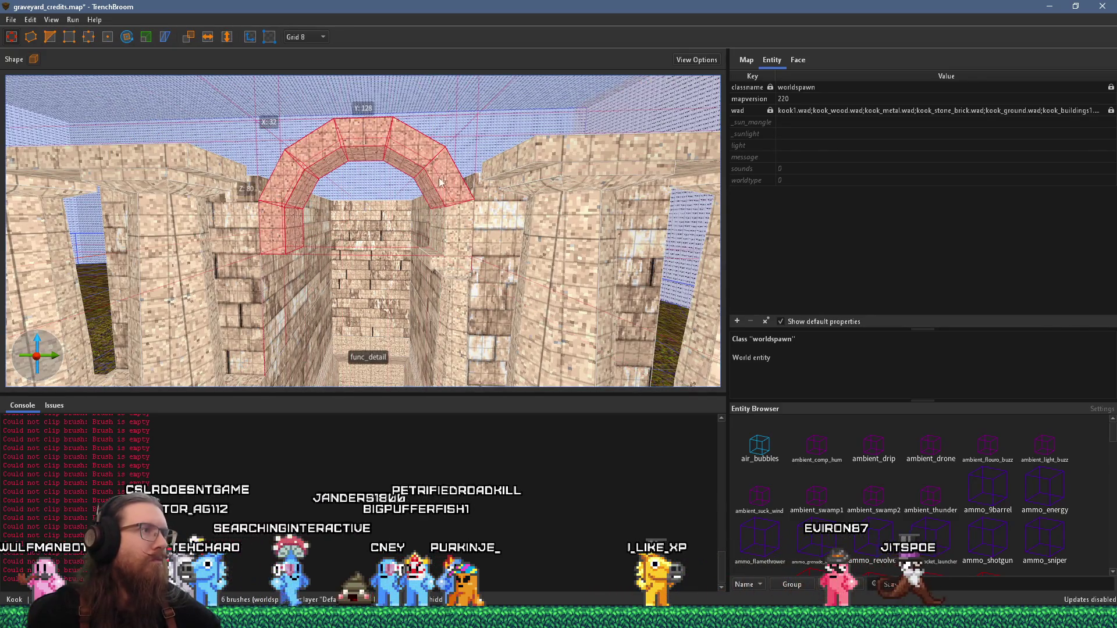
Turn the selected arch brushes into a func_detail brush entity
right_click(451, 218)
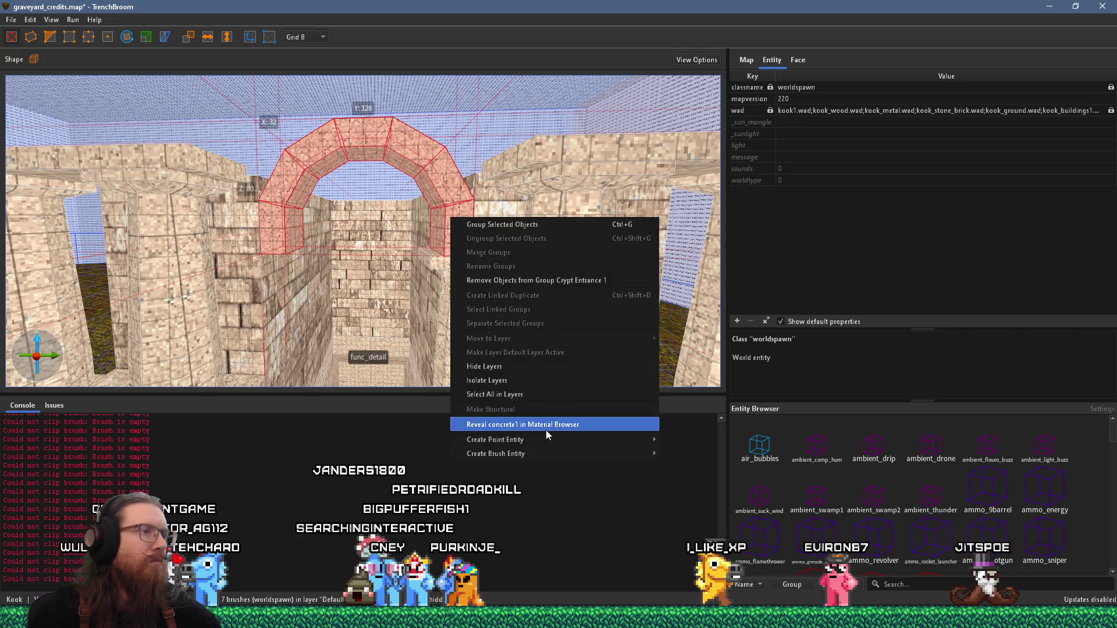
click(544, 225)
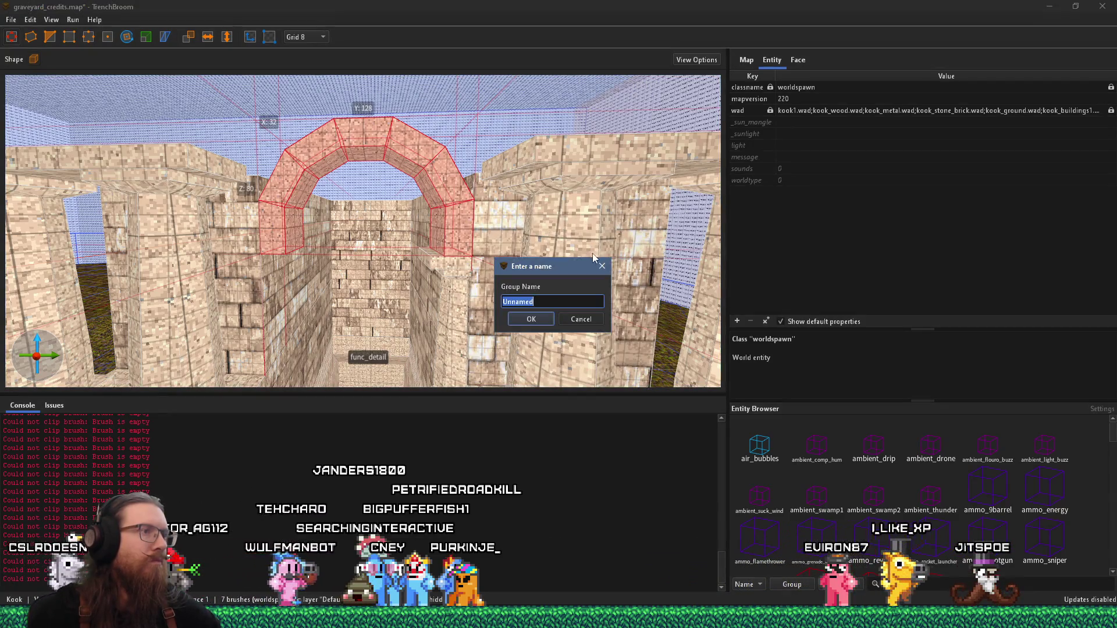
key(Escape)
right_click(458, 221)
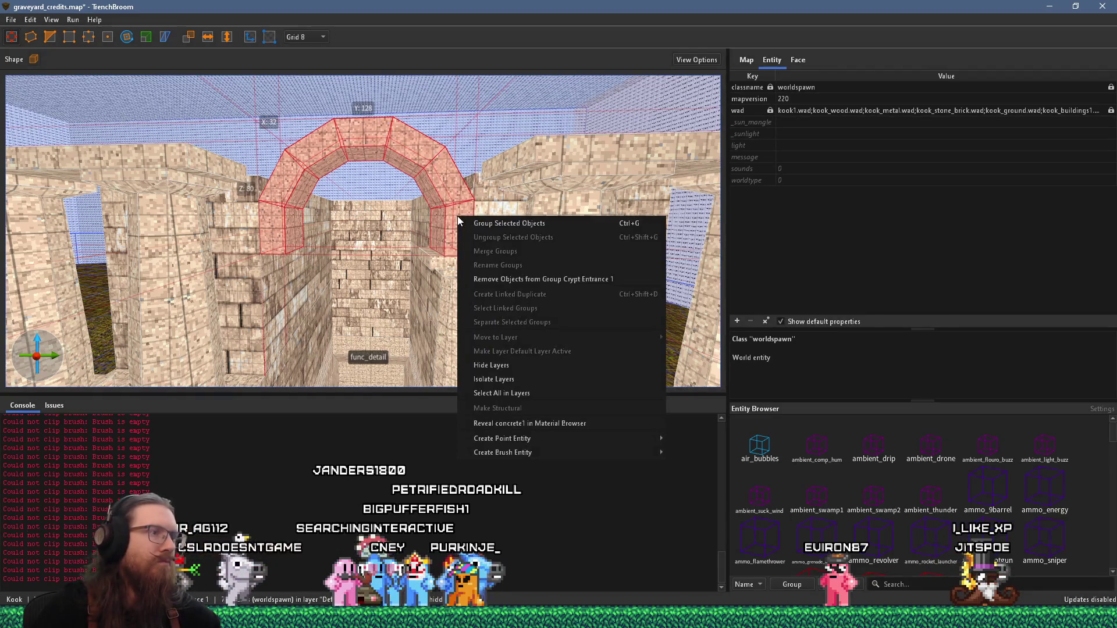
mouse_move(582, 453)
mouse_move(701, 469)
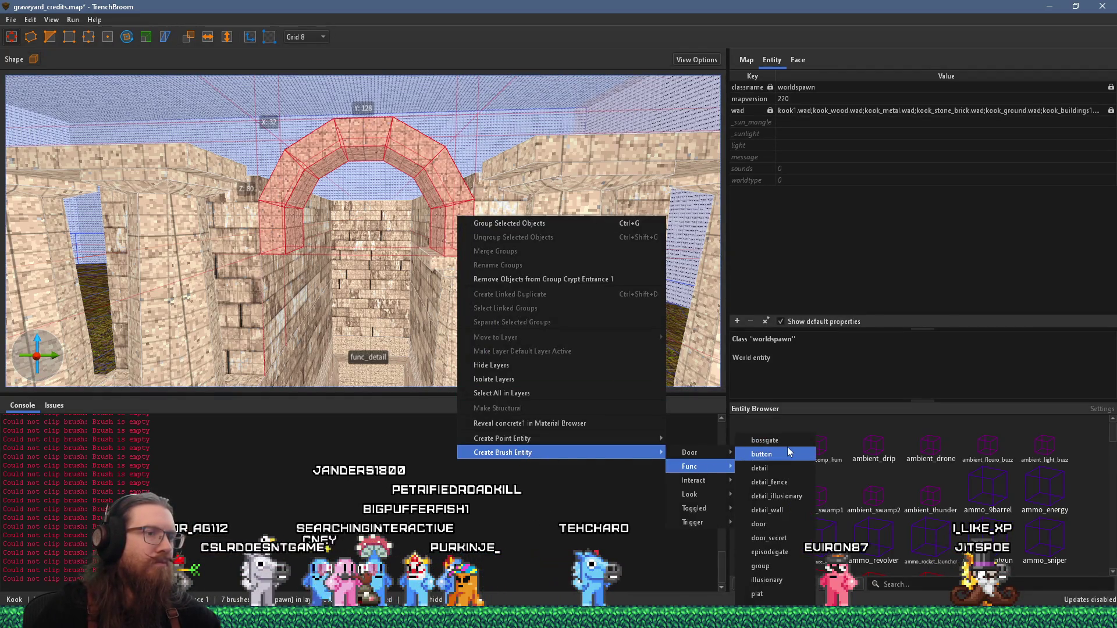
click(777, 468)
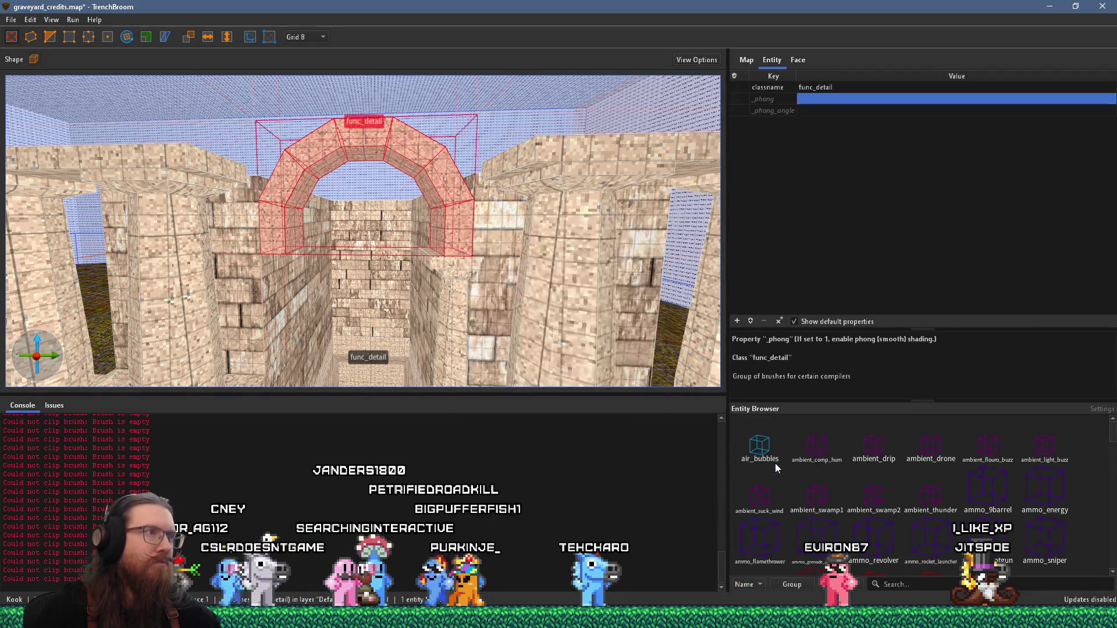
Set the arch entity's _phong property to 1
click(806, 100)
text(1)
key(Return)
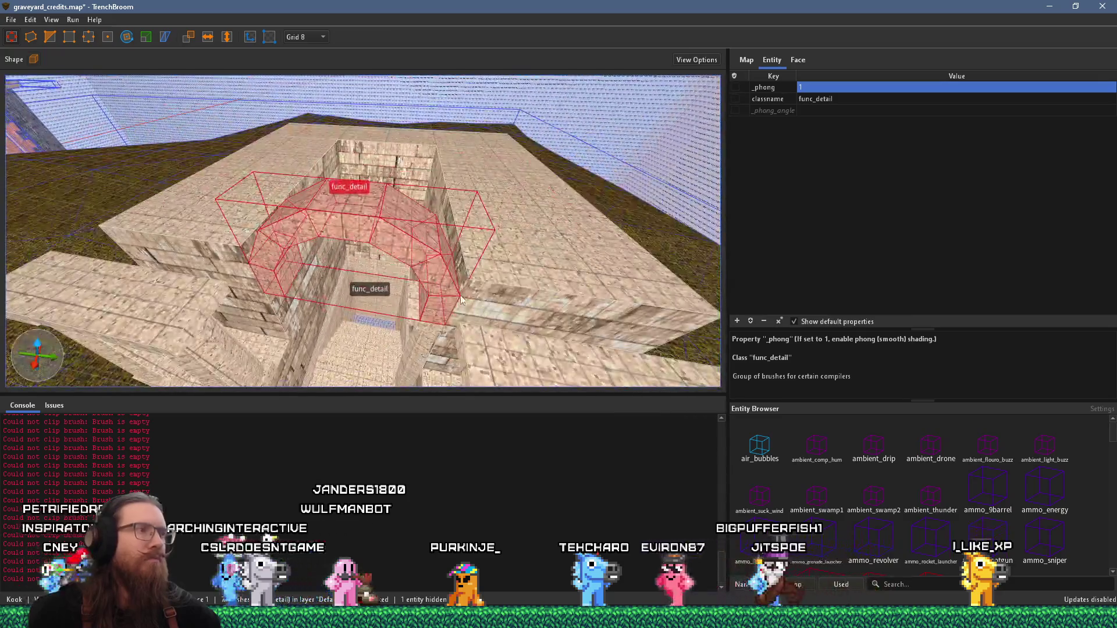
Orbit the camera to inspect the func_detail arch from the front and side
mouse_move(432, 265)
mouse_down()
mouse_move(415, 326)
mouse_move(432, 386)
mouse_up()
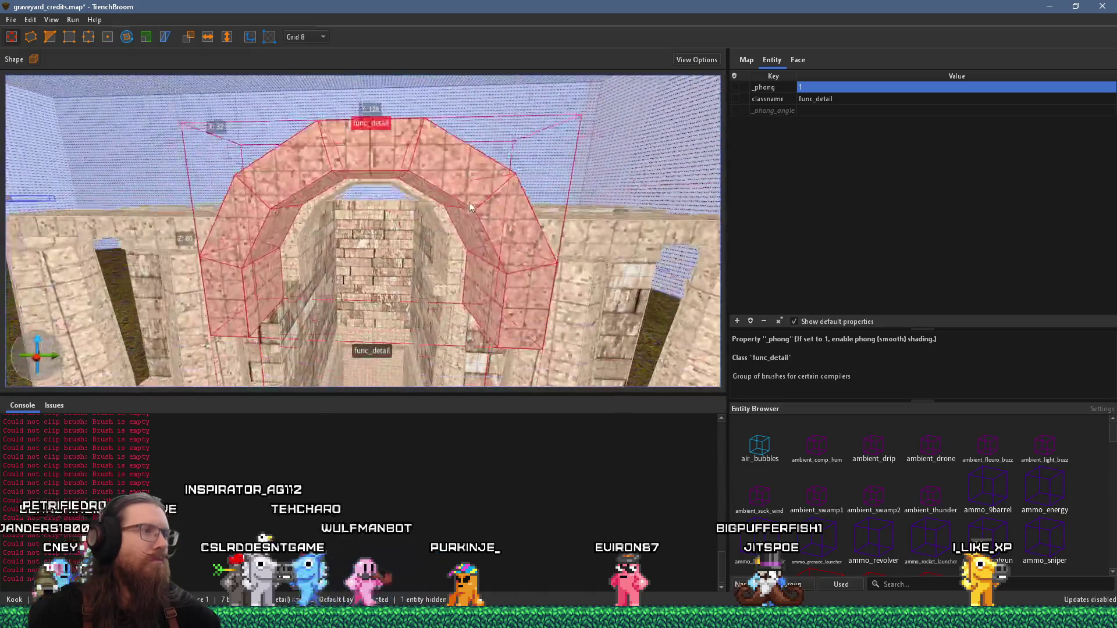
scroll(487, 169, up, 5)
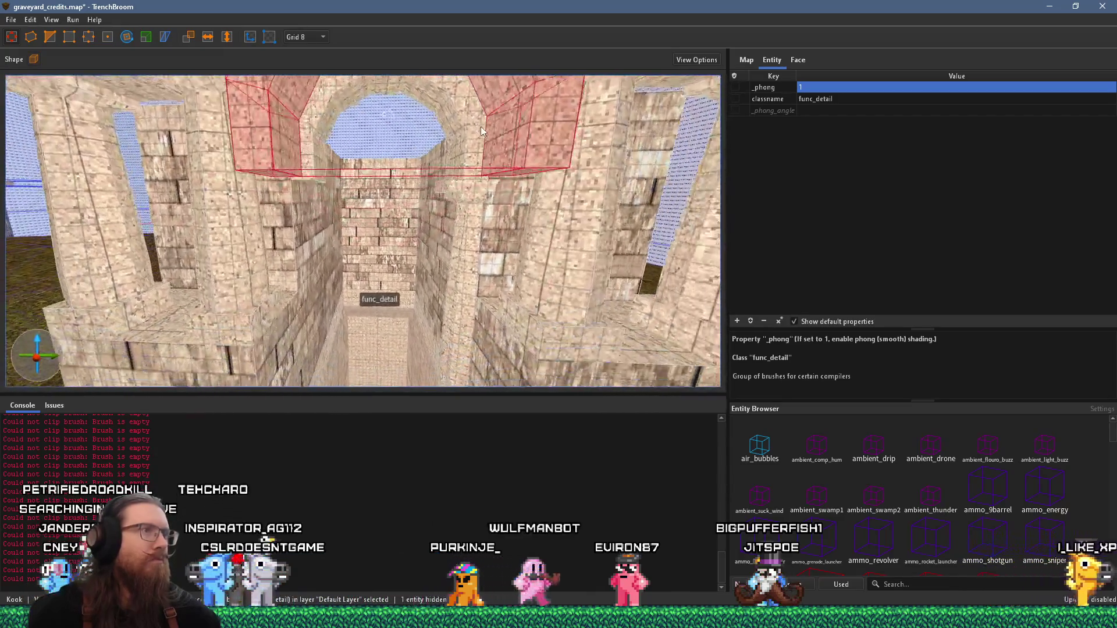
scroll(461, 103, down, 5)
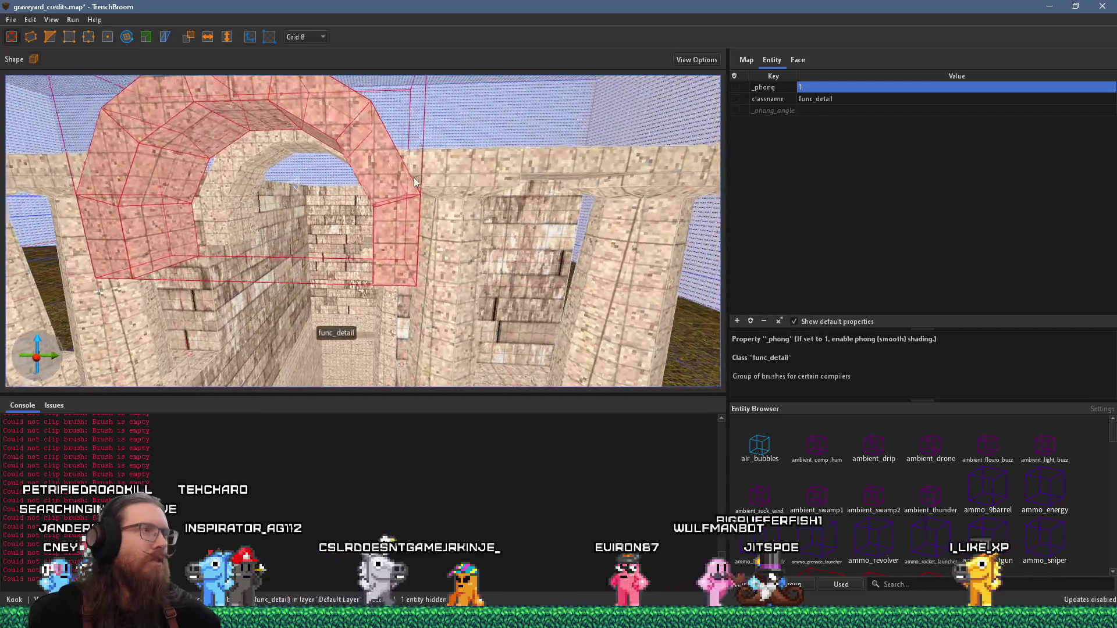
scroll(483, 116, up, 5)
scroll(483, 117, down, 6)
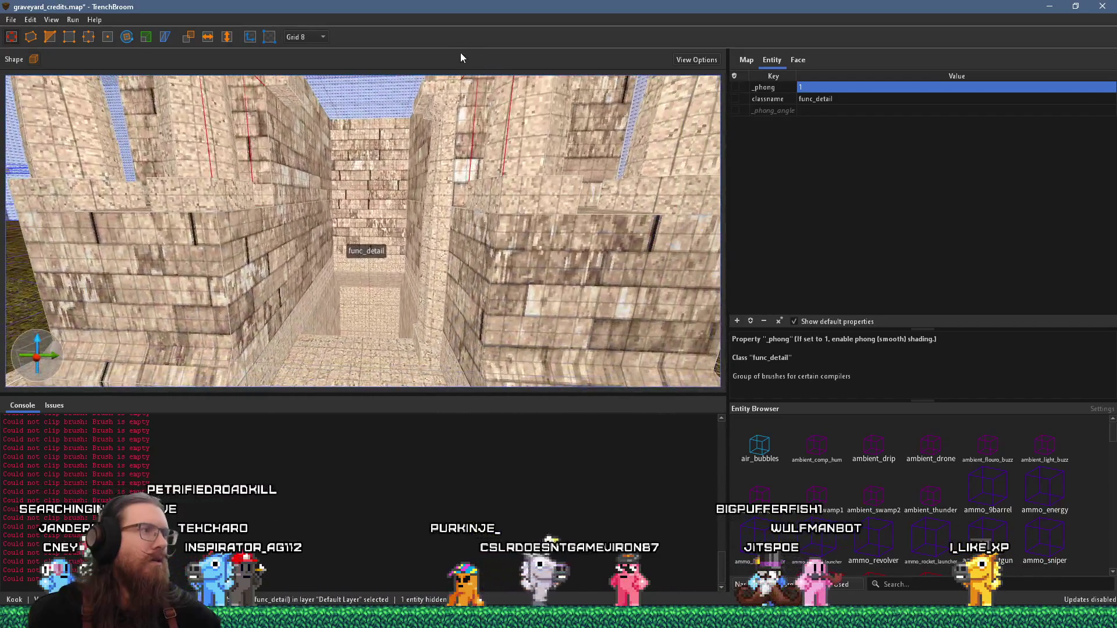
scroll(541, 221, up, 4)
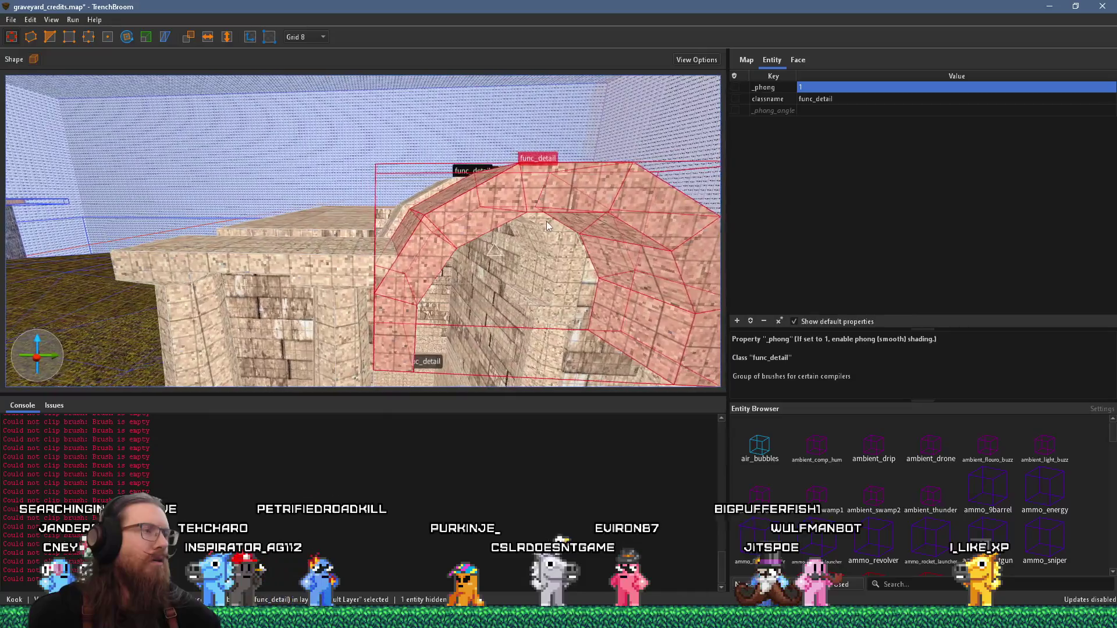
mouse_move(550, 178)
mouse_down()
mouse_move(392, 181)
mouse_move(403, 169)
mouse_move(341, 200)
mouse_move(432, 217)
mouse_move(427, 225)
mouse_up()
Select the beams resting on the pillar tops beside the arch
click(402, 169)
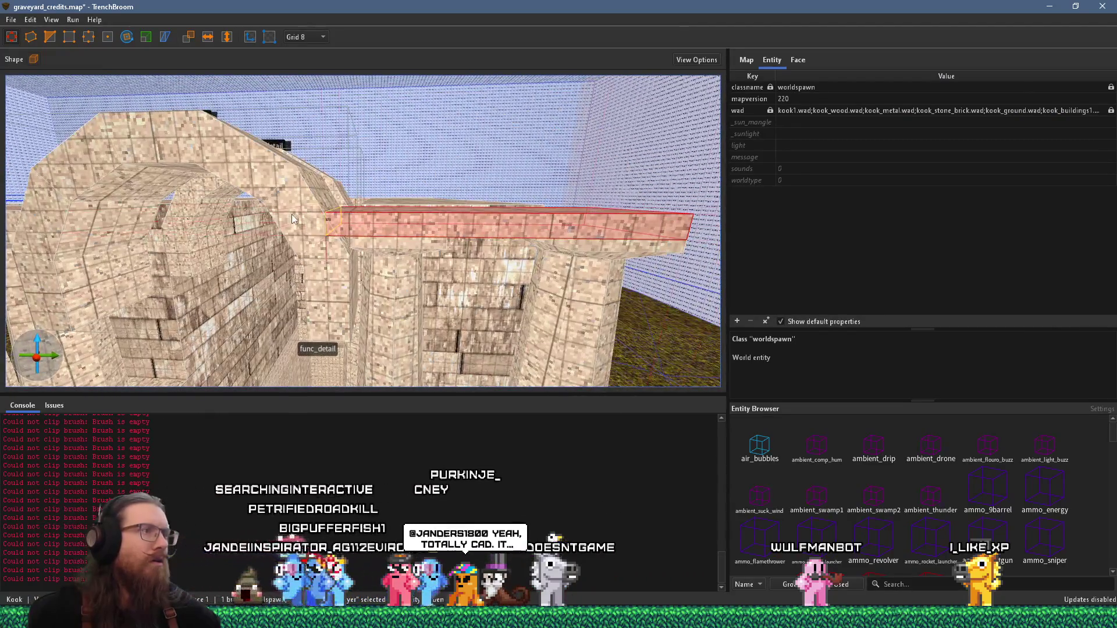
drag(291, 215, 375, 221)
click(345, 217)
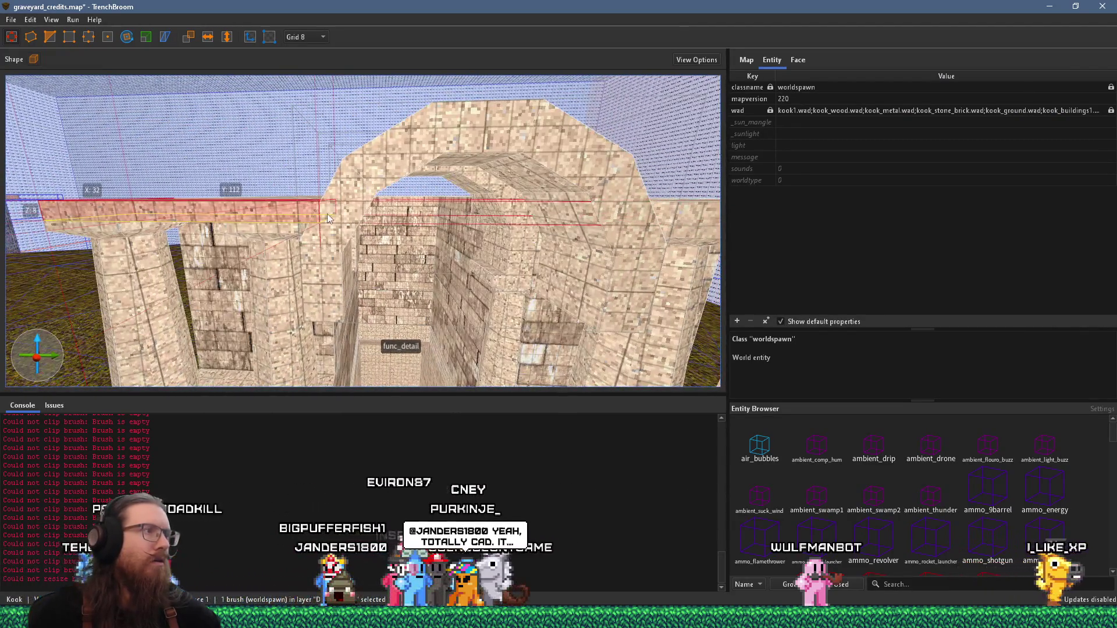
scroll(349, 207, up, 5)
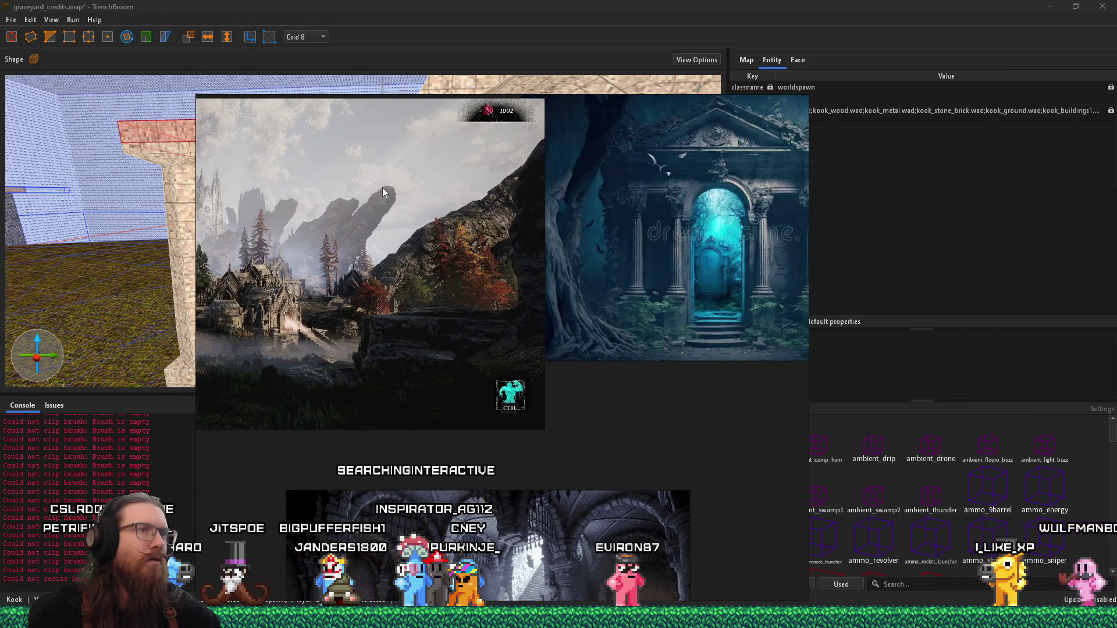
Select the func_detail arch brushes and the doorway pillar on the map, then clear the selection
key(d)
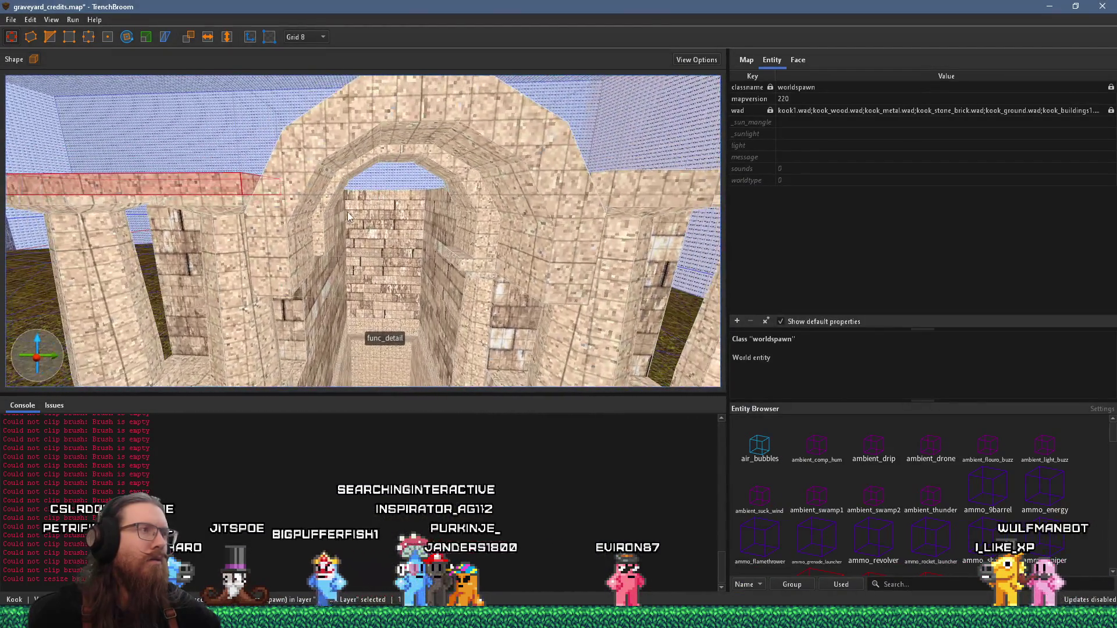
click(314, 166)
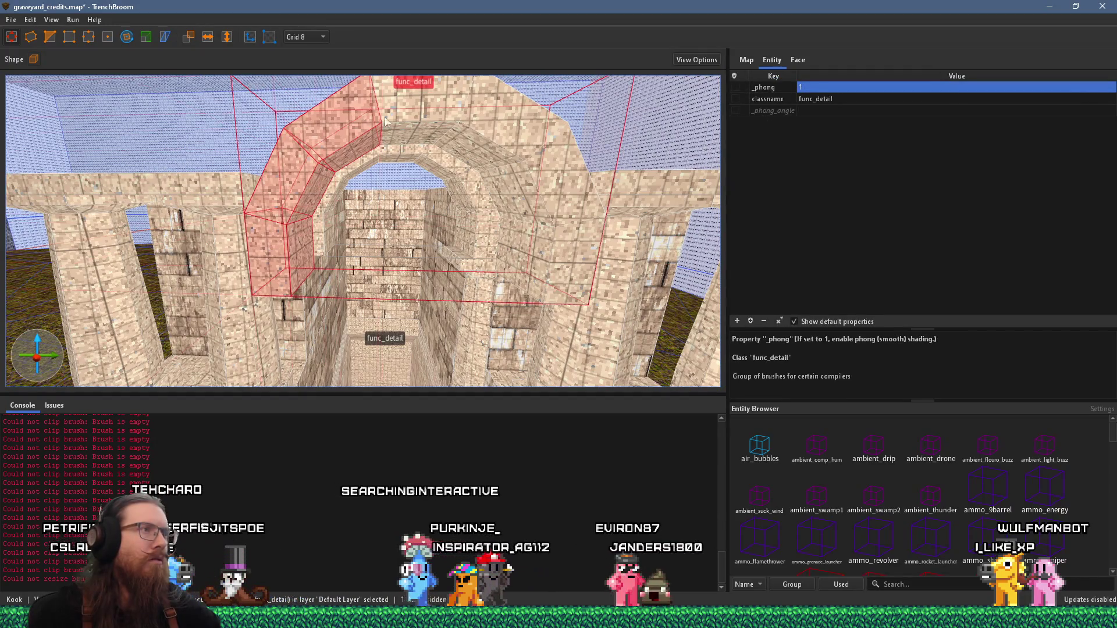
double_click(405, 123)
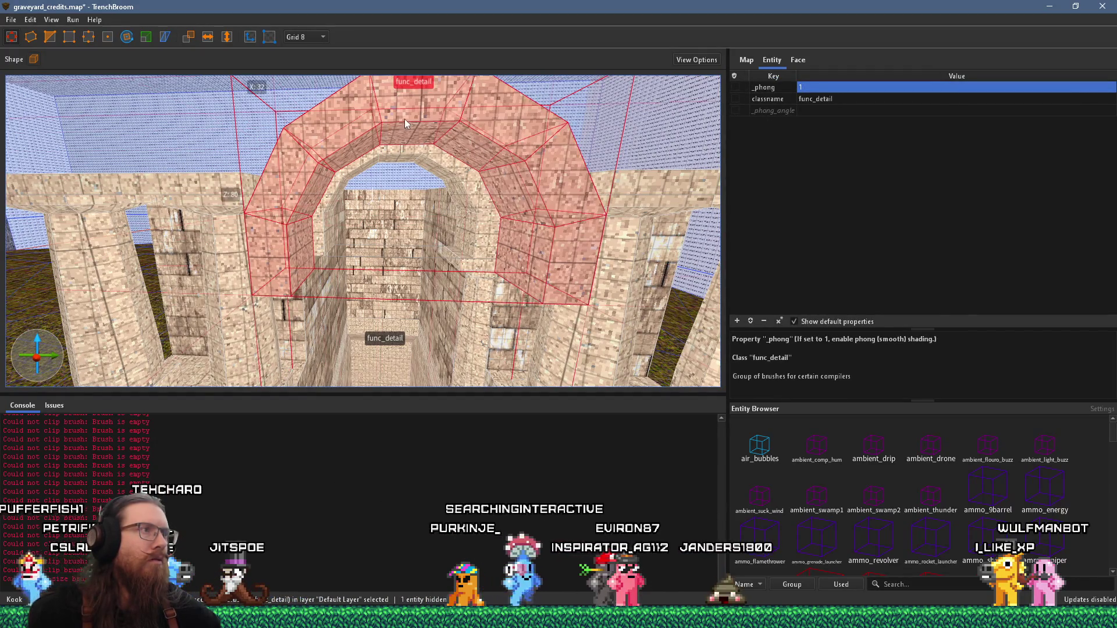
ctrl+click(408, 155)
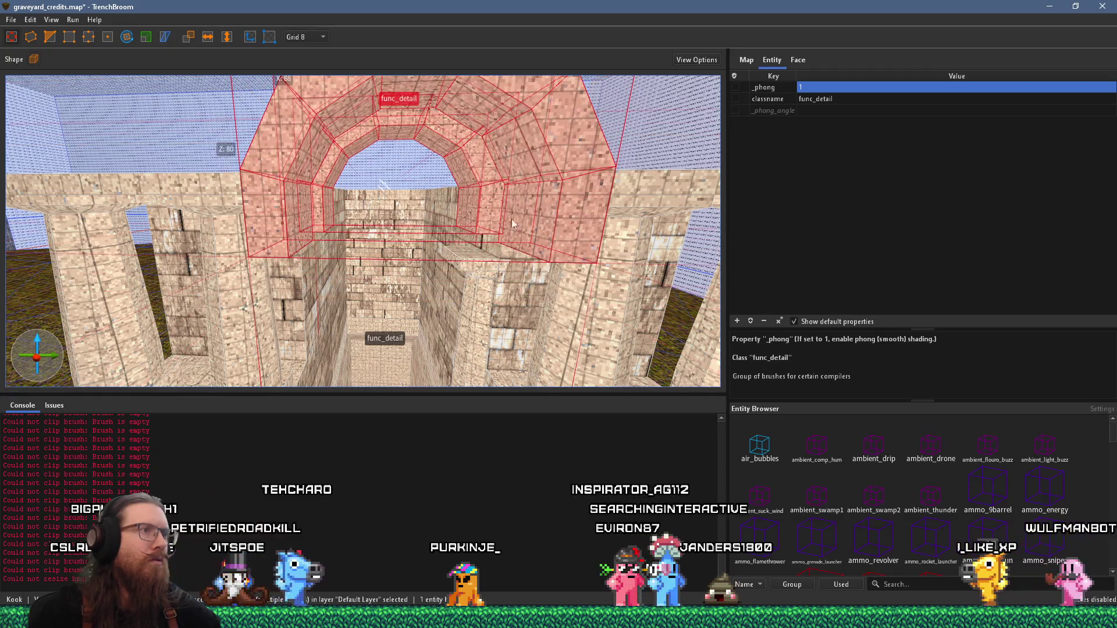
scroll(529, 215, up, 5)
scroll(465, 225, down, 3)
click(466, 226)
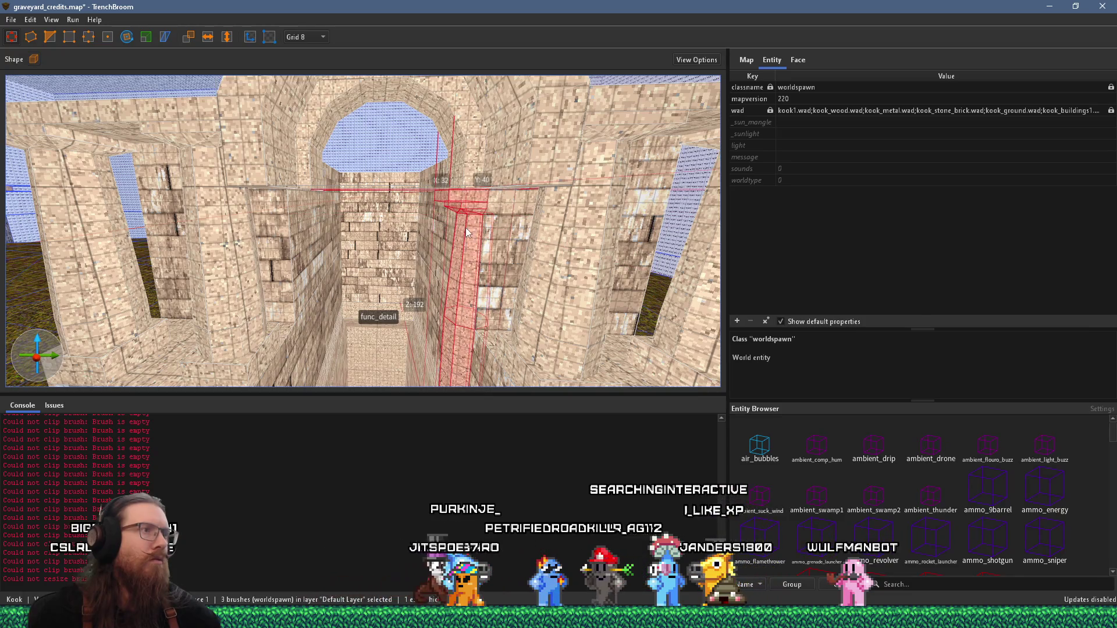
scroll(466, 256, down, 3)
scroll(465, 273, down, 8)
key(Escape)
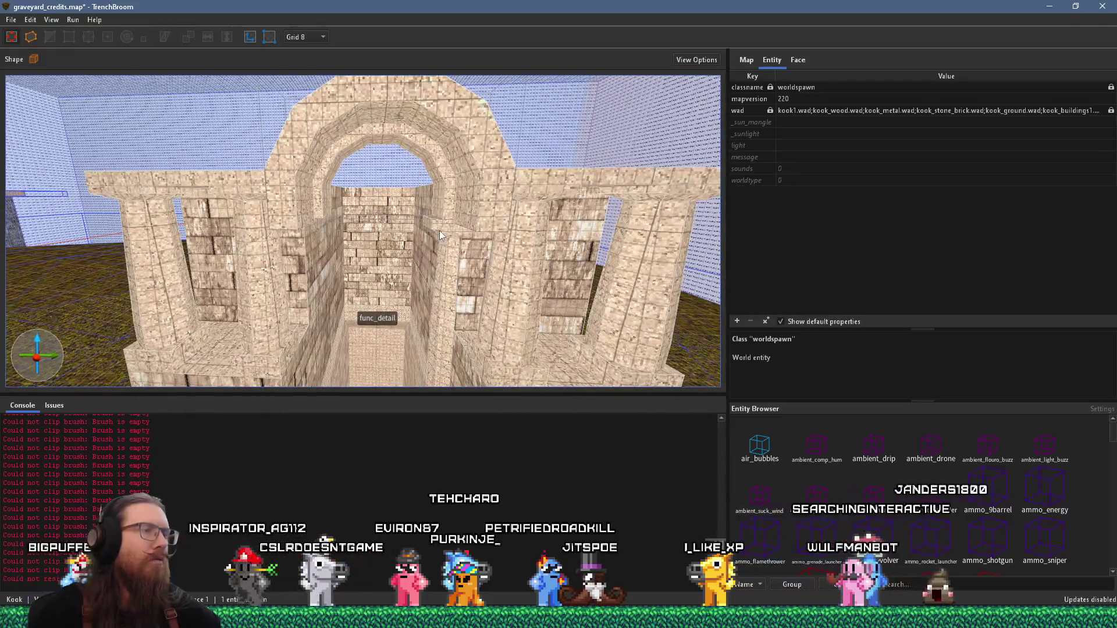
Zoom out the Crypt reference board and pan it so the crypt gate image sits centred
key(alt+Tab)
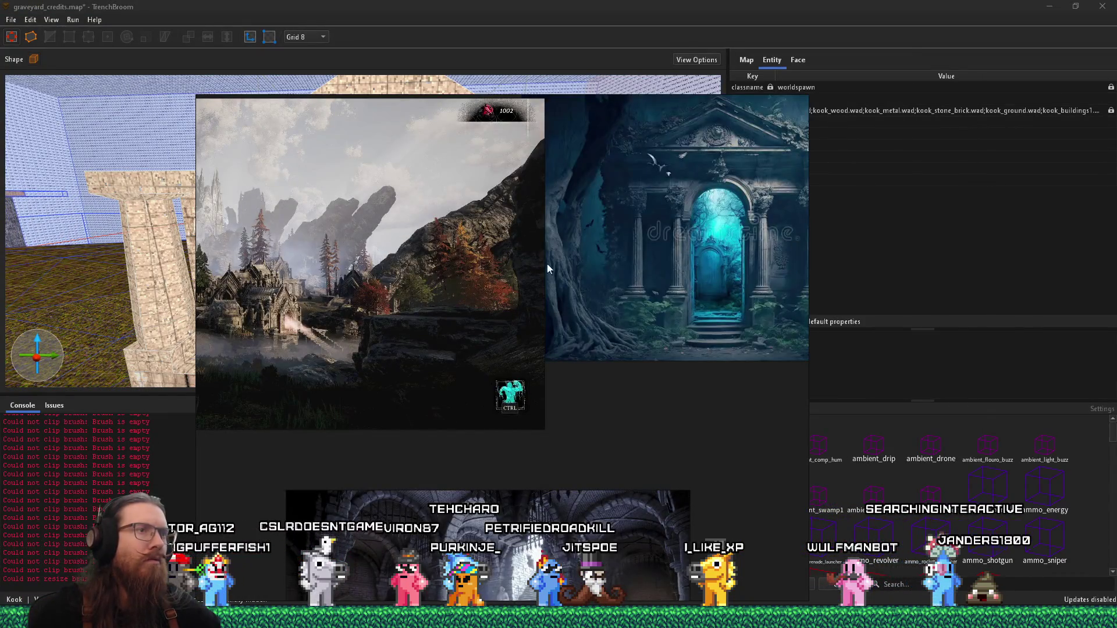
scroll(603, 262, up, 2)
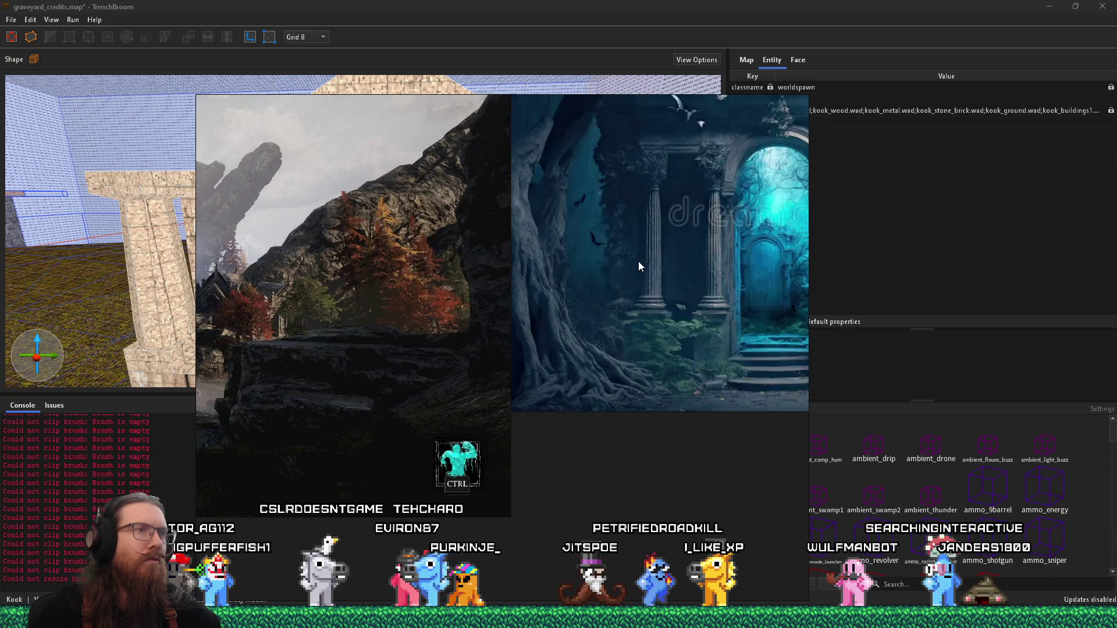
scroll(640, 250, up, 5)
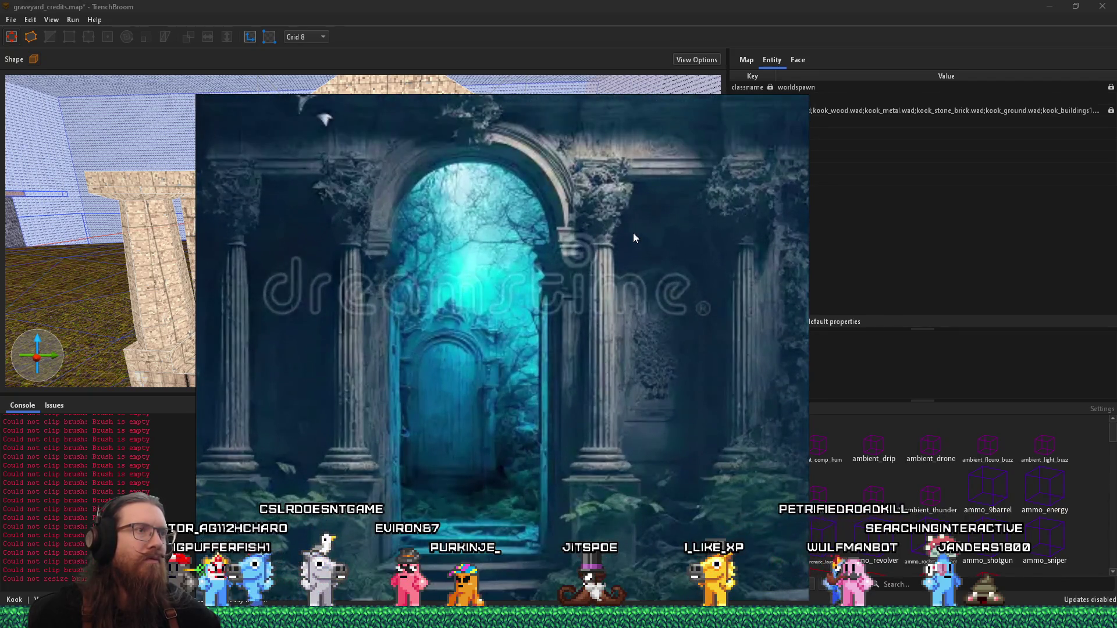
scroll(634, 233, up, 1)
mouse_move(392, 226)
mouse_down()
mouse_move(622, 247)
mouse_move(578, 296)
mouse_move(554, 153)
mouse_move(400, 195)
mouse_up()
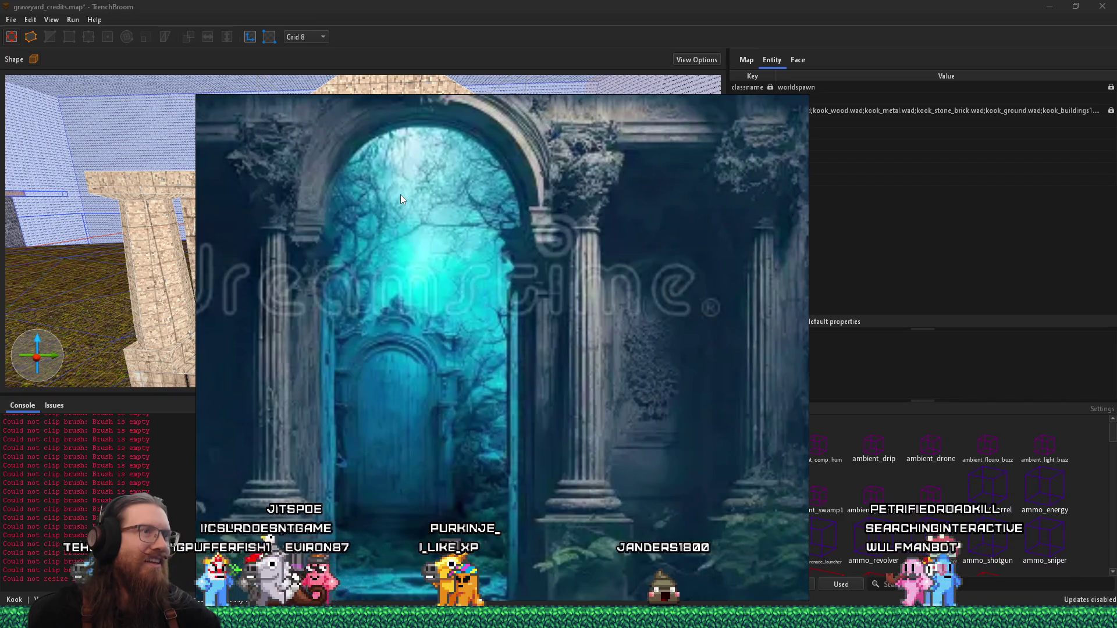
scroll(401, 198, down, 4)
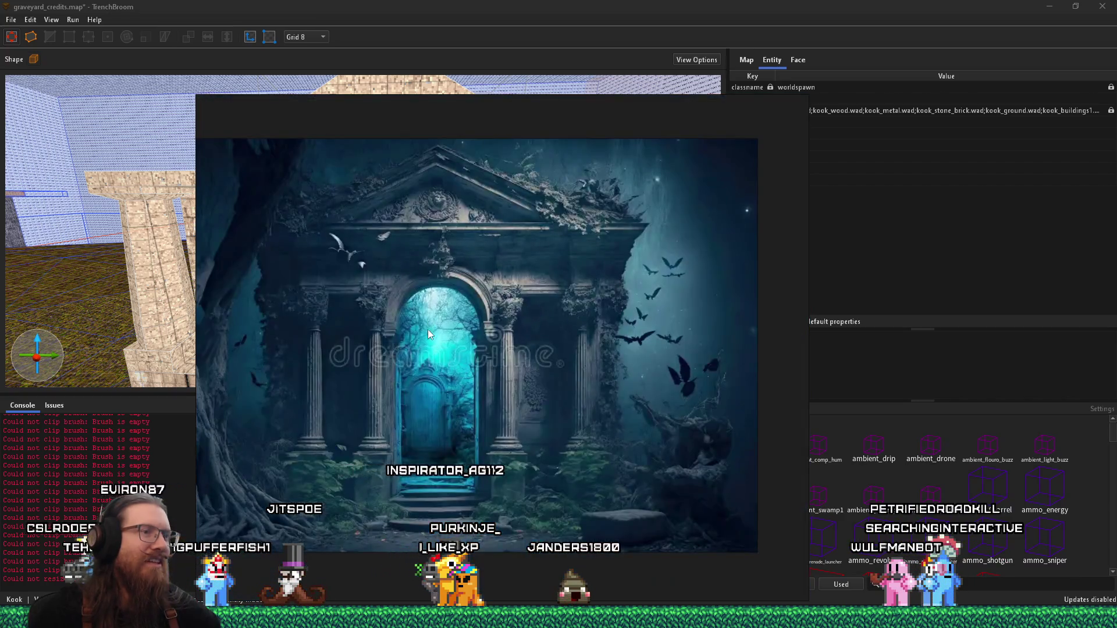
scroll(680, 327, up, 3)
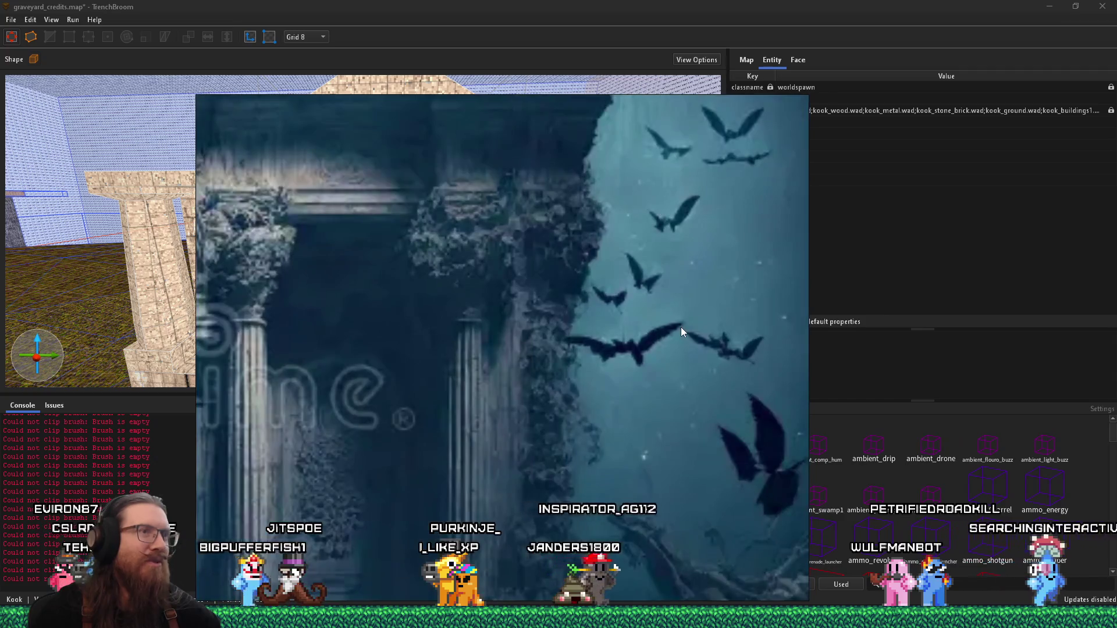
scroll(681, 327, down, 3)
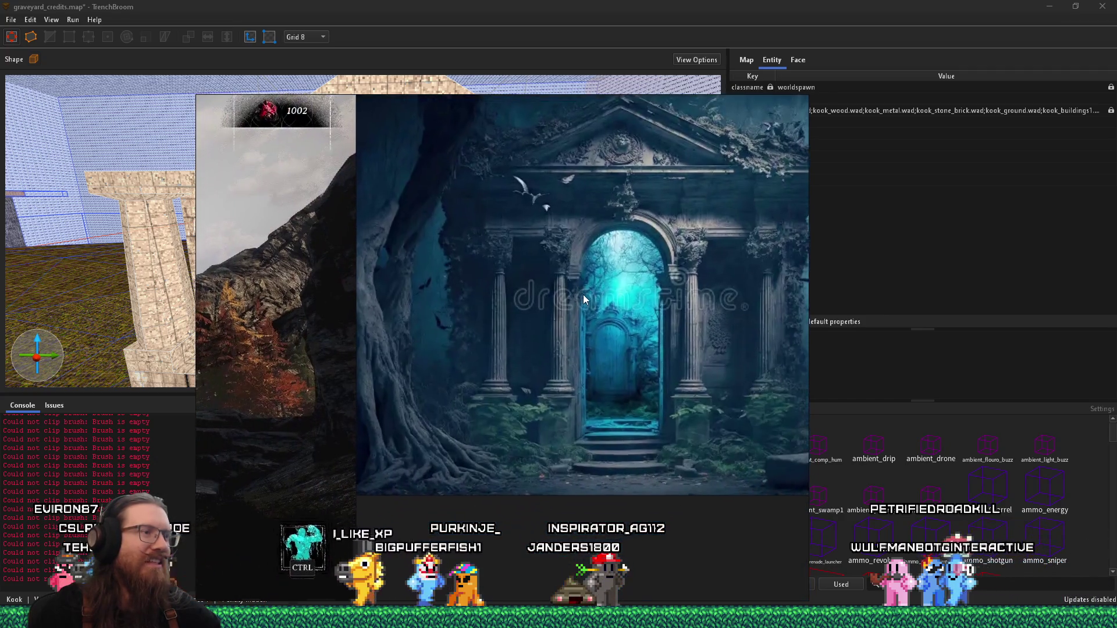
scroll(588, 301, down, 2)
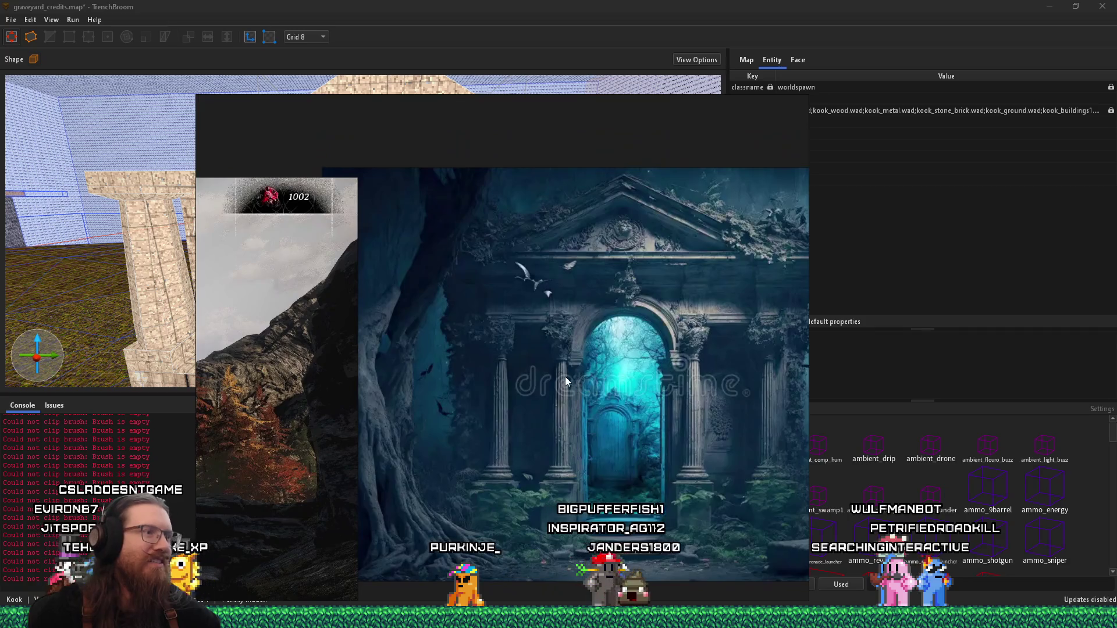
scroll(567, 379, down, 2)
mouse_move(557, 409)
mouse_down()
mouse_move(547, 289)
mouse_move(527, 357)
mouse_move(507, 362)
mouse_move(613, 337)
mouse_move(640, 319)
mouse_move(556, 340)
mouse_move(362, 323)
mouse_up()
mouse_move(646, 347)
mouse_down()
mouse_move(487, 289)
mouse_move(531, 407)
mouse_move(533, 356)
mouse_up()
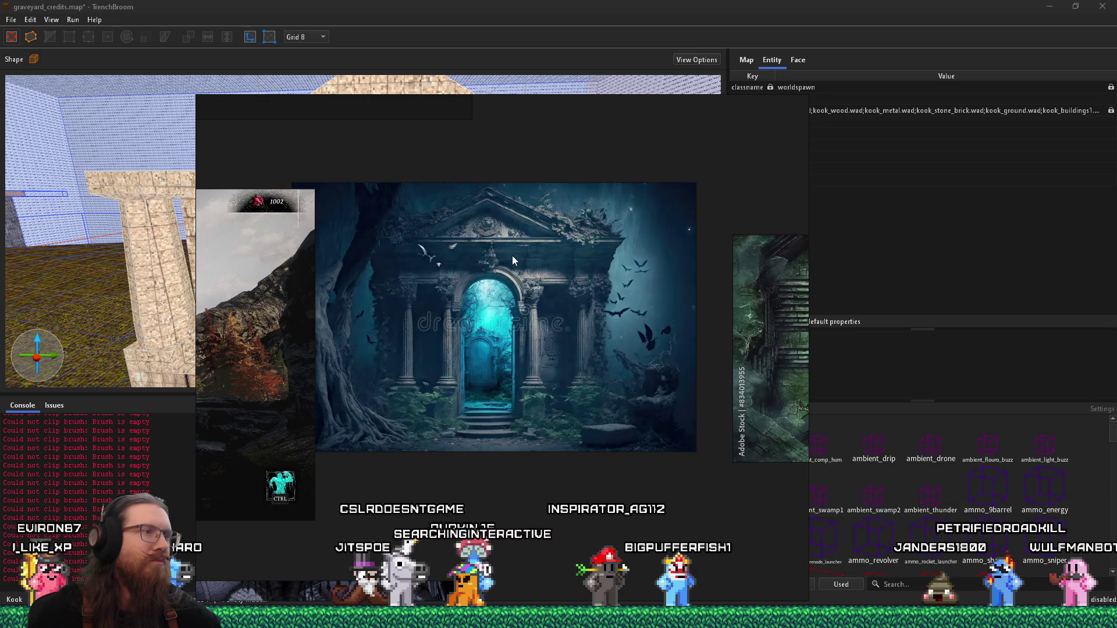
Close the reference board and fly the camera to view the arch's front and right side
key(Escape)
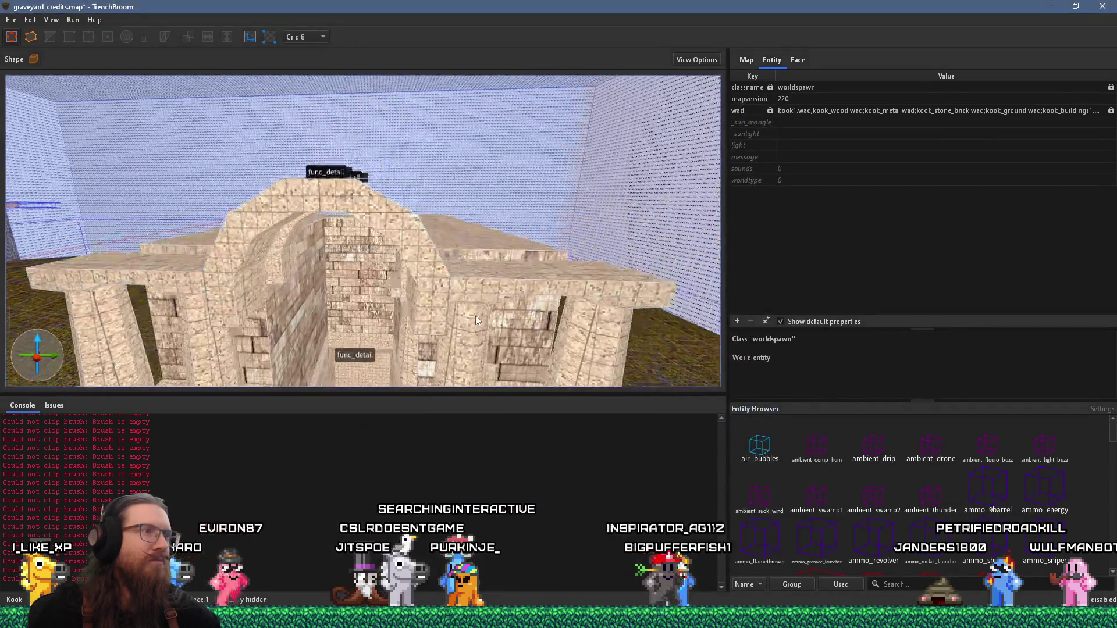
key(w)
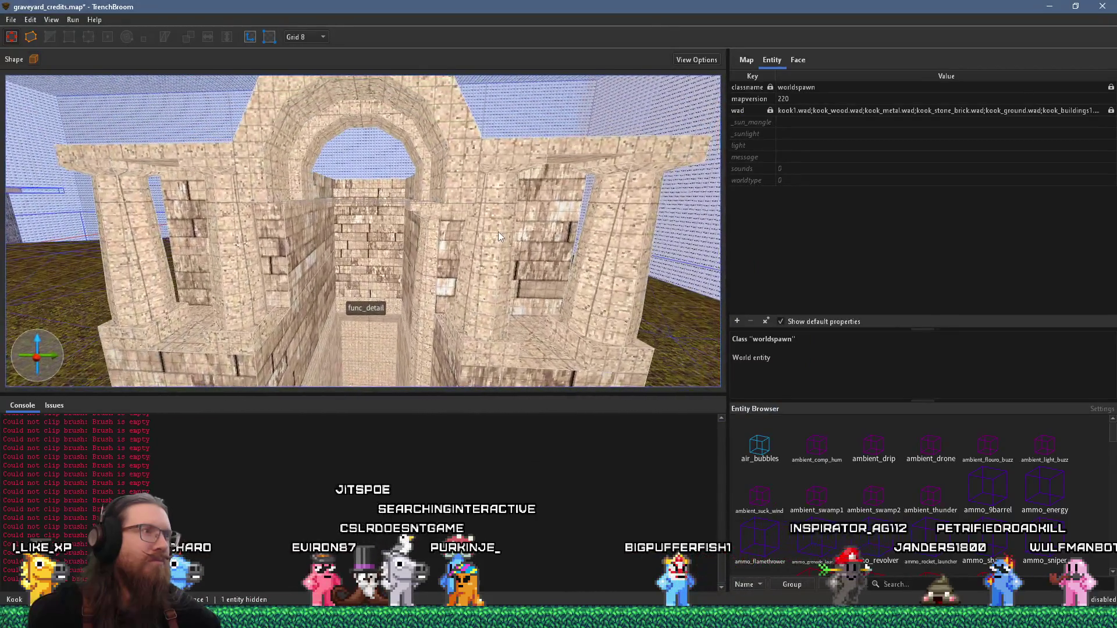
key(d)
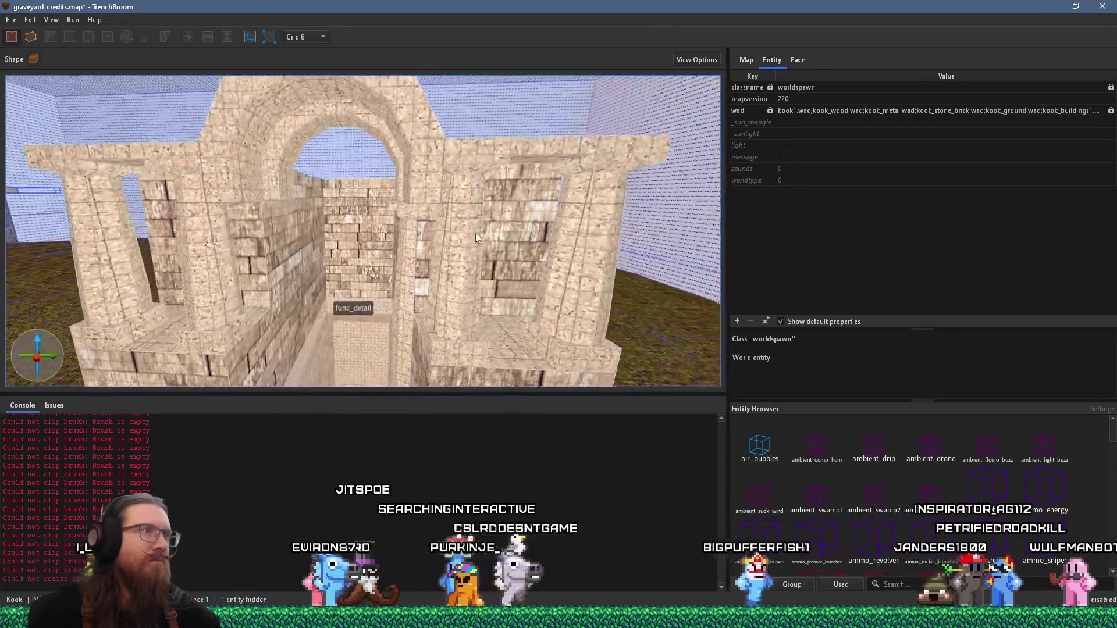
key(a)
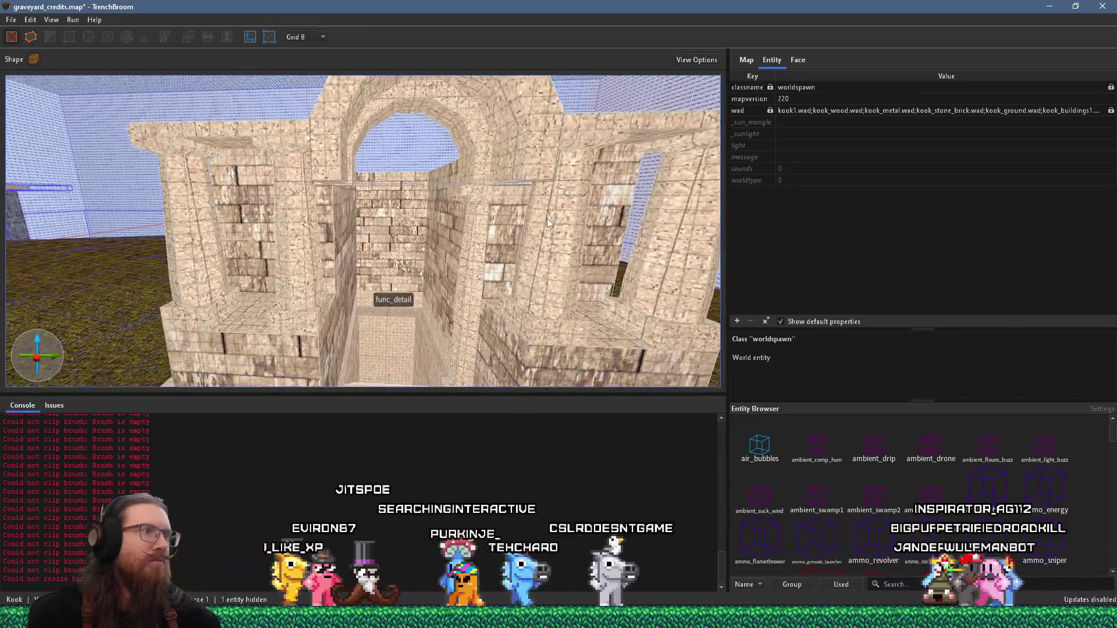
key(w)
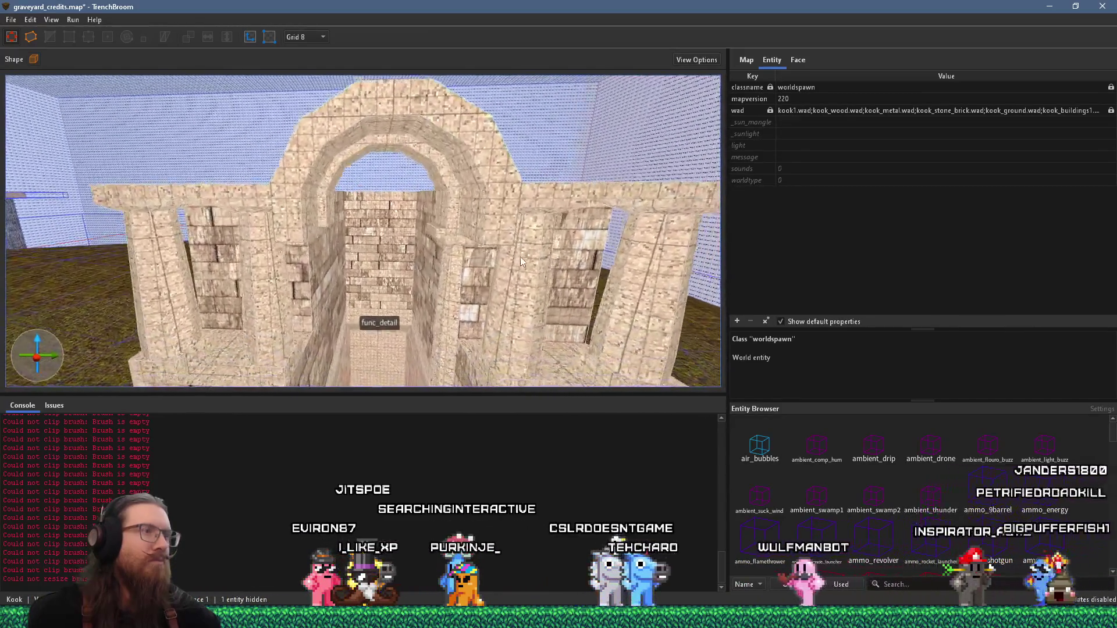
key(d)
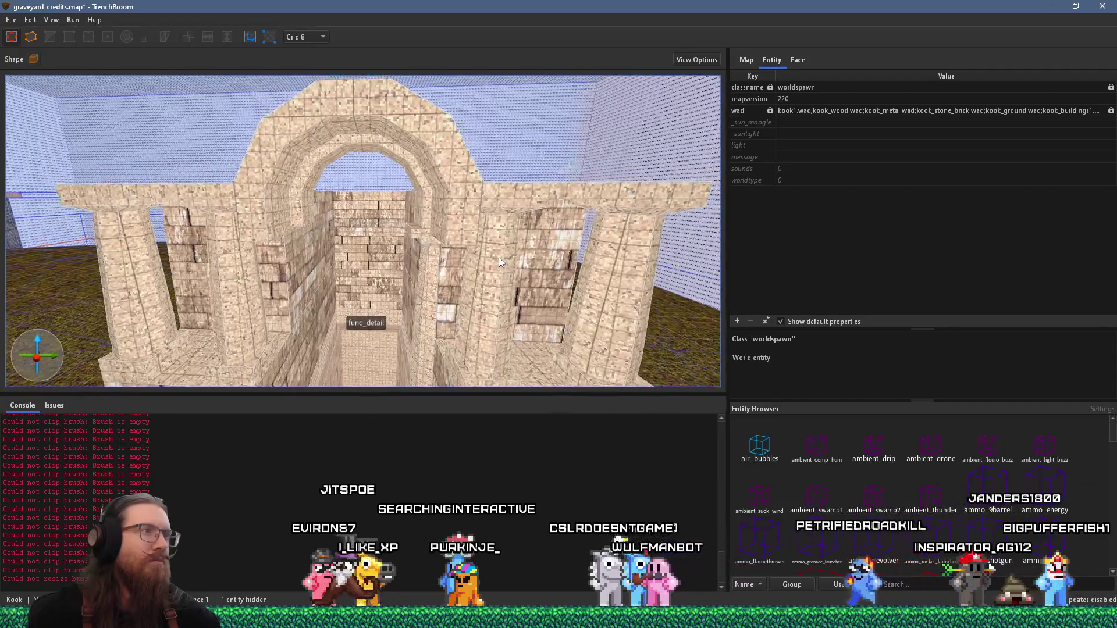
Fly into the corridor between the stone walls, then switch to the Rhino website in Firefox
key(w)
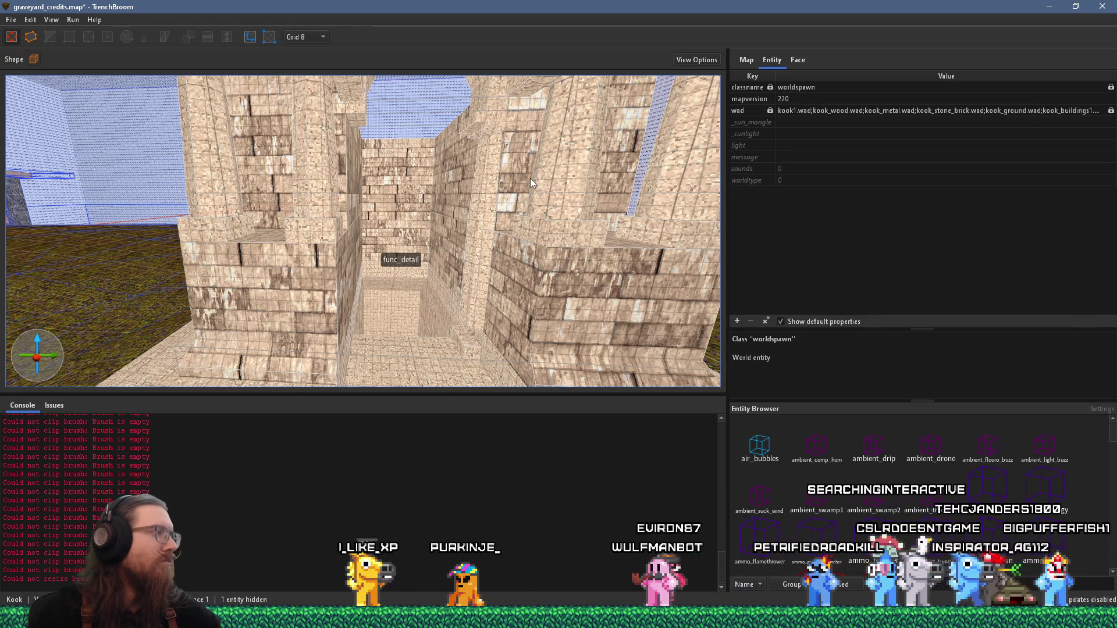
scroll(531, 183, down, 10)
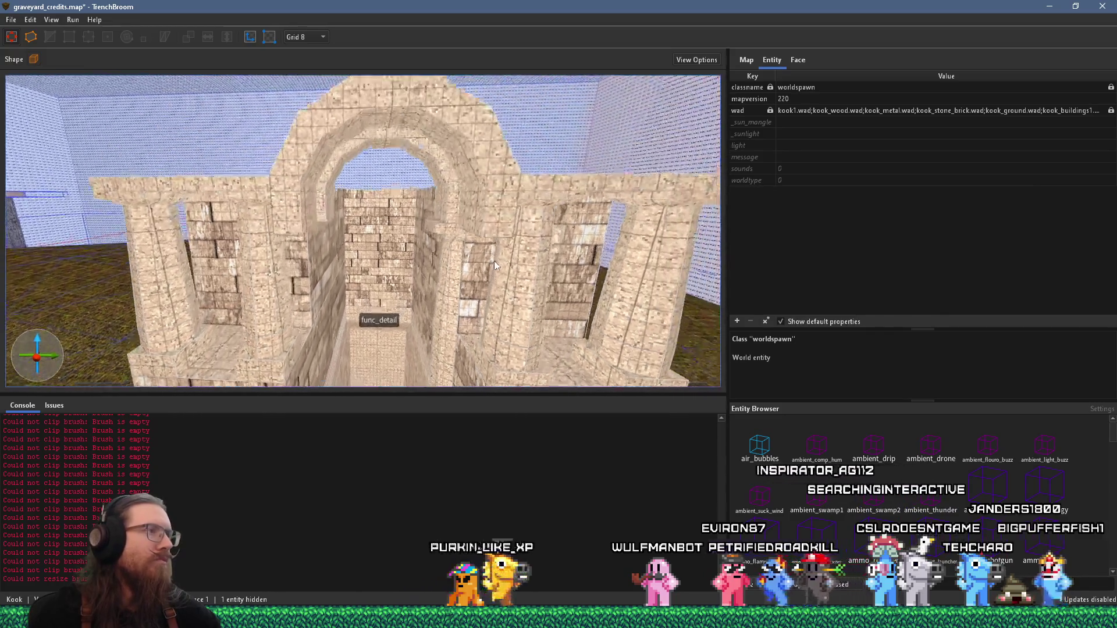
mouse_move(482, 205)
mouse_down()
mouse_move(486, 165)
mouse_move(435, 157)
mouse_move(458, 181)
mouse_move(300, 252)
mouse_up()
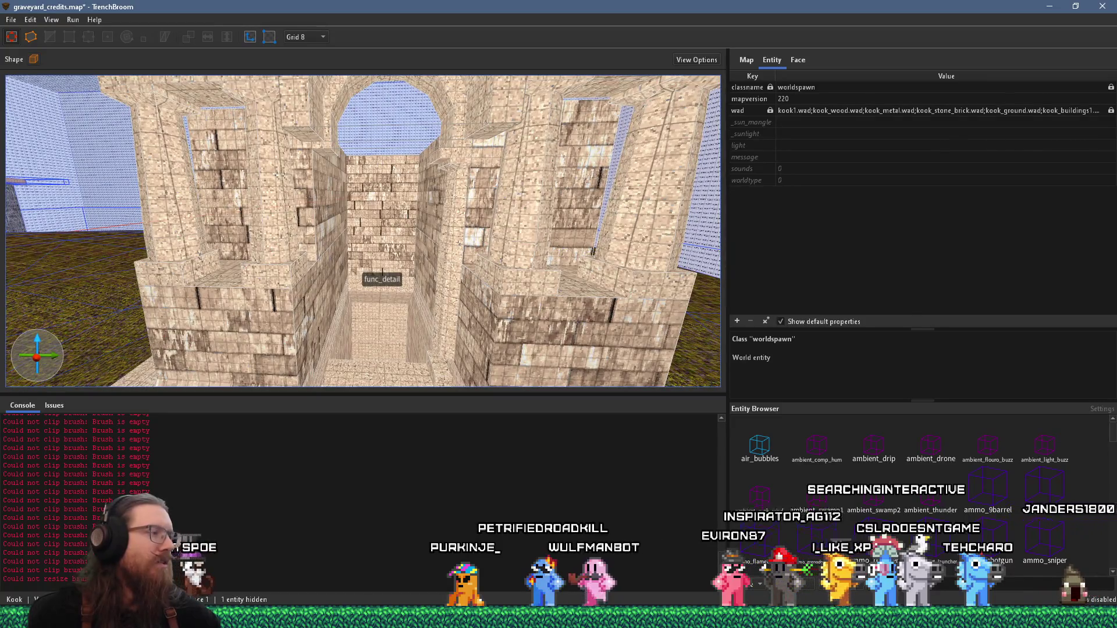
key(alt+Tab)
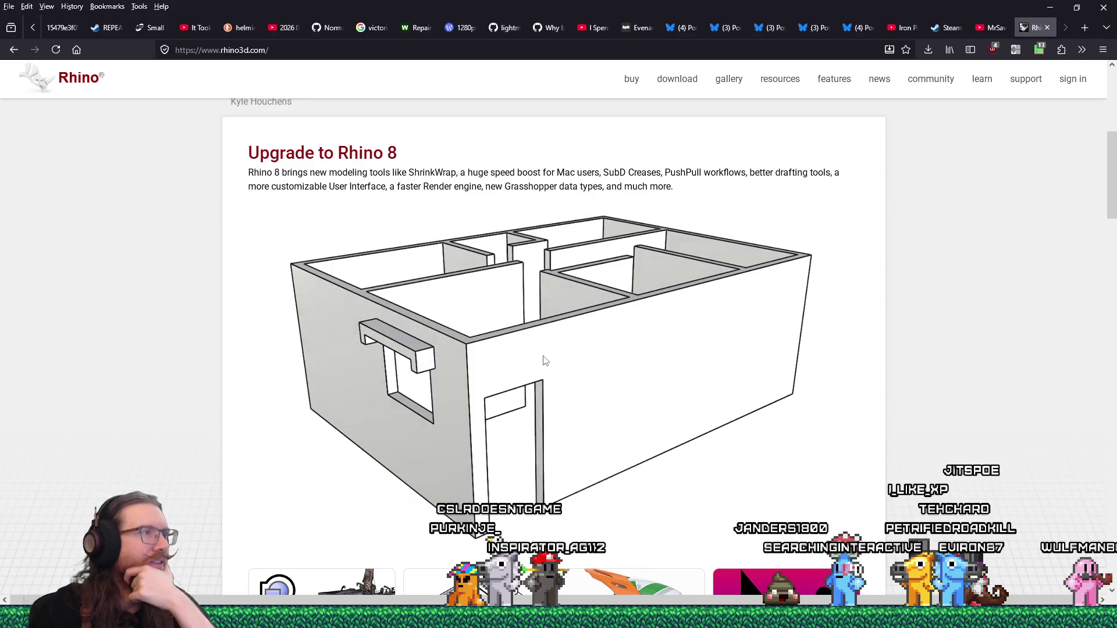
scroll(544, 360, down, 2)
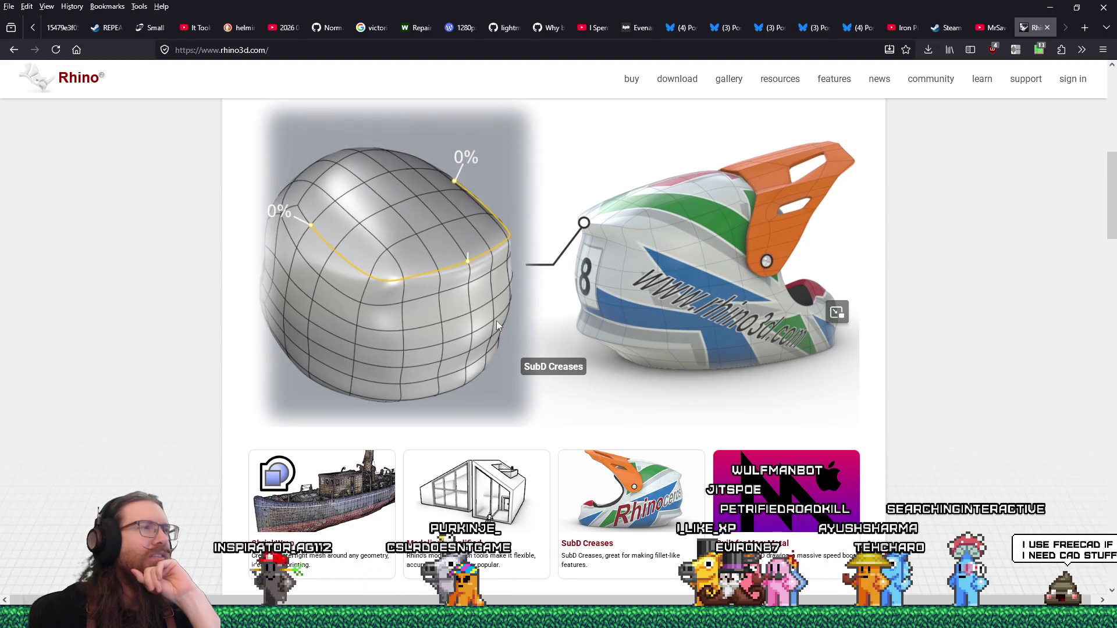
scroll(497, 322, down, 4)
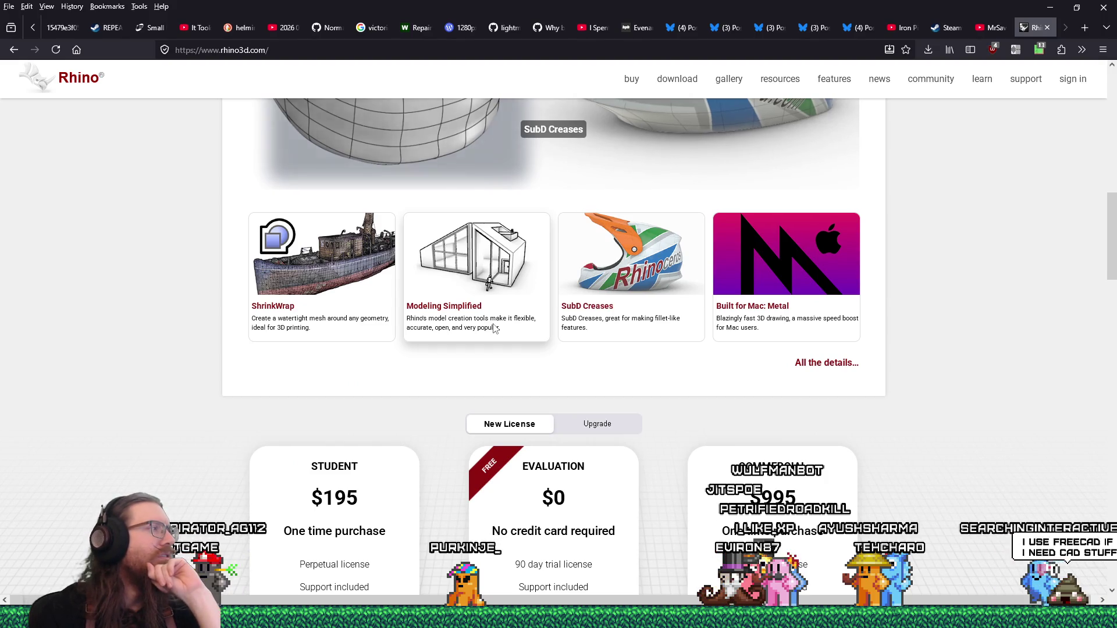
scroll(496, 330, down, 4)
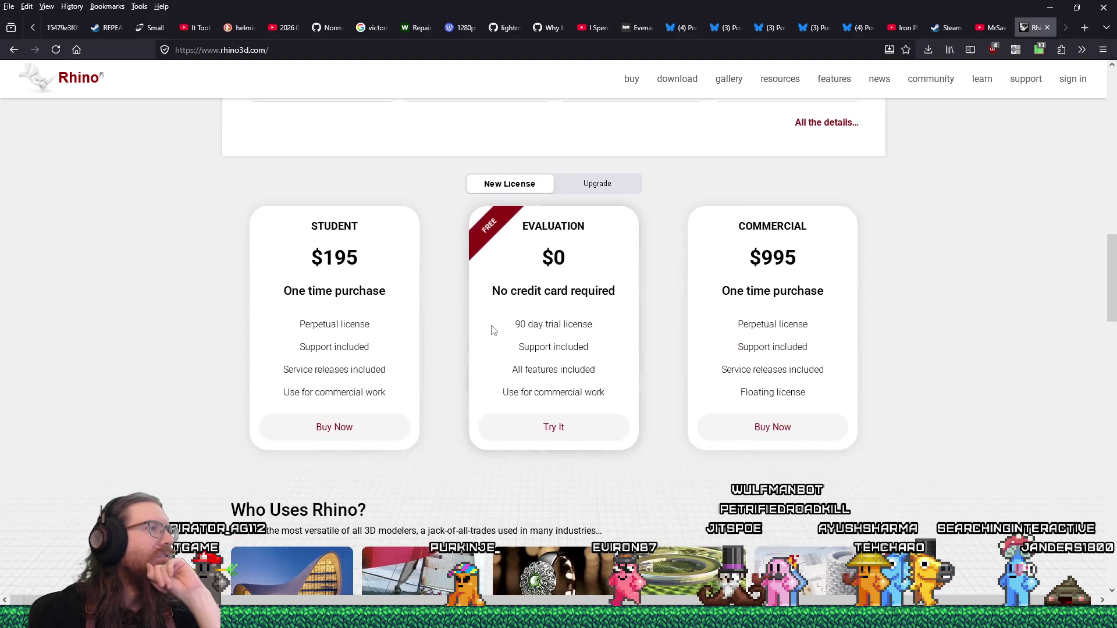
scroll(493, 331, up, 6)
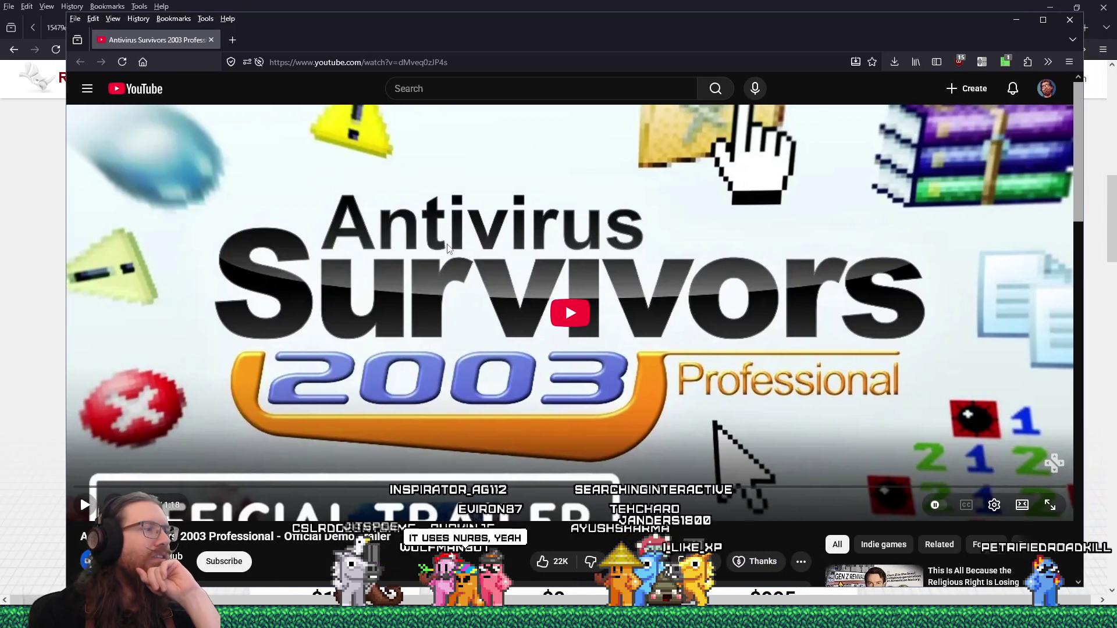
Play the Antivirus Survivors 2003 Professional trailer through to its end screen
click(448, 247)
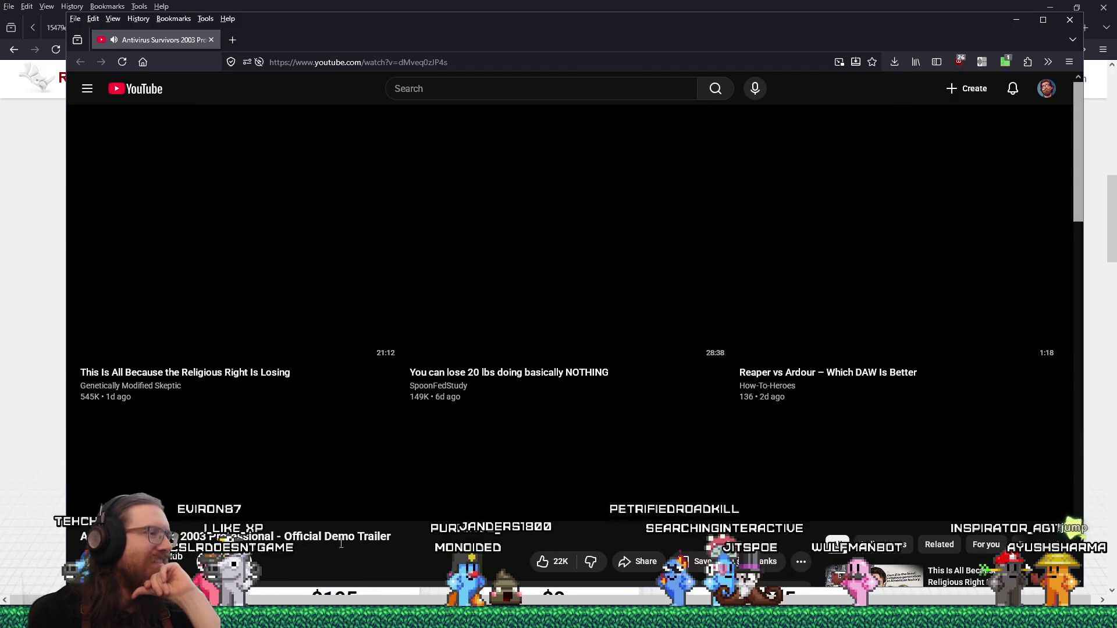
Scroll into the comments and select the 'Can I change my' and Windows XP comment text
scroll(392, 547, down, 5)
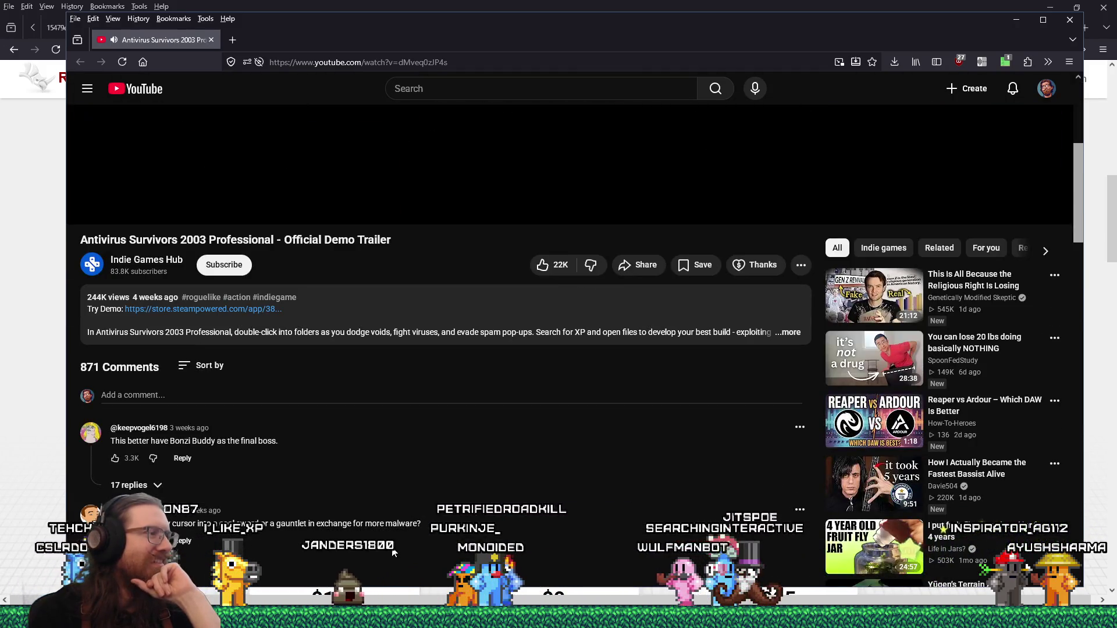
scroll(392, 547, down, 2)
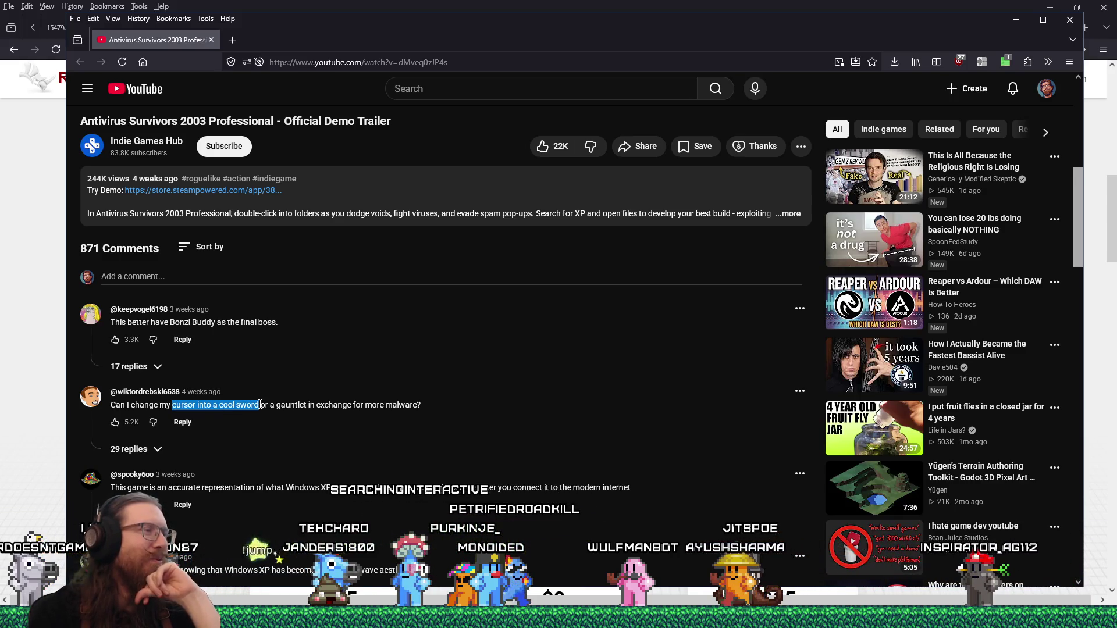
drag(472, 385, 473, 380)
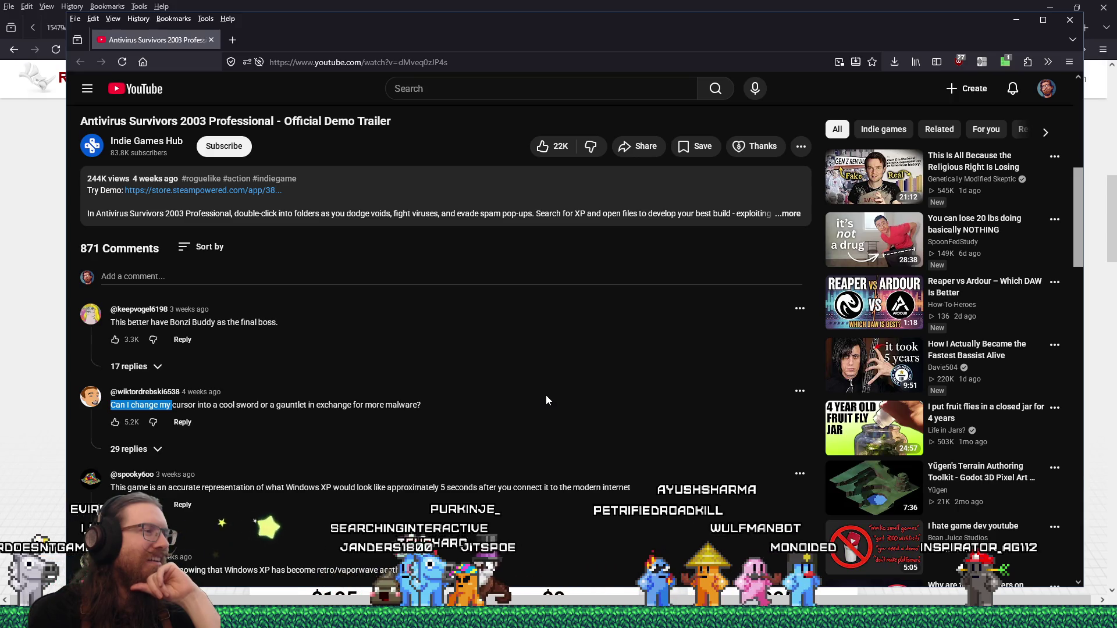
scroll(546, 399, down, 1)
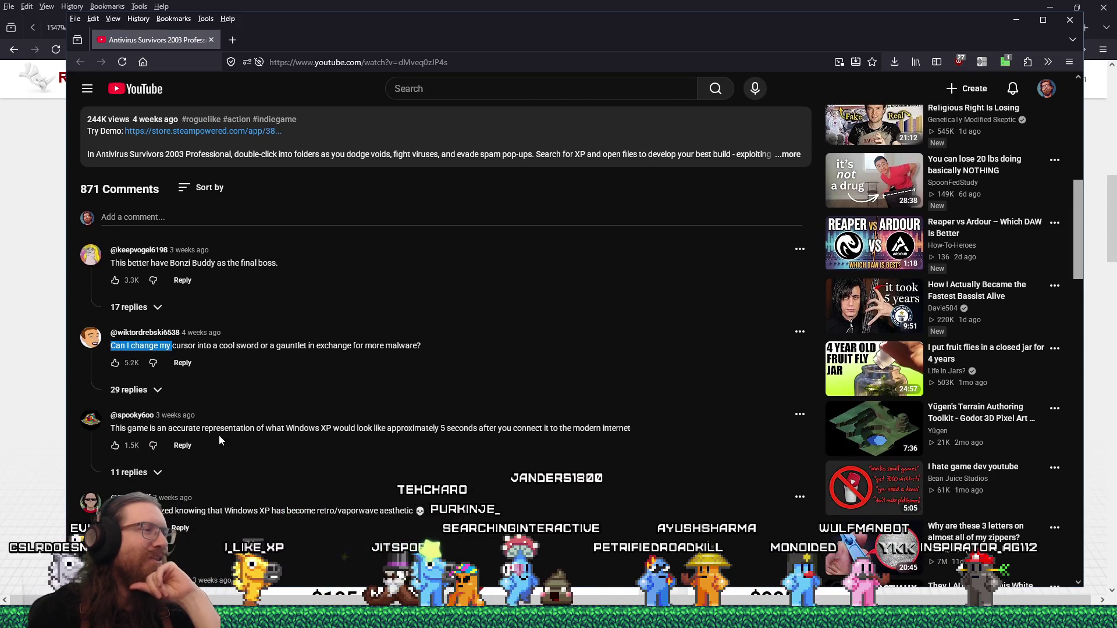
drag(228, 428, 281, 429)
mouse_move(356, 431)
mouse_down()
mouse_move(632, 430)
mouse_move(441, 431)
mouse_move(597, 431)
mouse_up()
Scroll through the remaining comments and close the YouTube window
scroll(407, 512, down, 2)
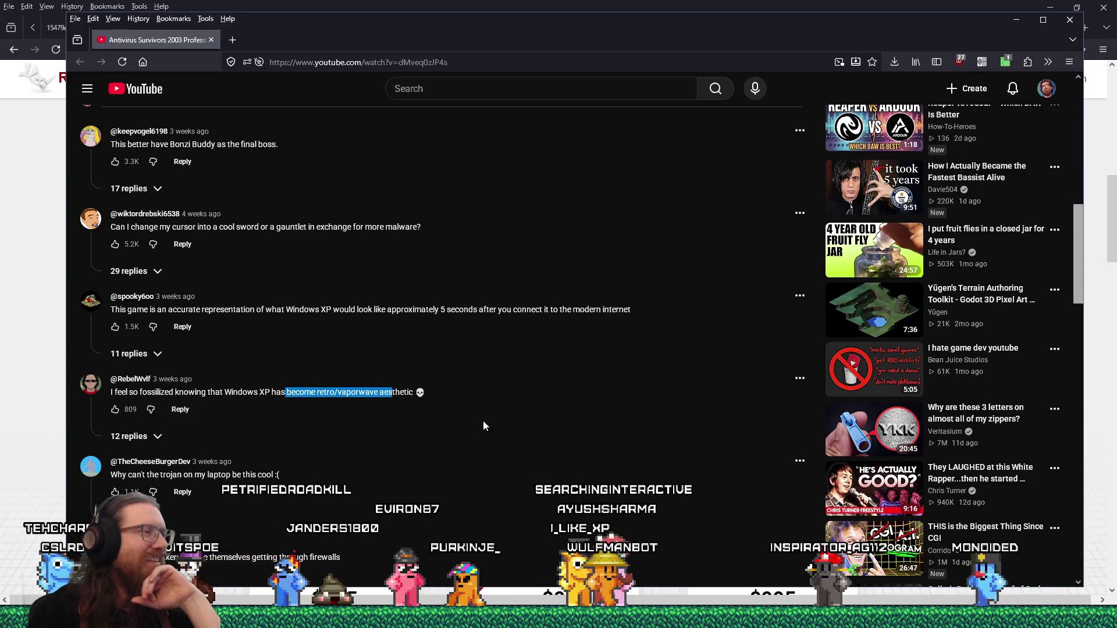
scroll(483, 421, down, 4)
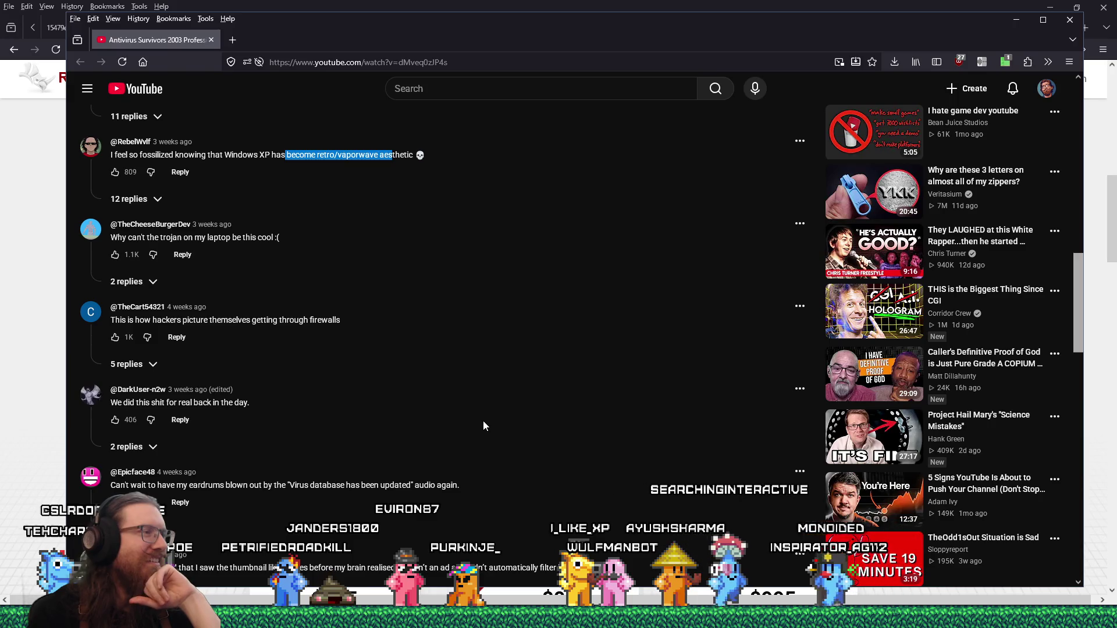
scroll(484, 422, down, 4)
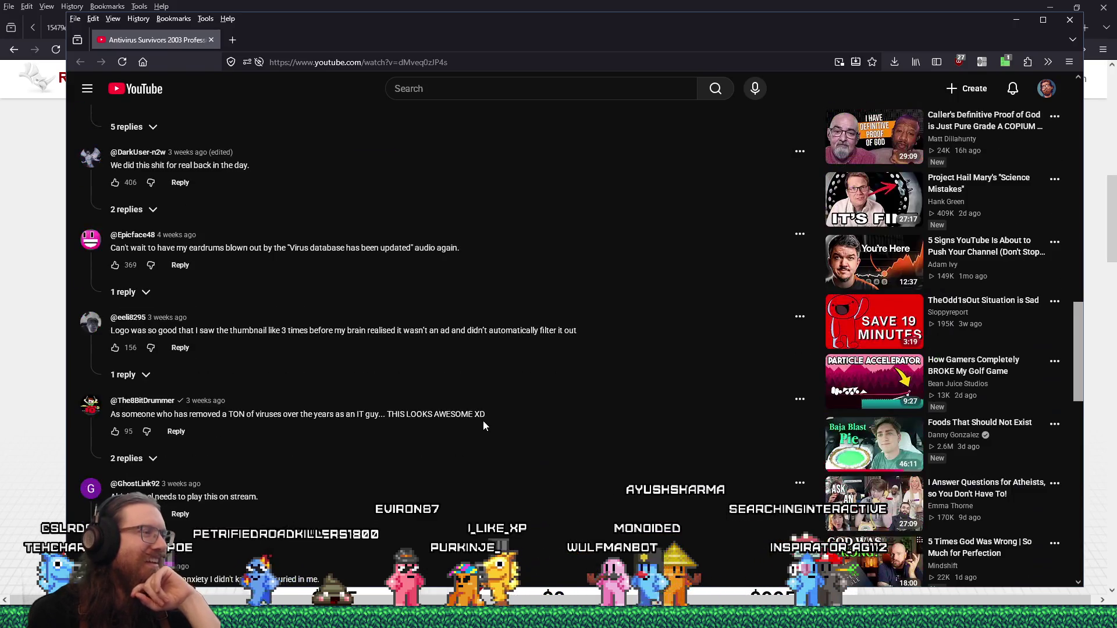
scroll(483, 425, down, 4)
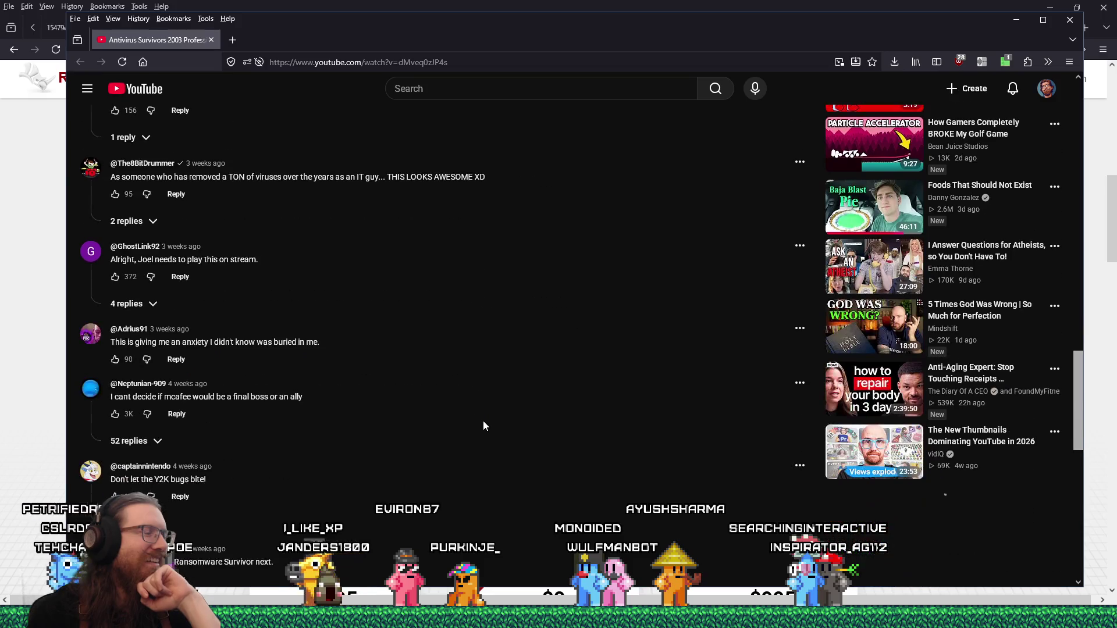
scroll(483, 426, down, 4)
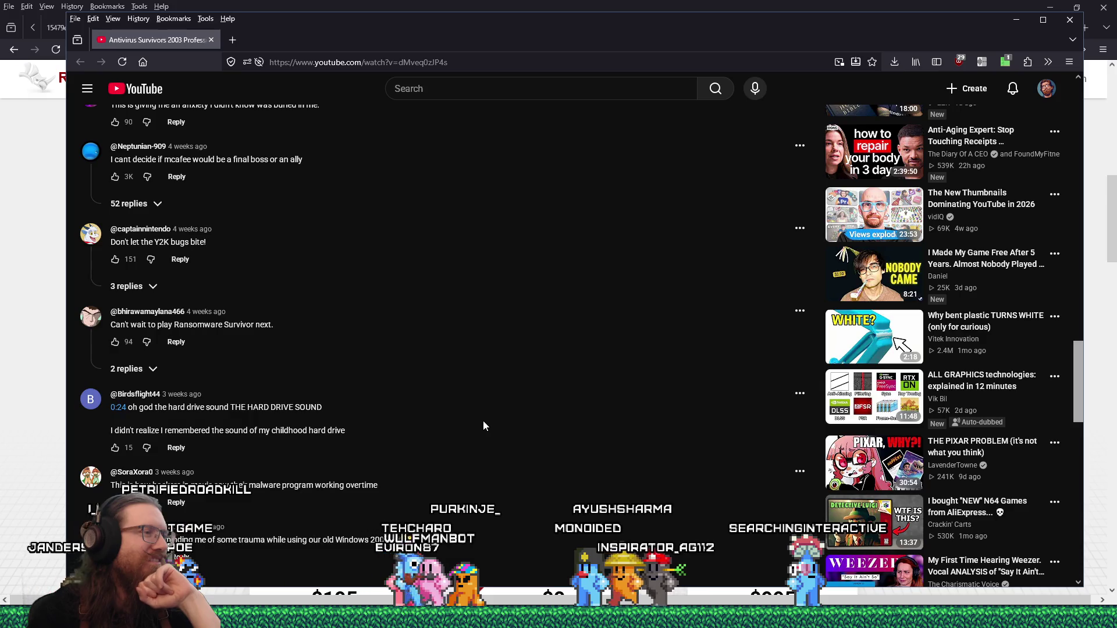
scroll(483, 425, down, 4)
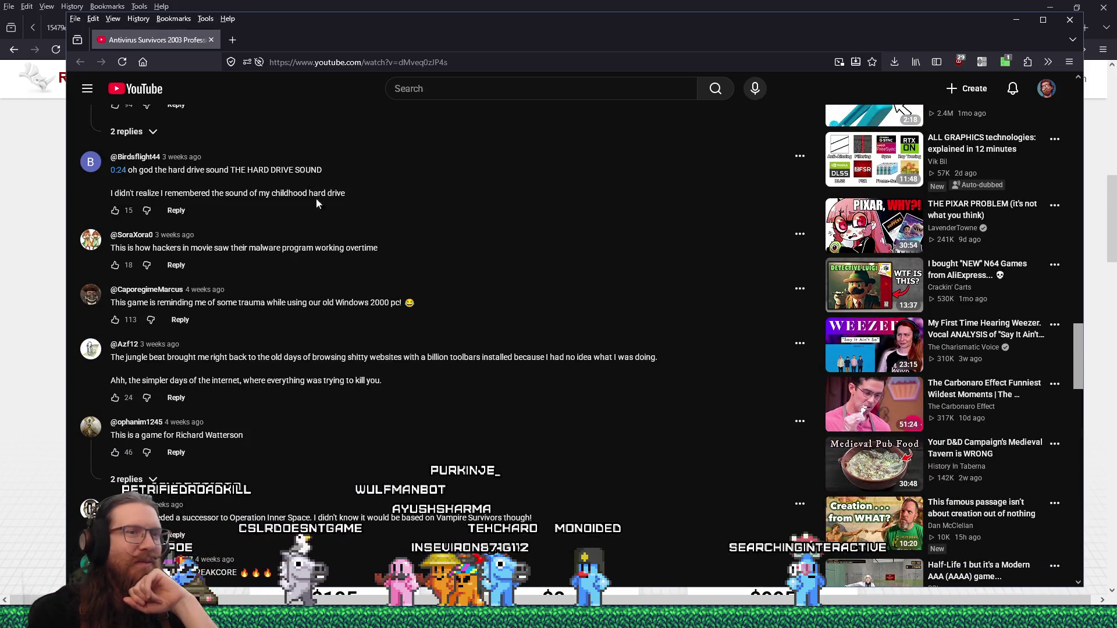
click(211, 40)
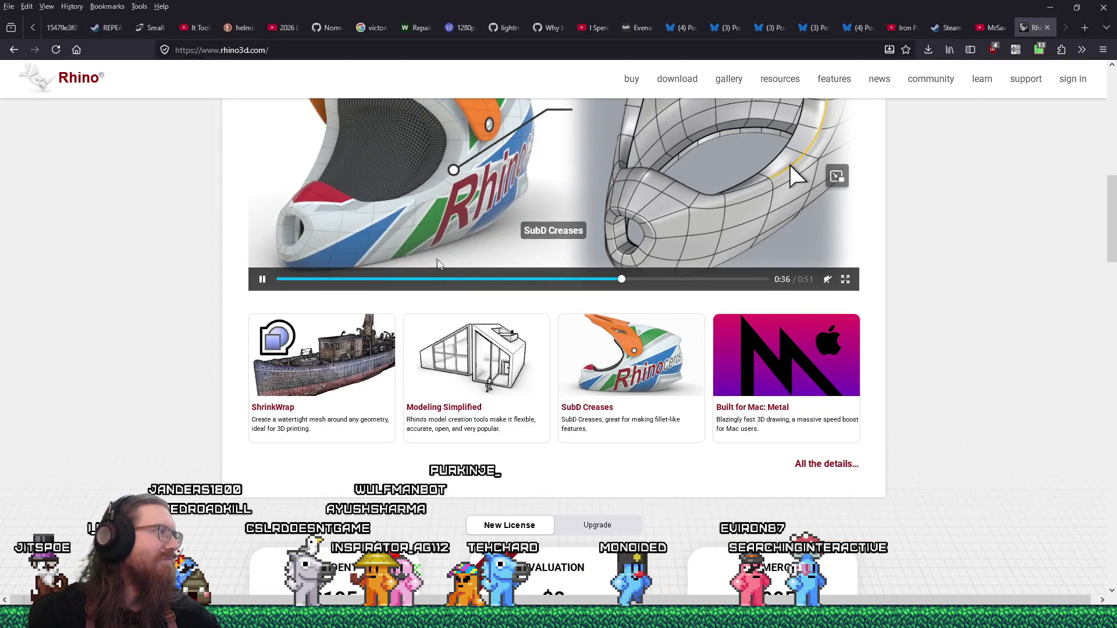
Close the Rhino tab, return to the TrenchBroom map and orbit around the arch
click(1047, 27)
click(1050, 7)
scroll(438, 264, up, 6)
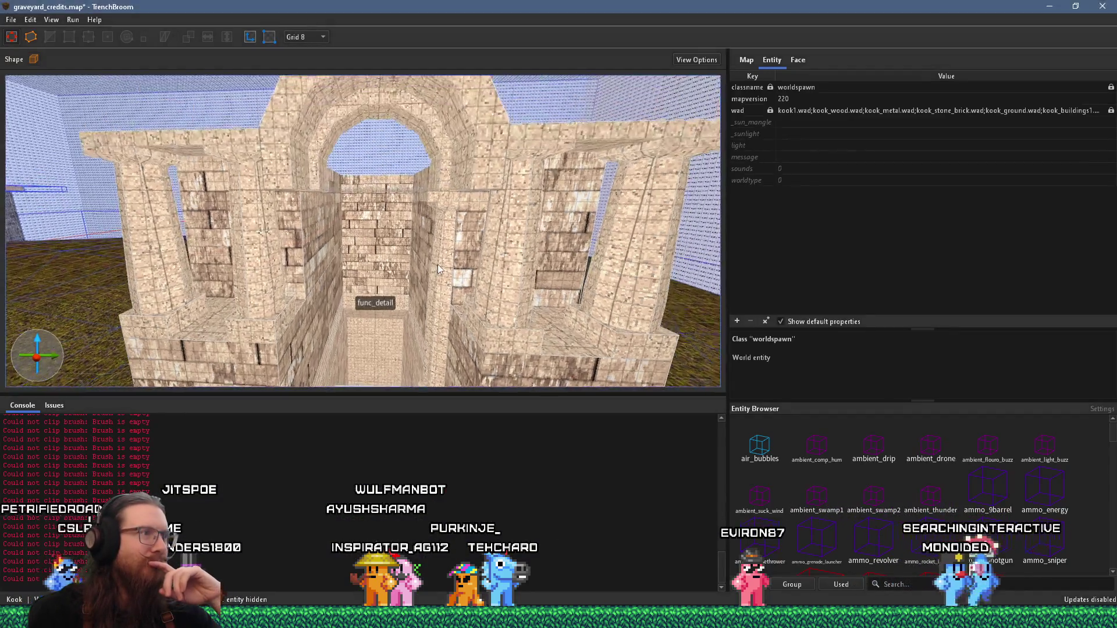
scroll(435, 262, down, 8)
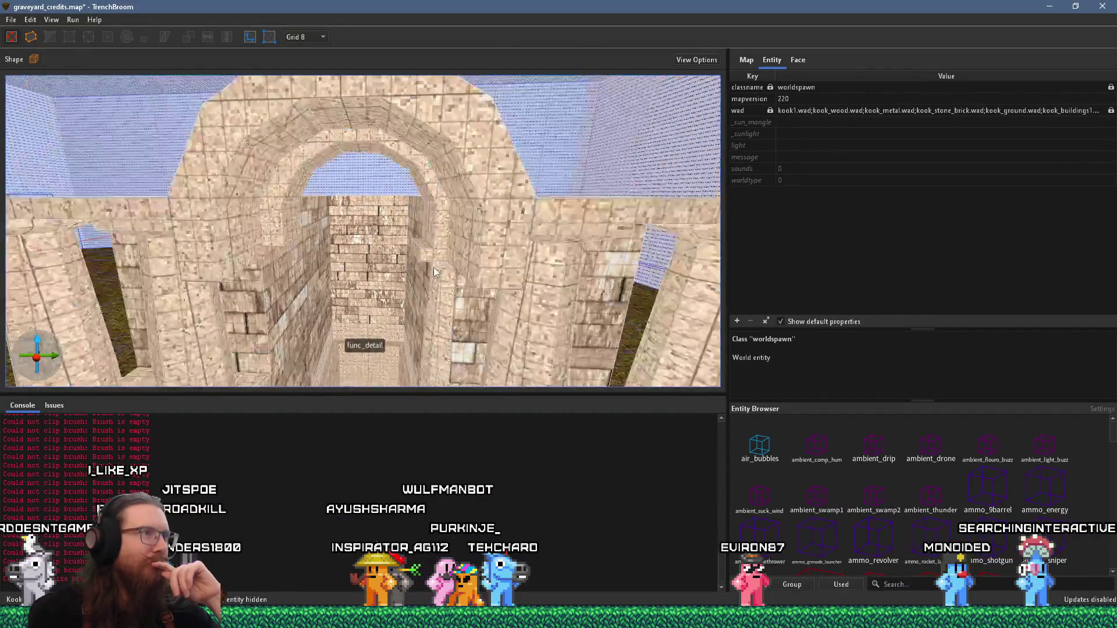
scroll(411, 135, up, 4)
scroll(533, 160, down, 4)
mouse_move(529, 216)
mouse_down()
mouse_move(442, 302)
mouse_move(429, 264)
mouse_move(443, 226)
mouse_up()
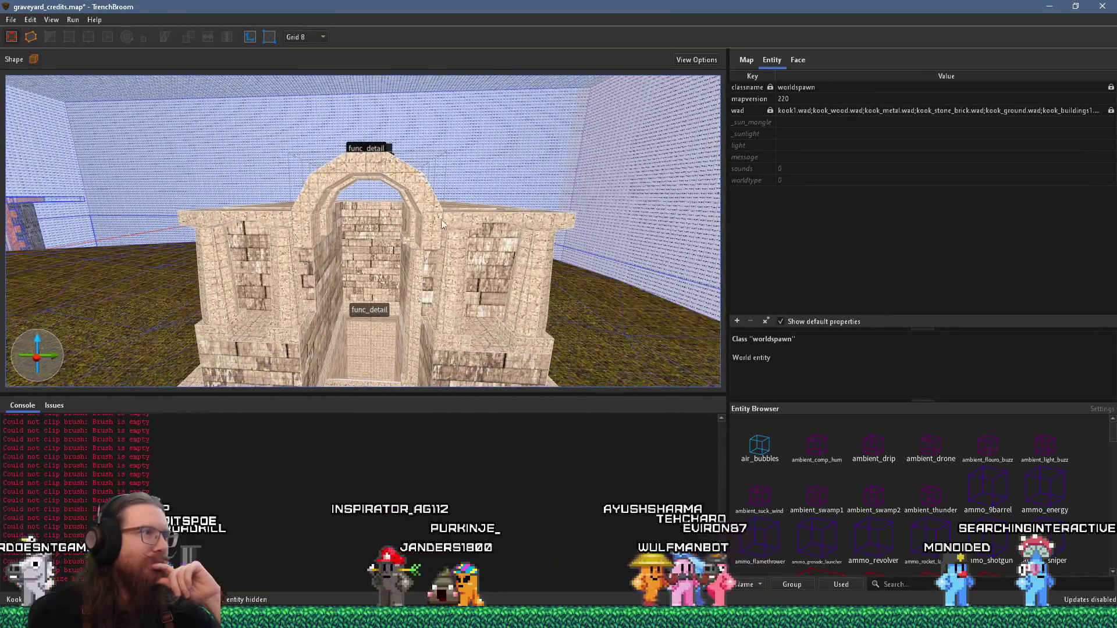
Select the func_detail arch and fly around it until it is framed head-on
click(406, 177)
scroll(443, 169, up, 3)
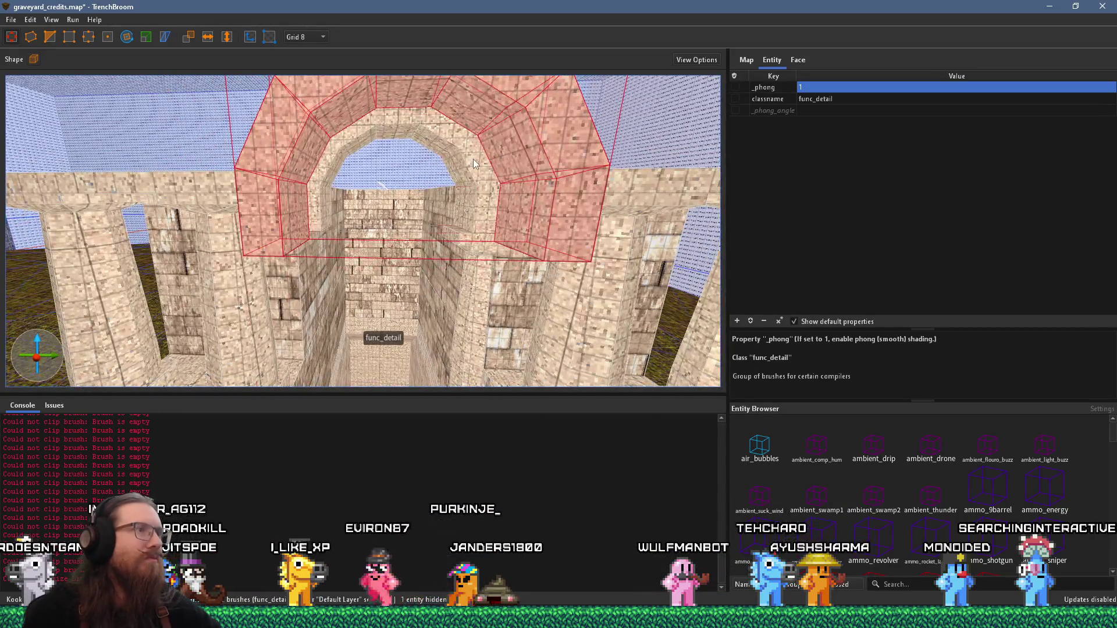
scroll(473, 169, up, 2)
key(d)
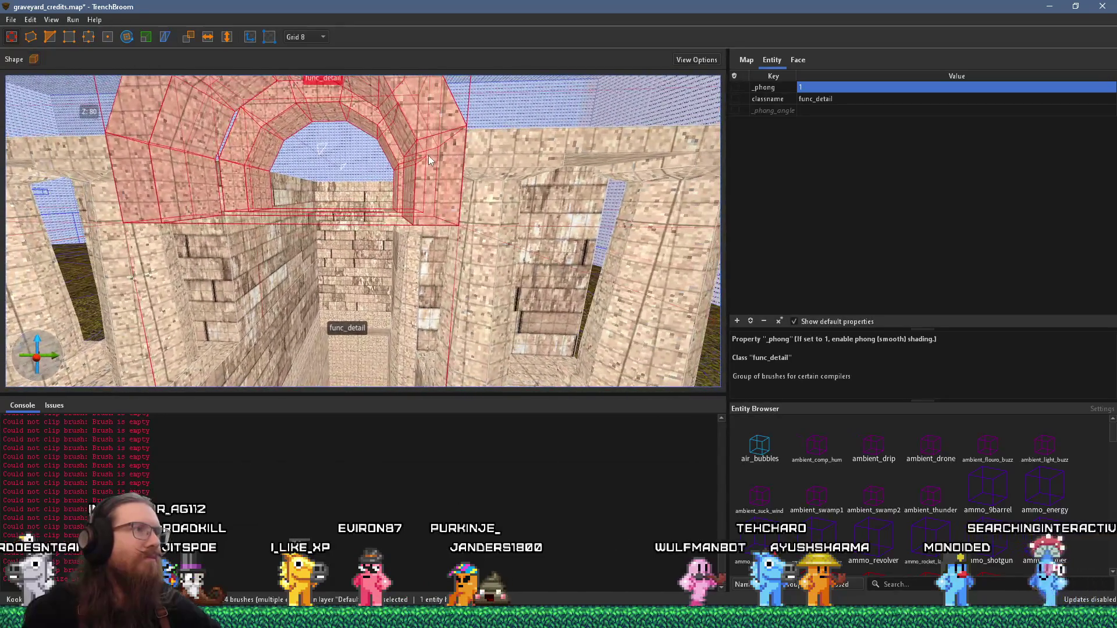
scroll(428, 156, down, 3)
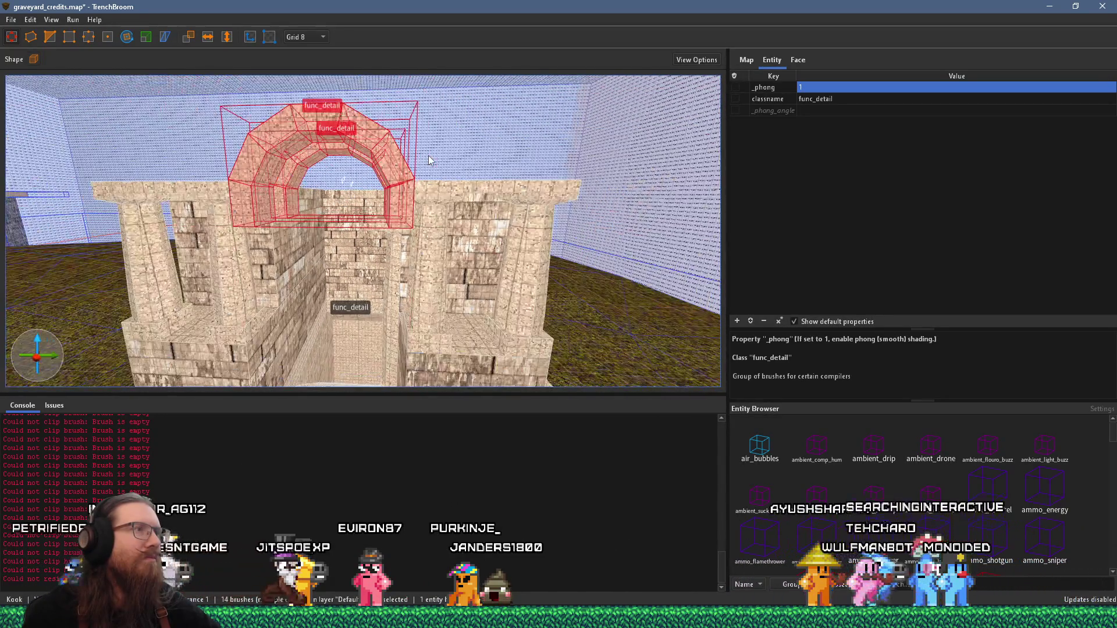
mouse_move(405, 169)
mouse_down()
mouse_move(476, 87)
mouse_move(500, 80)
mouse_move(463, 149)
mouse_up()
key(w)
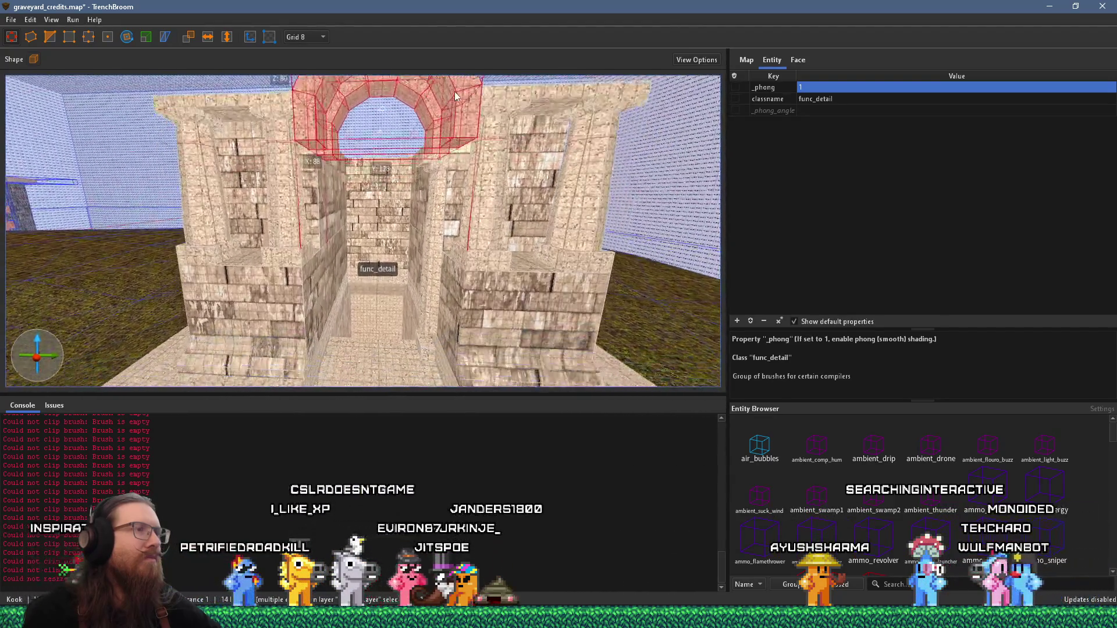
key(s)
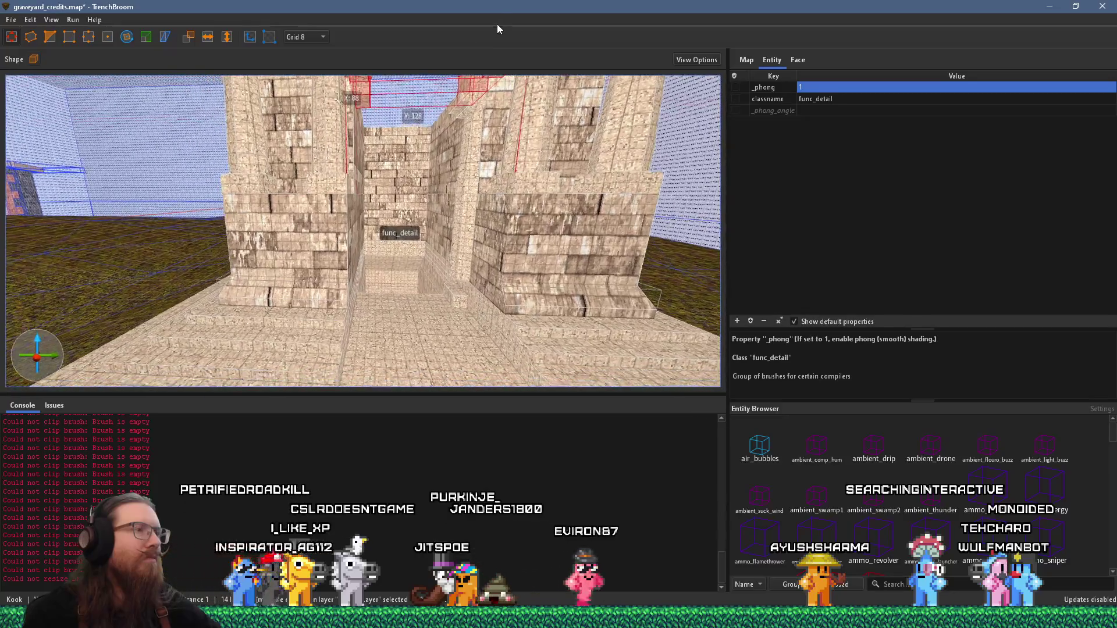
key(w)
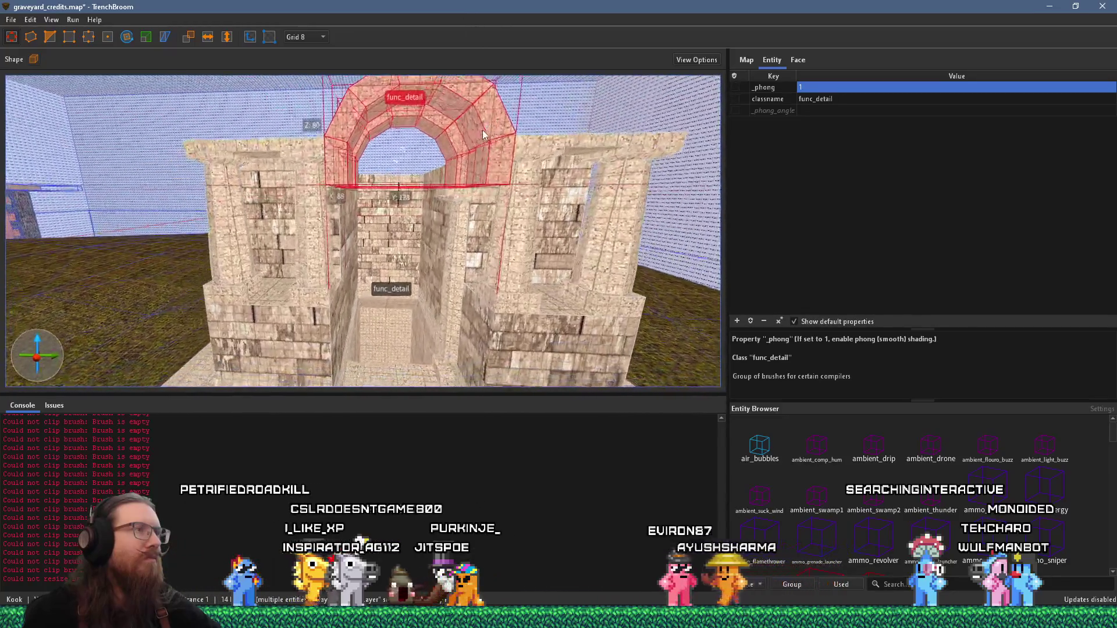
key(s)
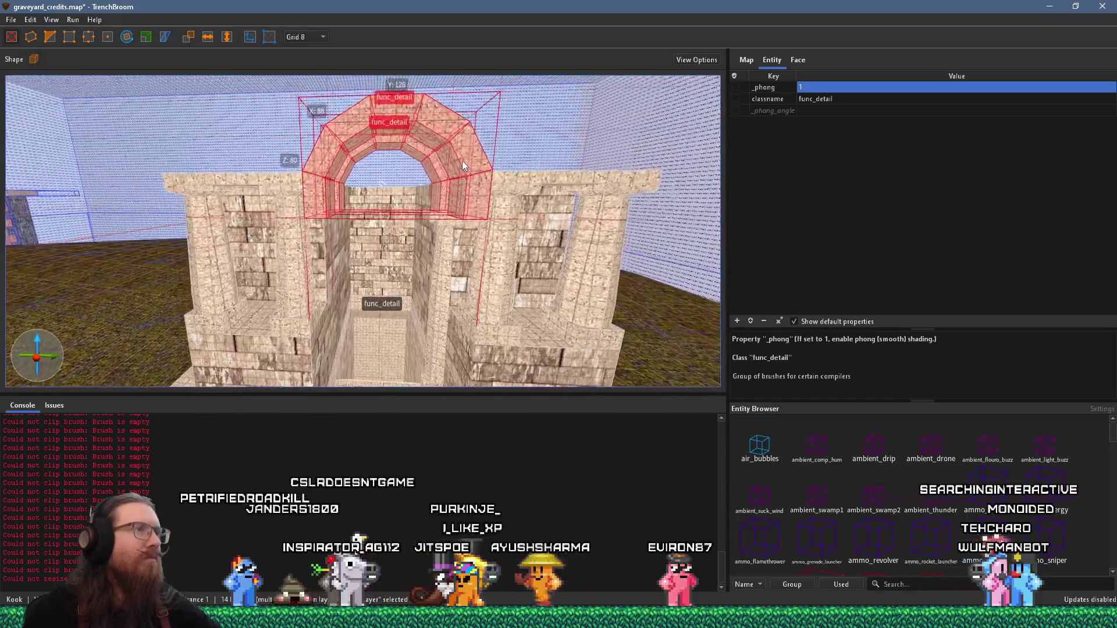
key(w)
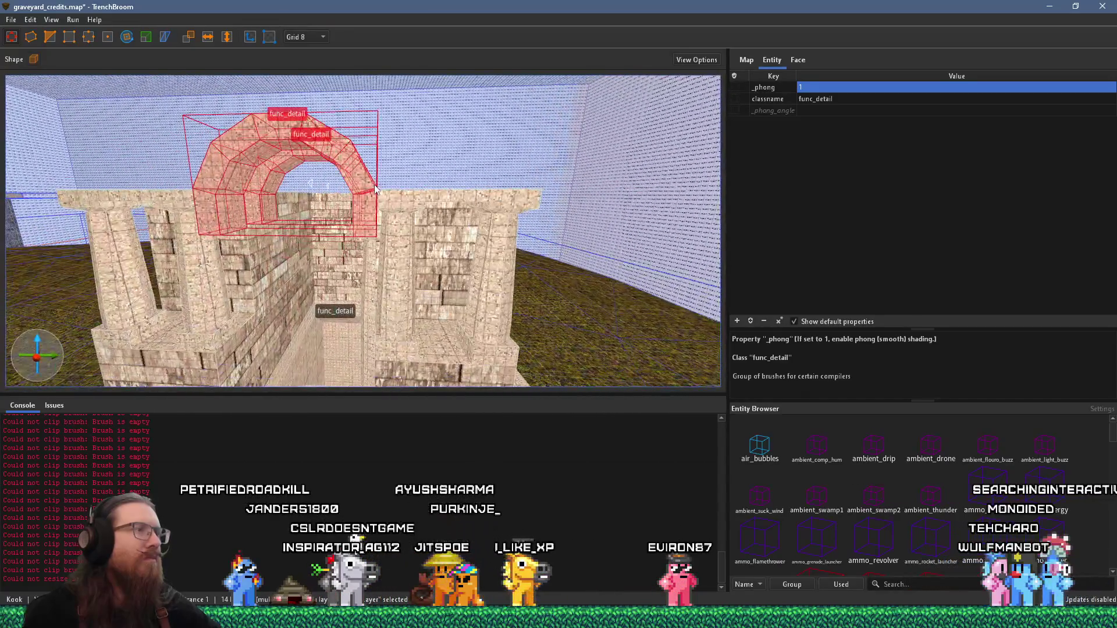
Raise the arch higher above the doorway and select the thin jamb beside it
drag(453, 175, 483, 132)
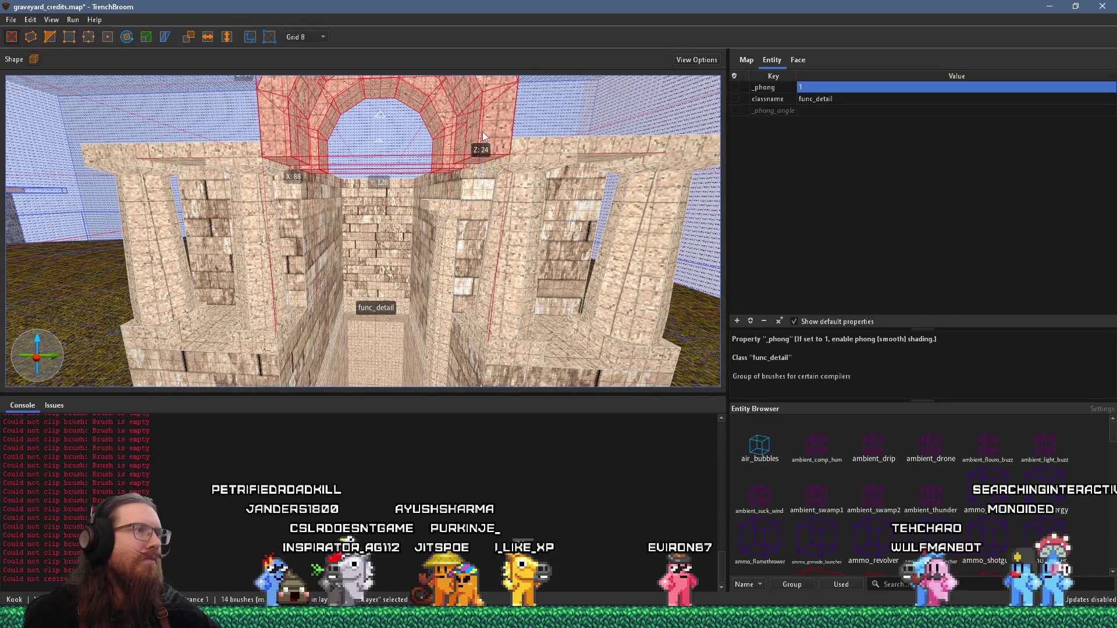
click(443, 203)
click(444, 246)
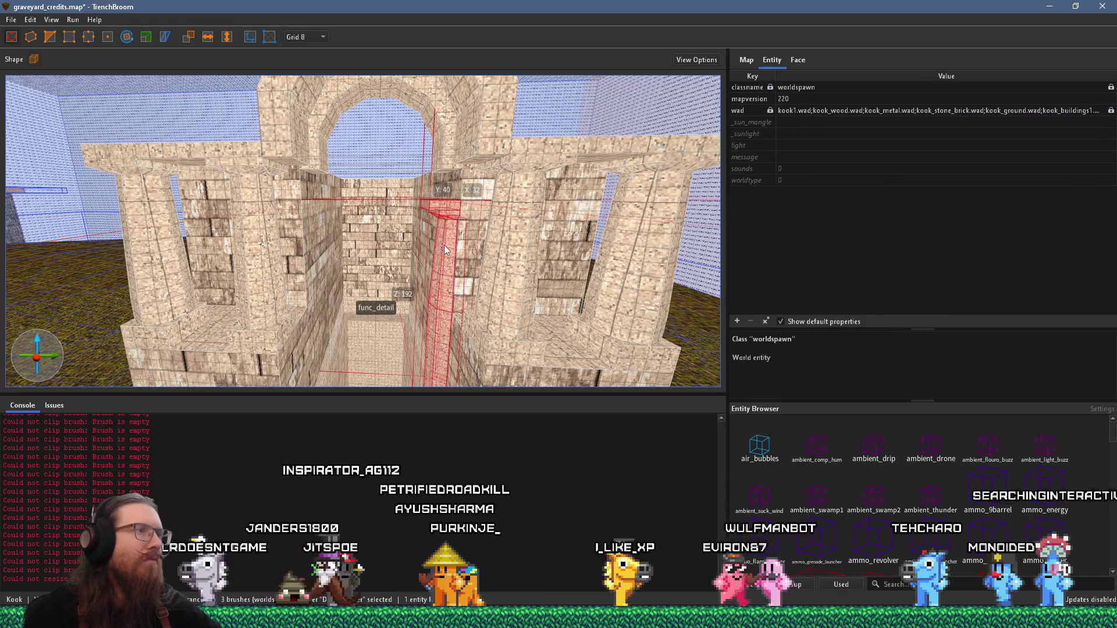
scroll(448, 221, up, 5)
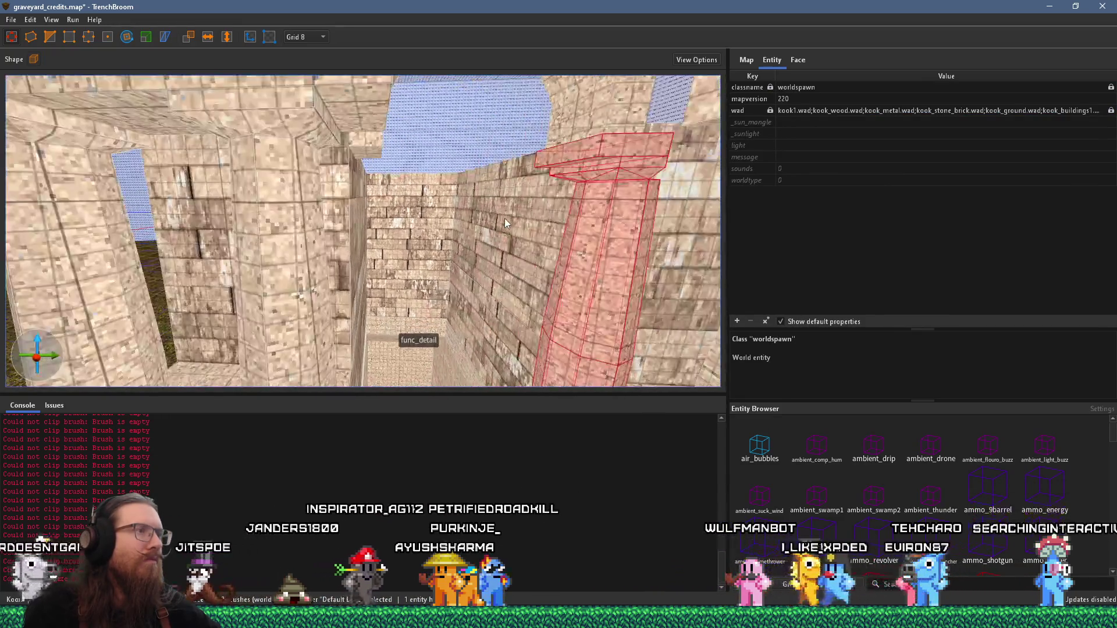
scroll(427, 221, down, 8)
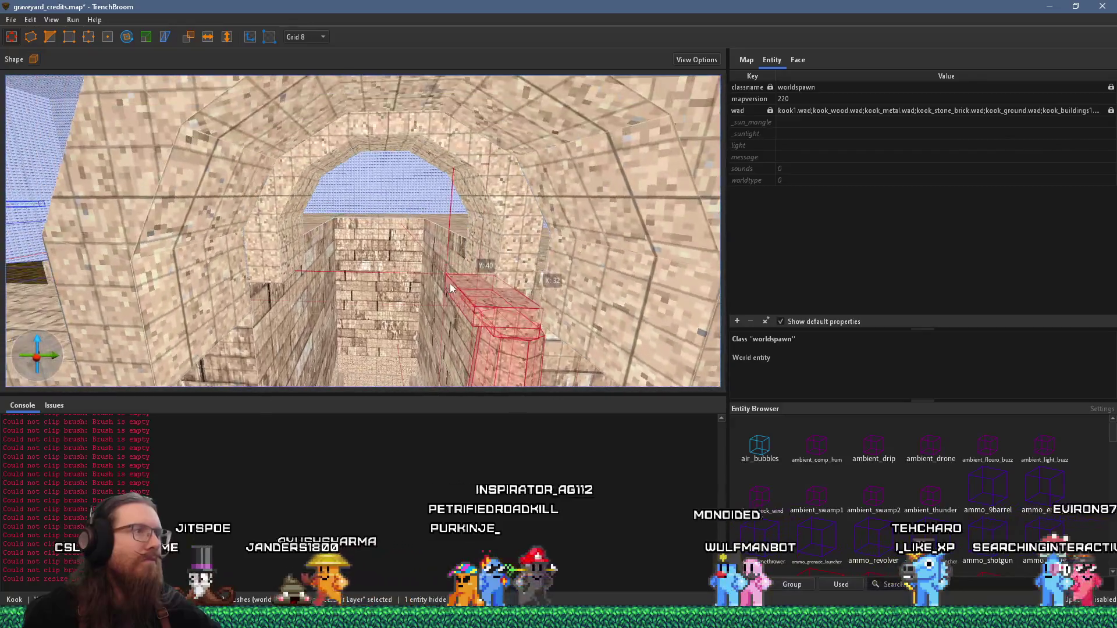
scroll(484, 284, up, 8)
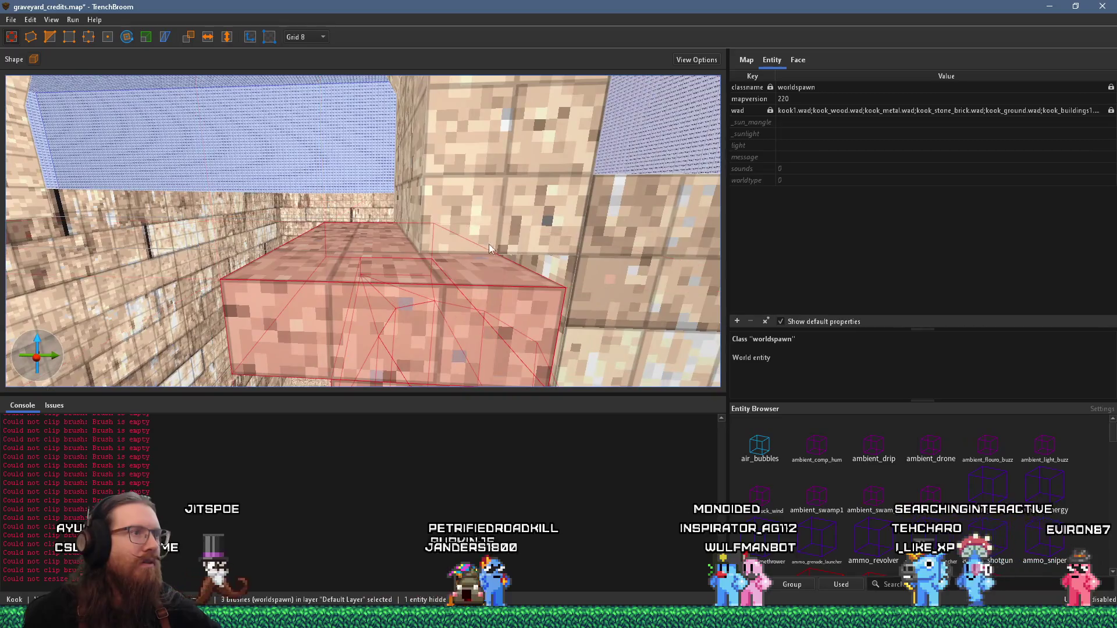
scroll(491, 246, up, 5)
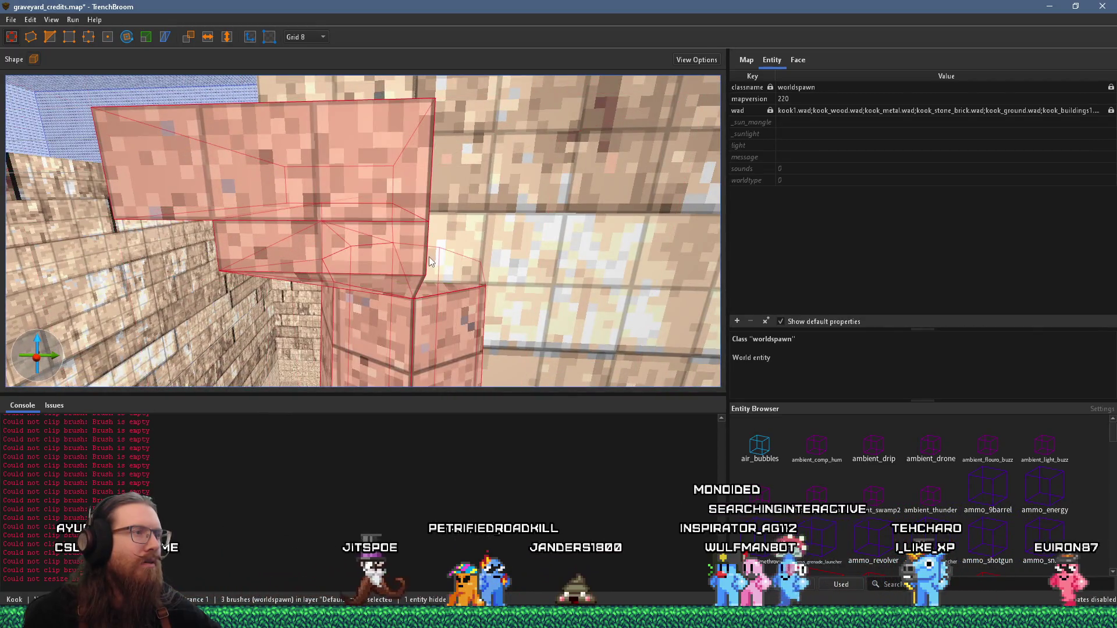
scroll(431, 262, down, 5)
scroll(454, 214, down, 10)
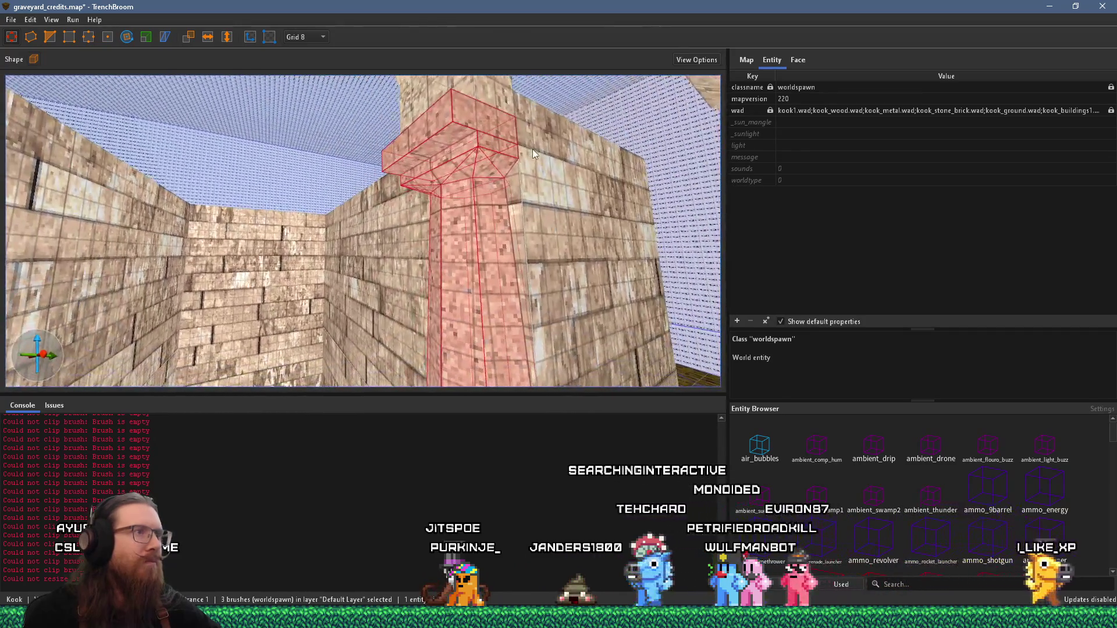
scroll(533, 149, down, 5)
scroll(469, 193, up, 10)
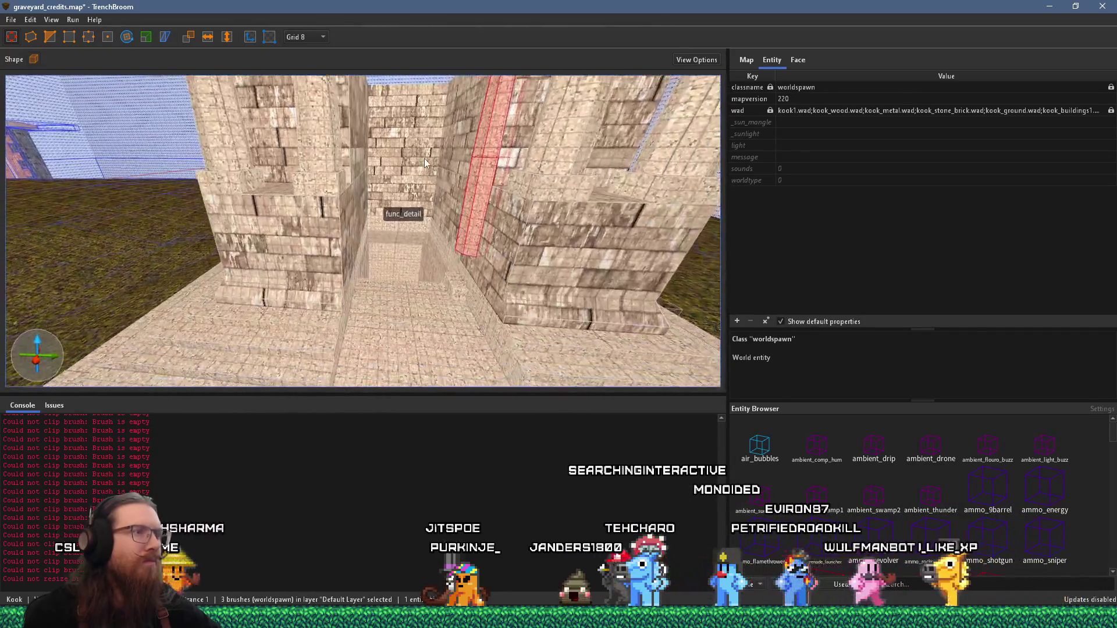
scroll(425, 164, down, 2)
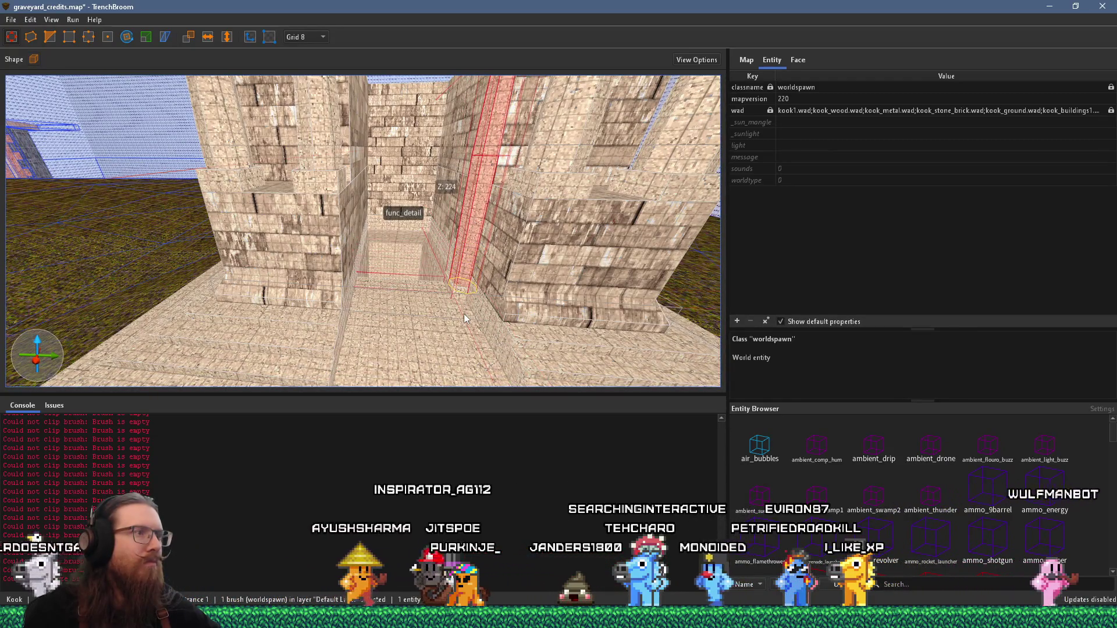
scroll(460, 312, down, 5)
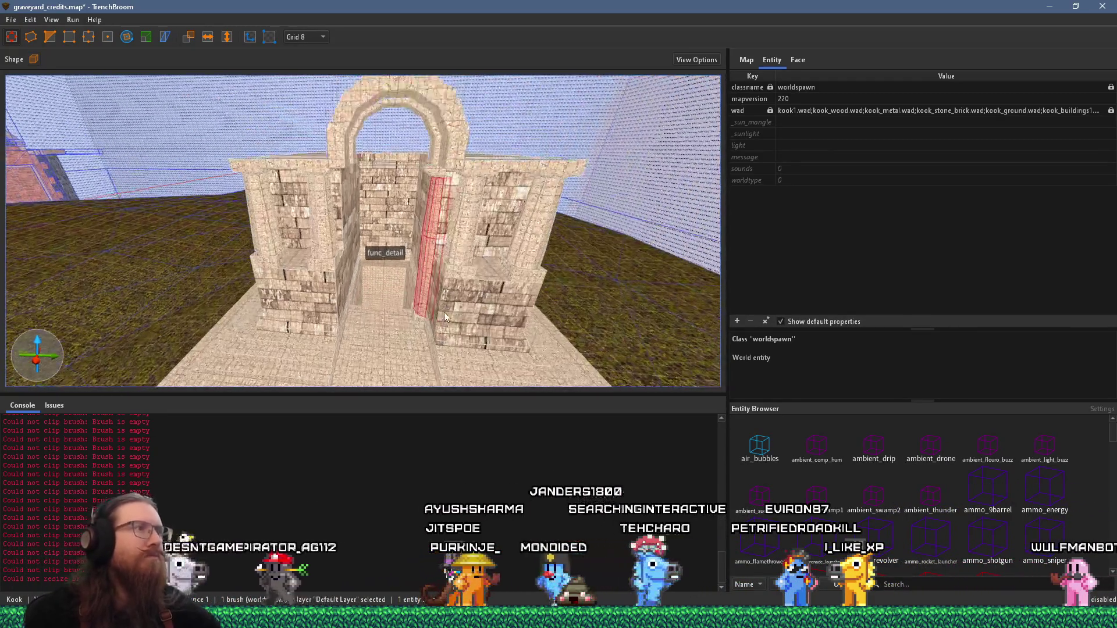
scroll(444, 312, up, 6)
scroll(410, 287, up, 5)
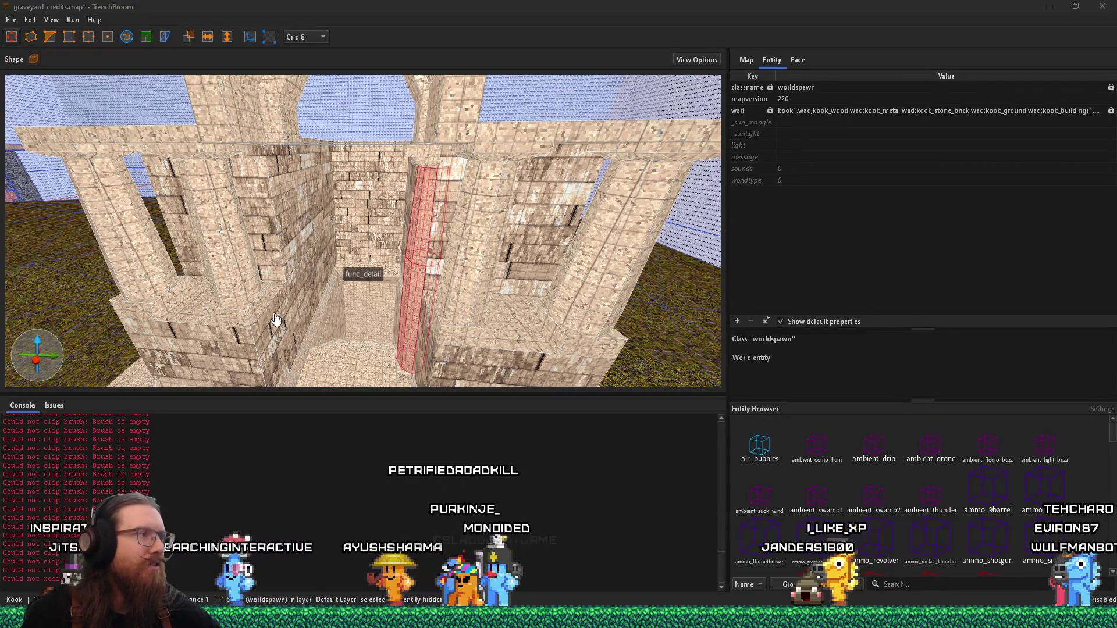
drag(274, 322, 162, 333)
scroll(440, 246, down, 10)
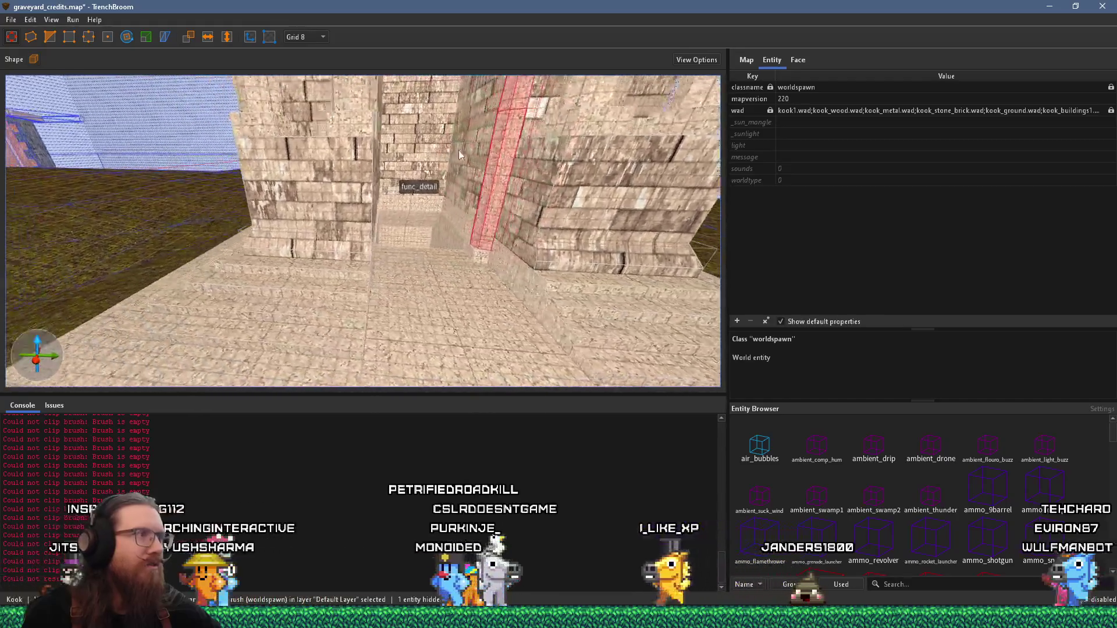
scroll(395, 184, up, 5)
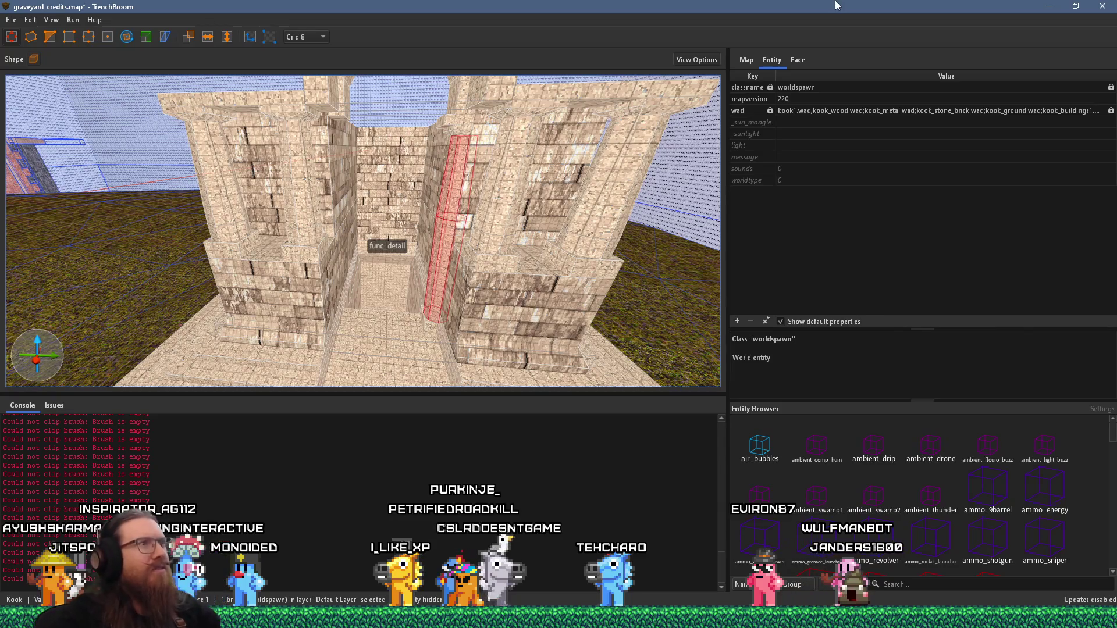
scroll(387, 176, down, 5)
drag(407, 158, 470, 137)
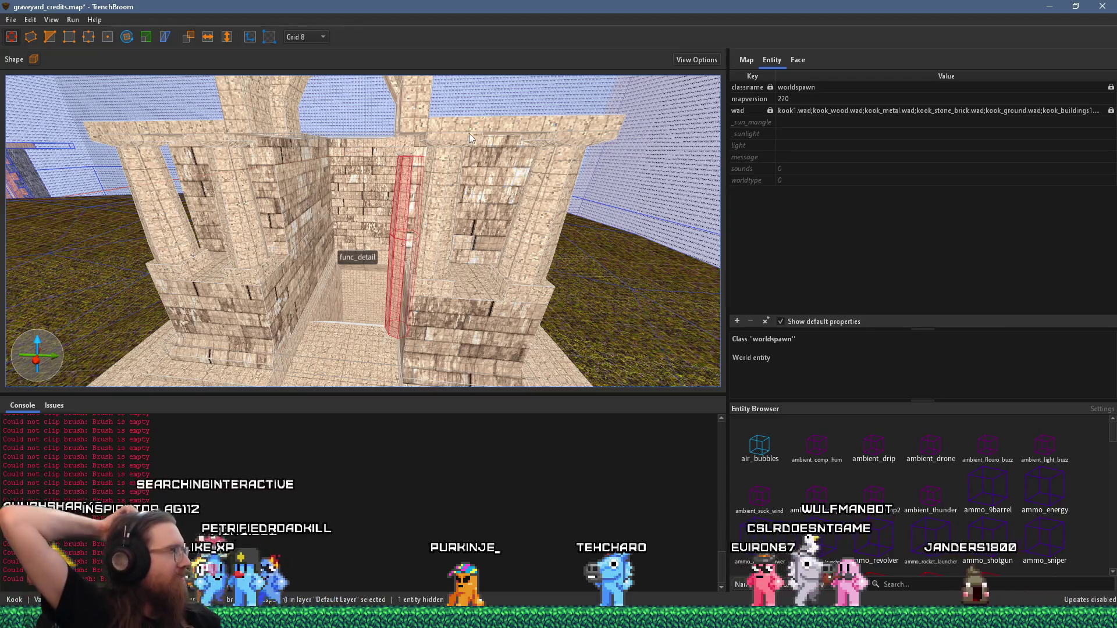
Turn and zoom the 3D view to centre and look up at the arched crypt opening
mouse_move(469, 134)
mouse_down()
mouse_move(379, 173)
mouse_move(240, 160)
mouse_move(420, 171)
mouse_move(351, 135)
mouse_move(417, 101)
mouse_move(369, 88)
mouse_move(397, 141)
mouse_move(361, 110)
mouse_move(351, 67)
mouse_move(399, 115)
mouse_move(411, 170)
mouse_move(390, 160)
mouse_move(388, 191)
mouse_move(425, 201)
mouse_move(363, 110)
mouse_move(365, 127)
mouse_up()
mouse_move(370, 169)
mouse_down()
mouse_move(435, 166)
mouse_move(434, 148)
mouse_move(394, 146)
mouse_move(387, 170)
mouse_up()
scroll(387, 170, down, 5)
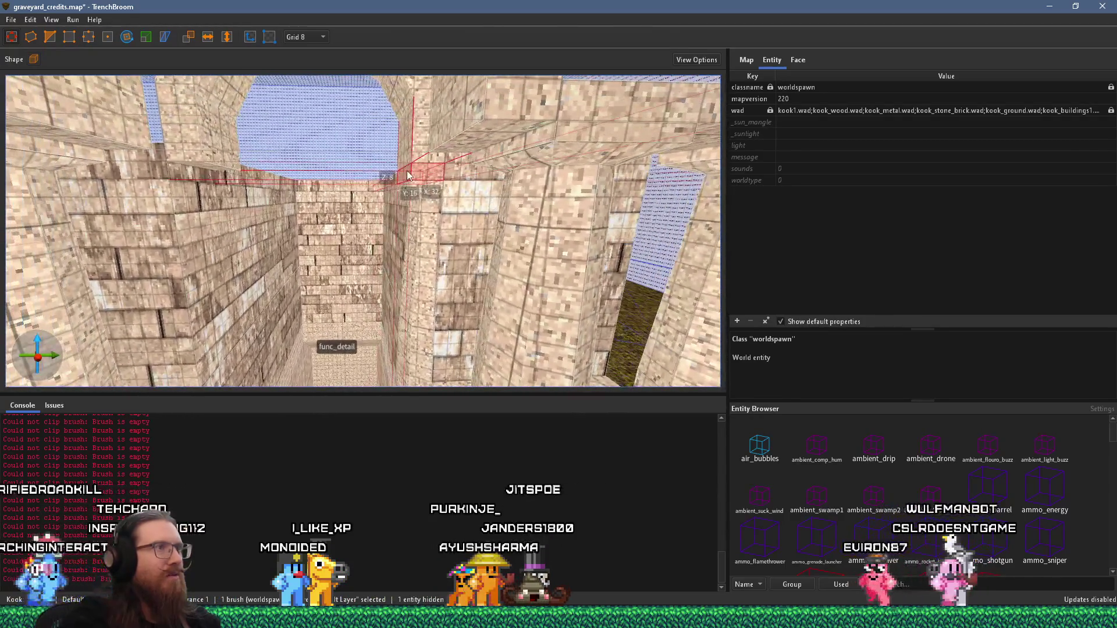
scroll(424, 166, up, 5)
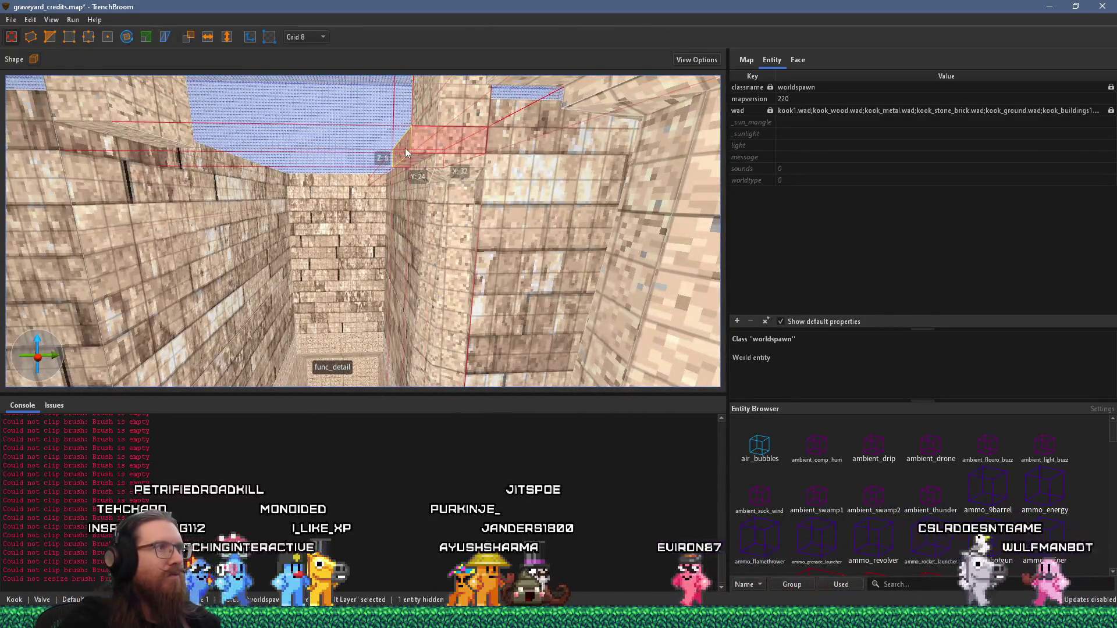
scroll(404, 150, down, 4)
mouse_move(404, 150)
mouse_down()
mouse_move(397, 94)
mouse_move(417, 153)
mouse_move(497, 190)
mouse_up()
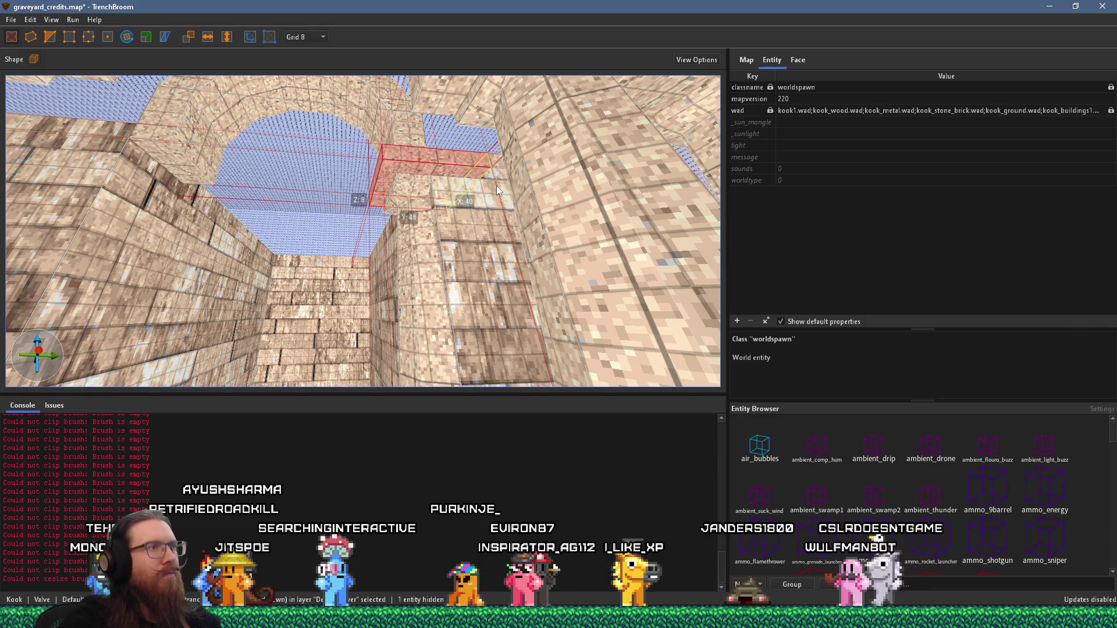
scroll(477, 156, up, 5)
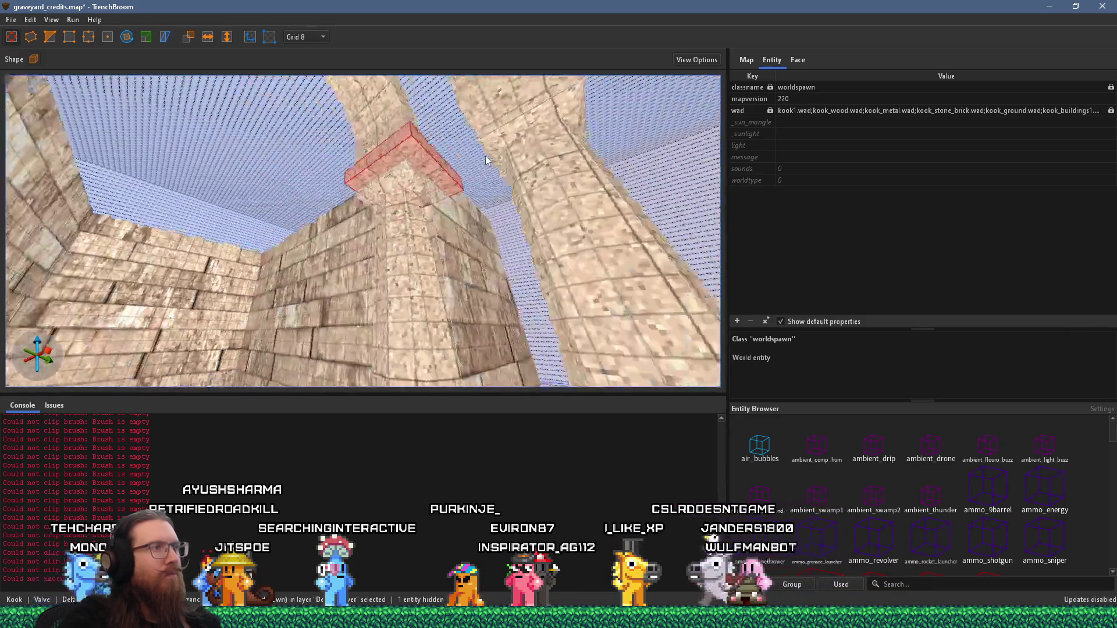
scroll(428, 181, down, 10)
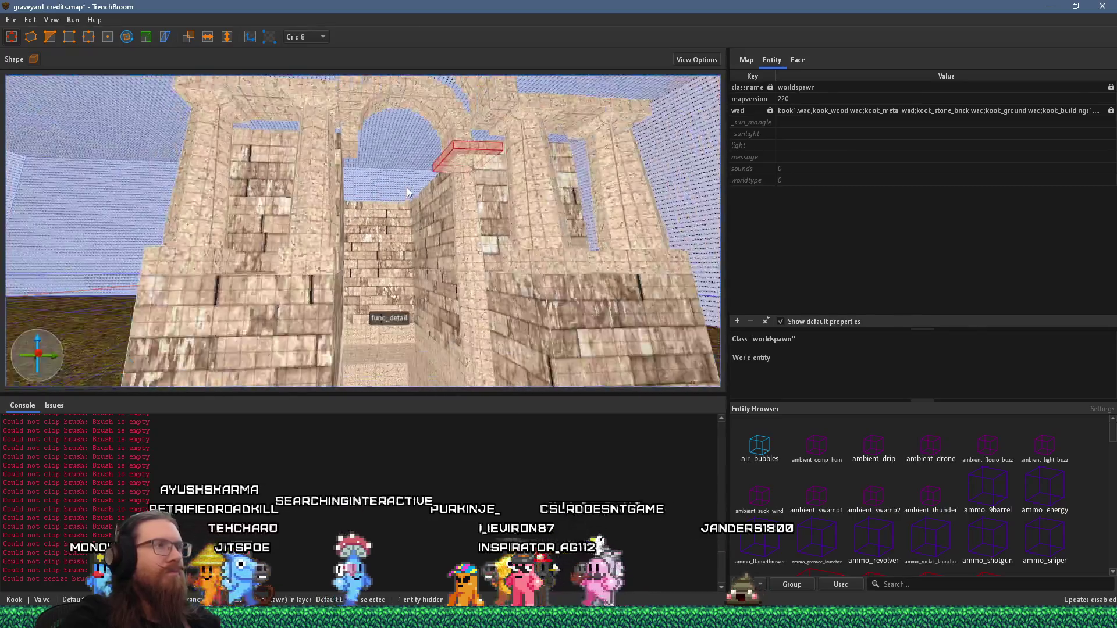
scroll(326, 213, up, 6)
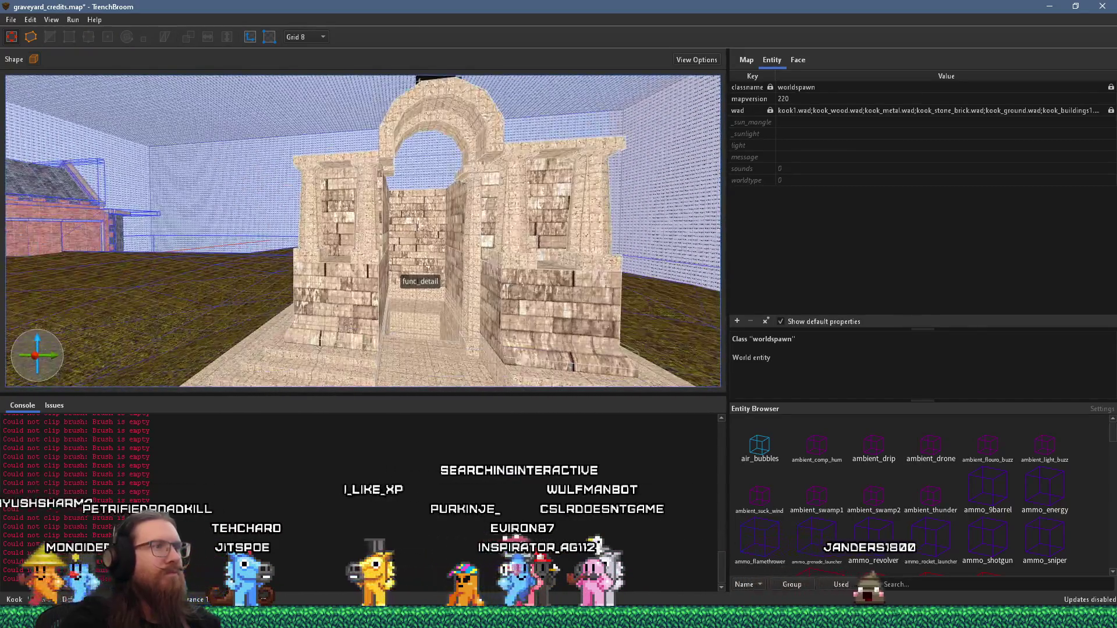
scroll(424, 221, up, 6)
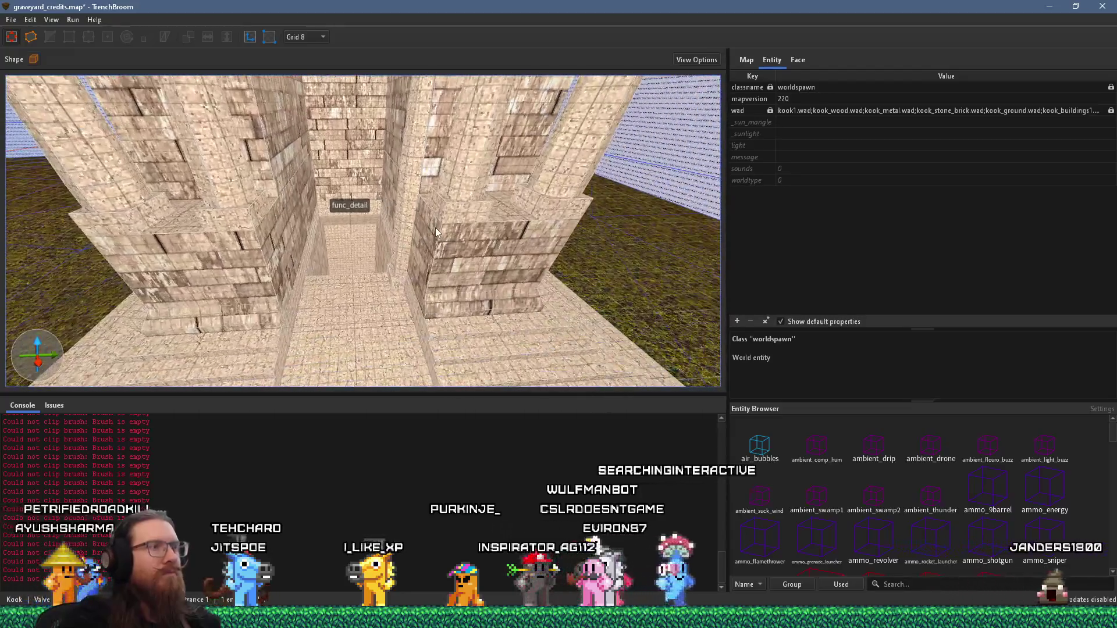
scroll(403, 269, up, 8)
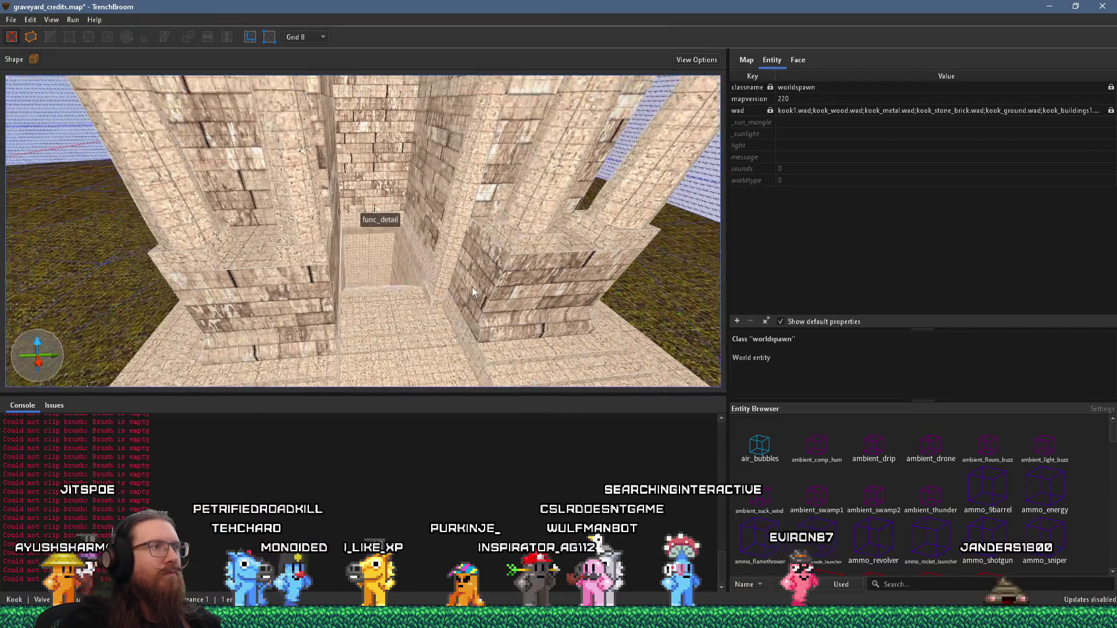
mouse_move(502, 280)
mouse_down()
mouse_move(285, 287)
mouse_move(490, 256)
mouse_move(483, 292)
mouse_move(358, 257)
mouse_move(246, 252)
mouse_move(284, 260)
mouse_move(222, 242)
mouse_move(252, 225)
mouse_move(236, 204)
mouse_up()
click(489, 279)
mouse_move(360, 217)
mouse_down()
mouse_move(517, 194)
mouse_move(363, 352)
mouse_move(398, 270)
mouse_up()
click(363, 353)
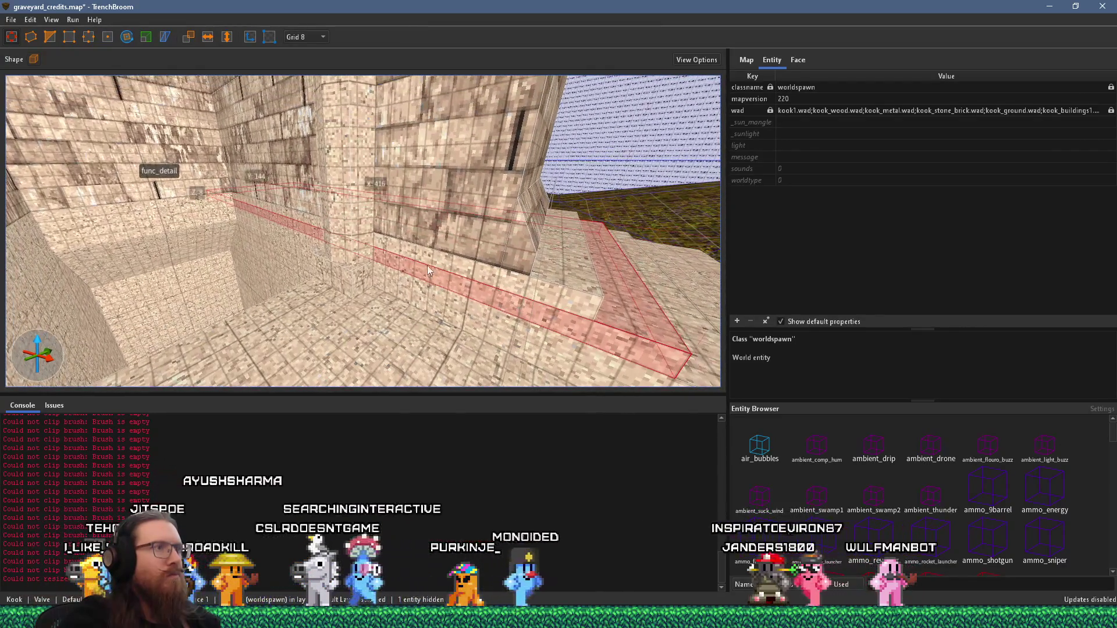
Deselect the floor-trim strip, select the tall corner pillar and orbit around it toward the arches
key(Escape)
drag(480, 237, 409, 282)
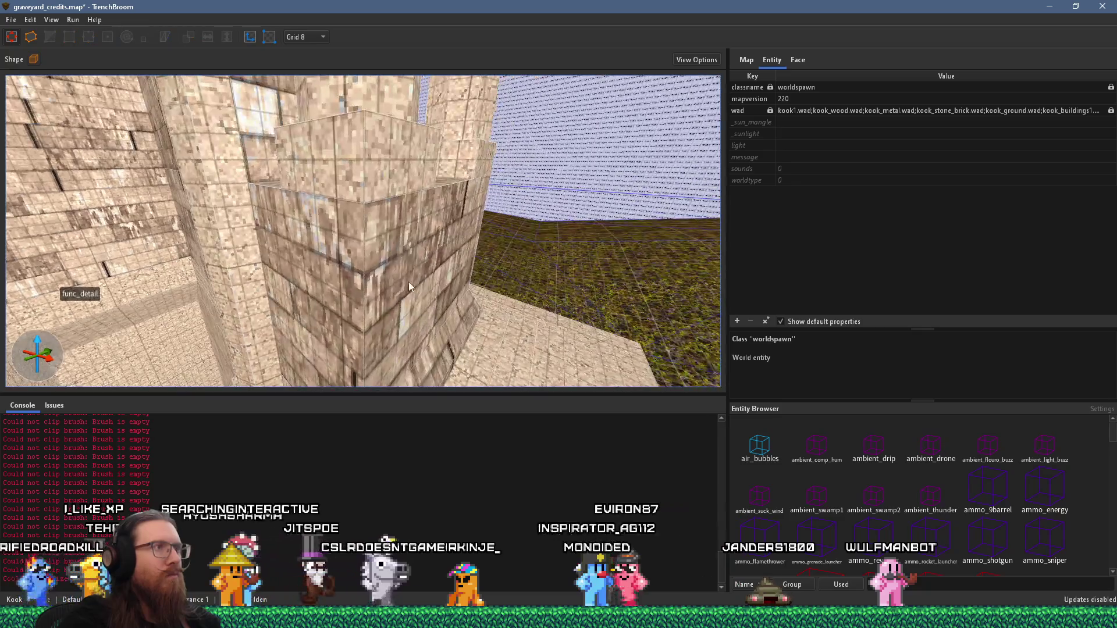
click(356, 278)
scroll(372, 256, up, 5)
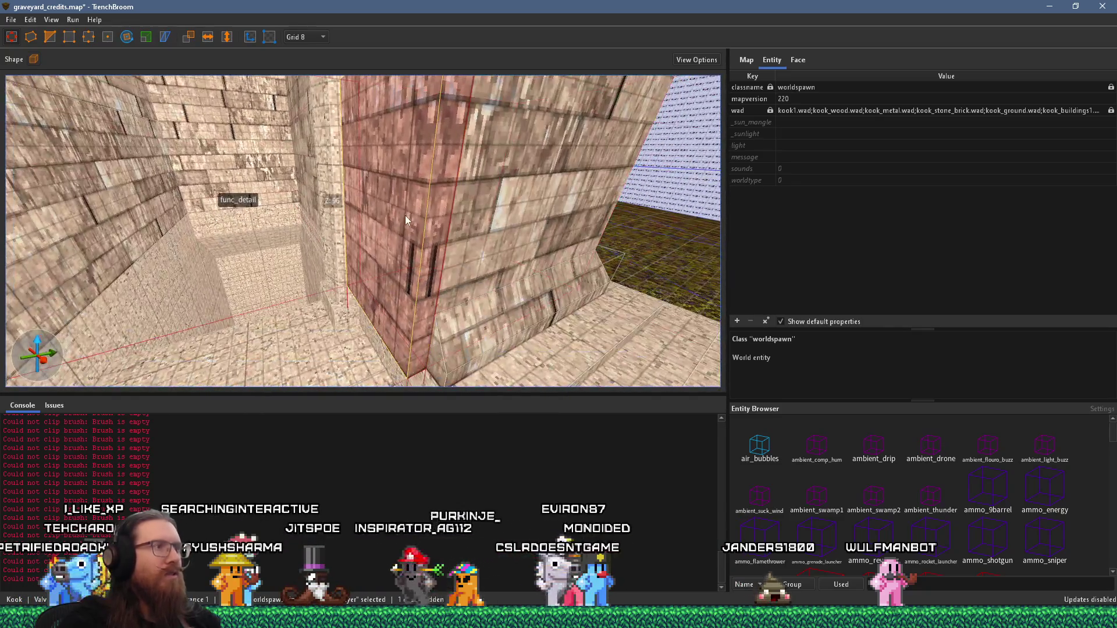
scroll(378, 223, down, 5)
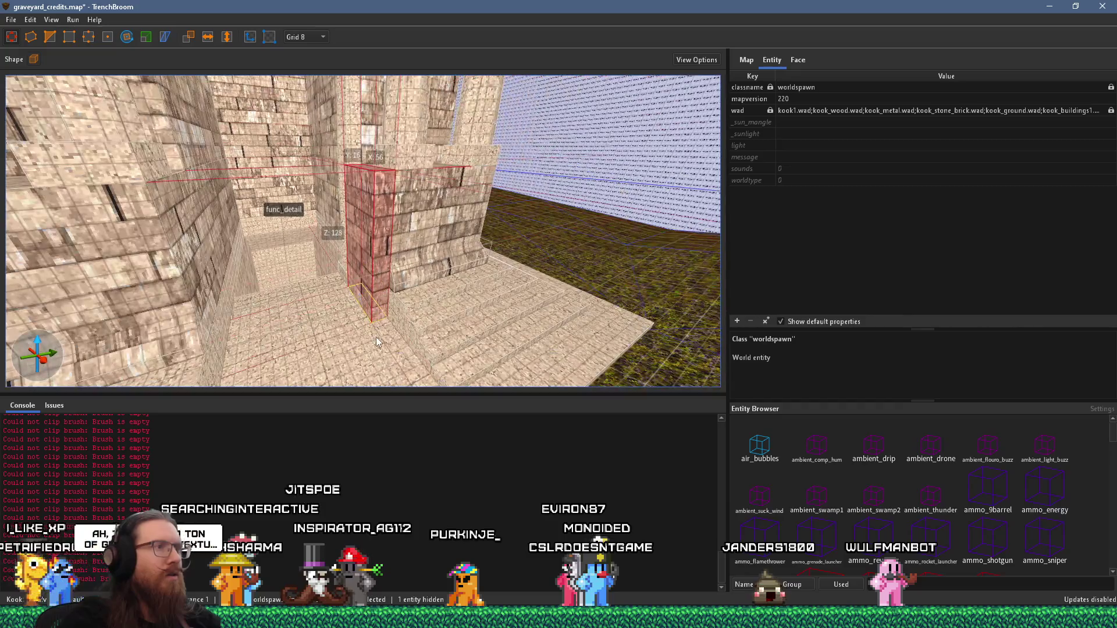
scroll(391, 252, up, 2)
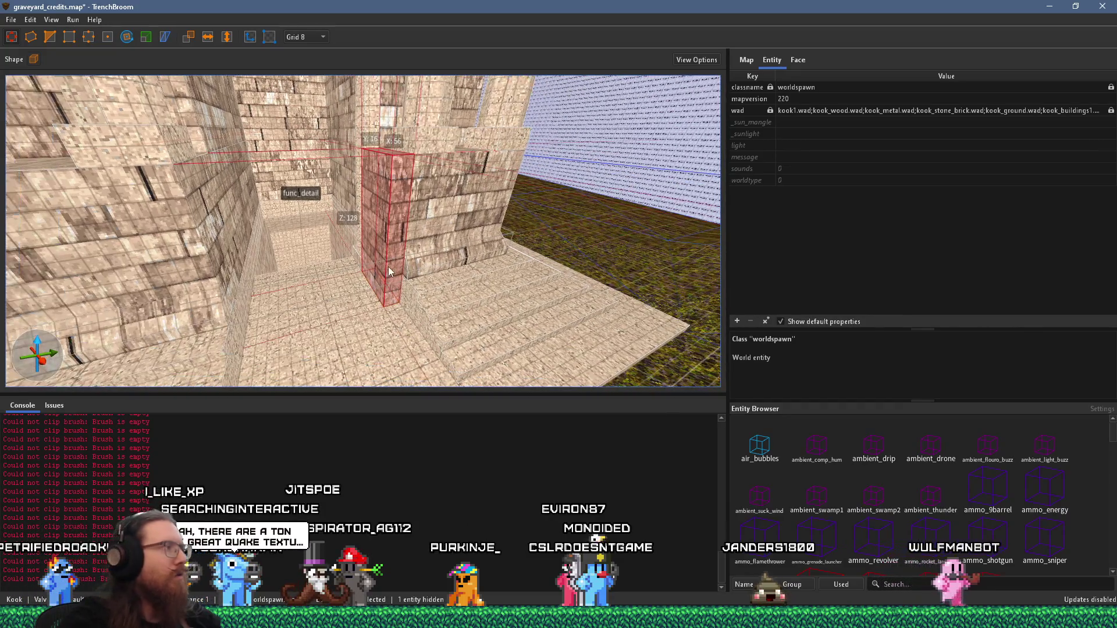
mouse_move(438, 292)
mouse_down()
mouse_move(381, 250)
mouse_move(427, 347)
mouse_move(435, 299)
mouse_up()
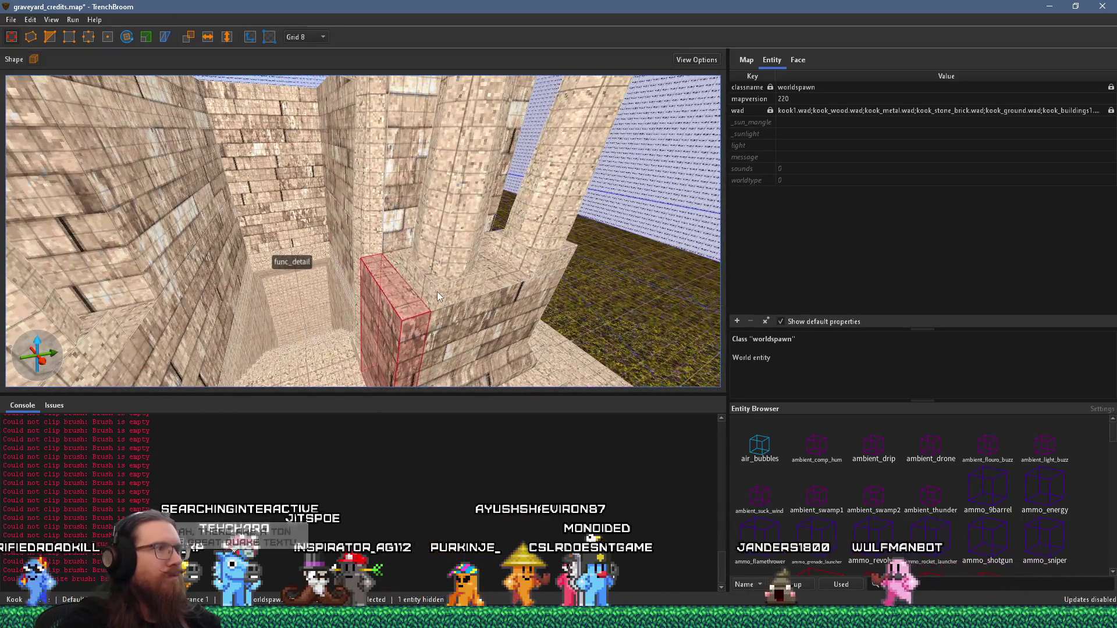
click(452, 256)
click(453, 256)
mouse_move(452, 256)
mouse_down()
mouse_move(466, 240)
mouse_move(424, 320)
mouse_move(456, 354)
mouse_move(526, 346)
mouse_move(538, 322)
mouse_move(632, 306)
mouse_up()
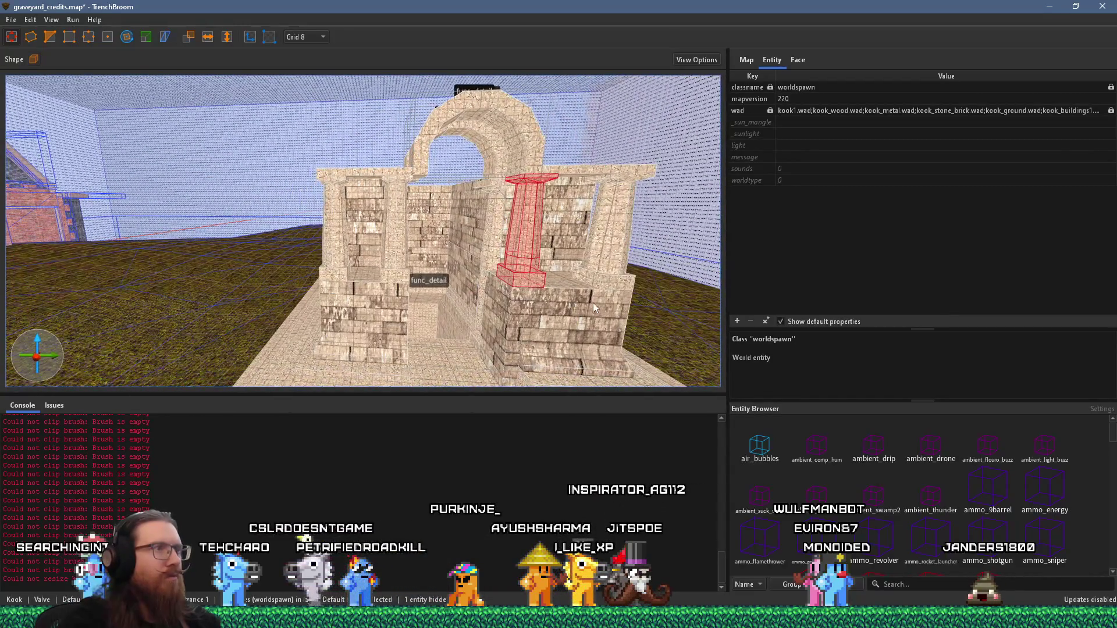
Select the flat slab on the wall top, orbit around it, and bring up the window switcher
scroll(587, 298, up, 5)
key(Escape)
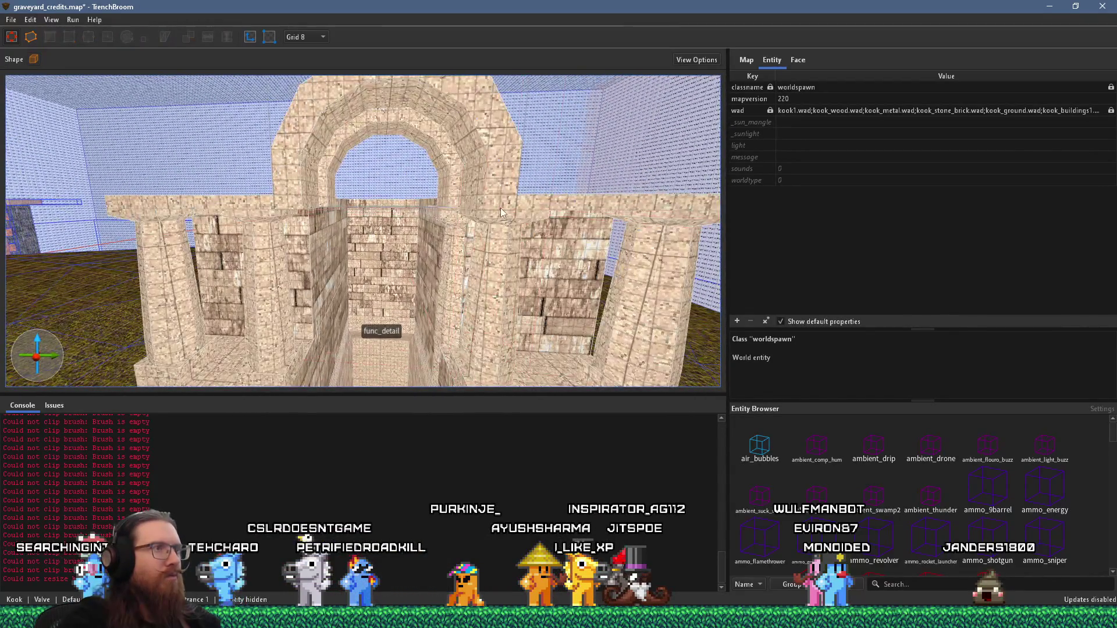
click(499, 212)
drag(504, 200, 363, 233)
click(334, 257)
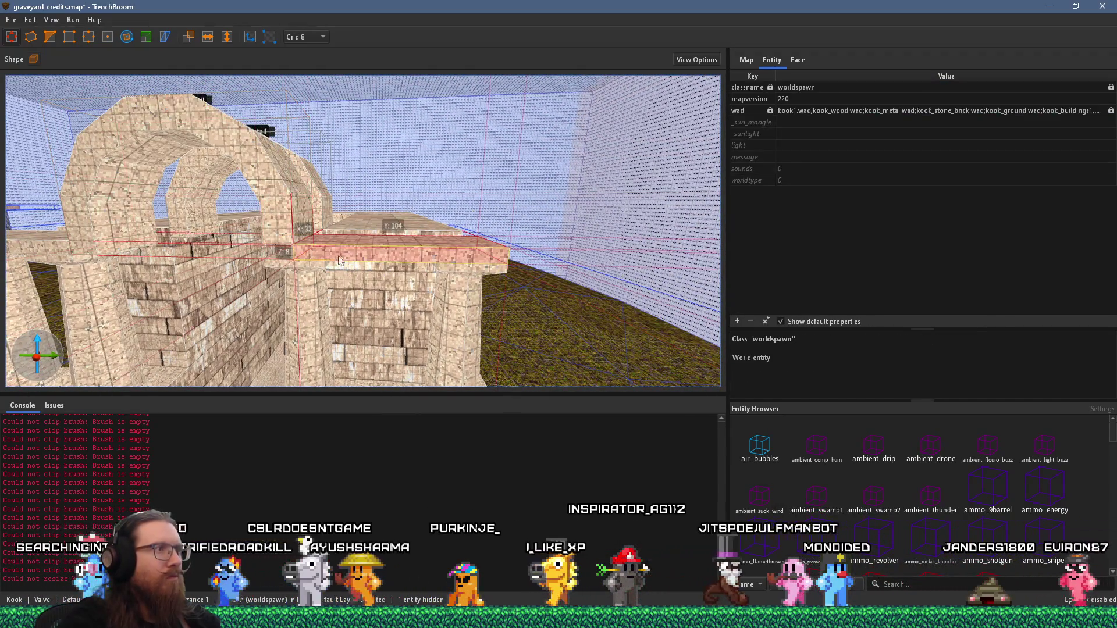
mouse_move(406, 270)
mouse_down()
mouse_move(545, 262)
mouse_move(266, 237)
mouse_move(315, 231)
mouse_move(207, 251)
mouse_move(166, 218)
mouse_move(232, 195)
mouse_move(452, 177)
mouse_move(439, 116)
mouse_move(357, 106)
mouse_move(269, 203)
mouse_move(323, 217)
mouse_move(403, 143)
mouse_move(387, 121)
mouse_move(335, 146)
mouse_move(337, 190)
mouse_move(442, 190)
mouse_move(351, 182)
mouse_up()
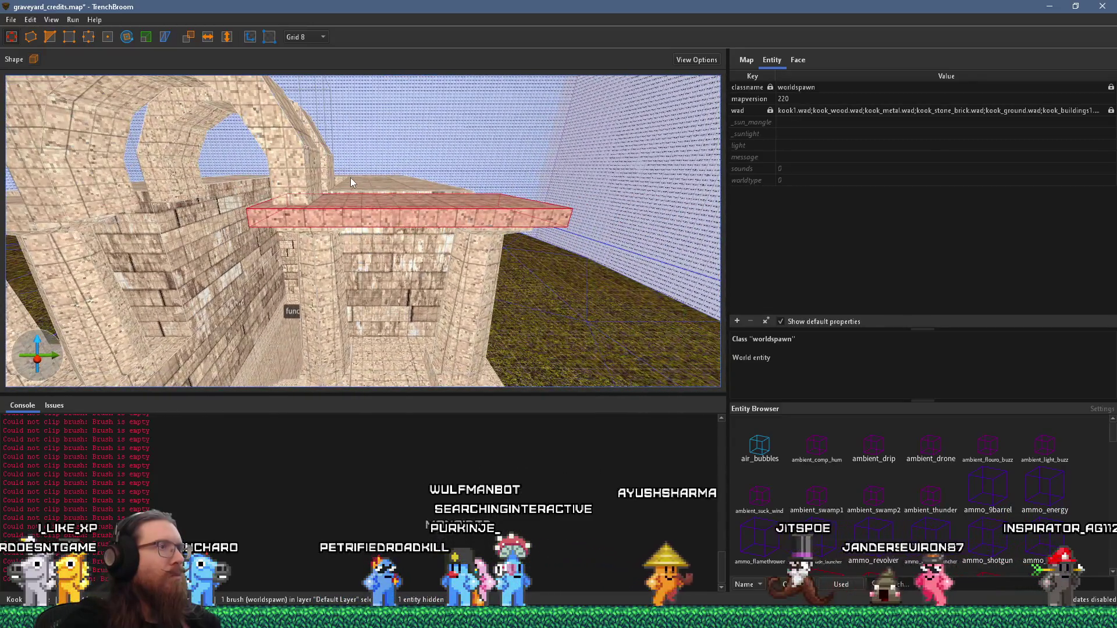
key(alt+Tab)
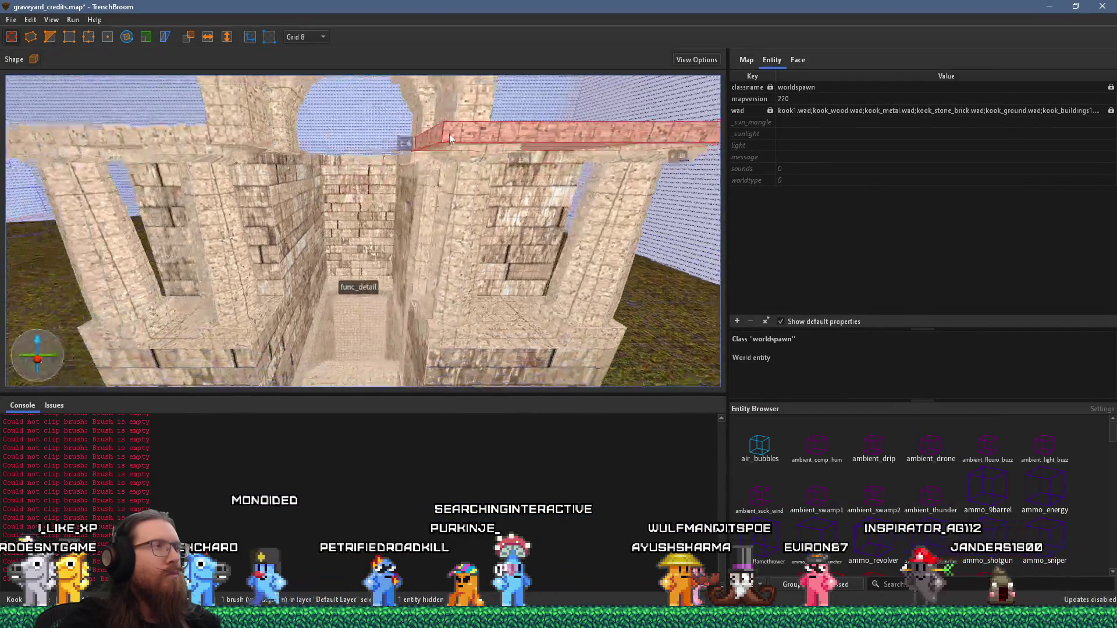
Raise the camera over the whole arch and look down into the corridor from above
mouse_move(449, 139)
mouse_down()
mouse_move(449, 210)
mouse_move(505, 193)
mouse_move(341, 261)
mouse_move(476, 159)
mouse_move(501, 105)
mouse_move(448, 223)
mouse_move(505, 208)
mouse_move(400, 135)
mouse_move(385, 155)
mouse_move(473, 103)
mouse_move(477, 181)
mouse_up()
scroll(477, 181, down, 10)
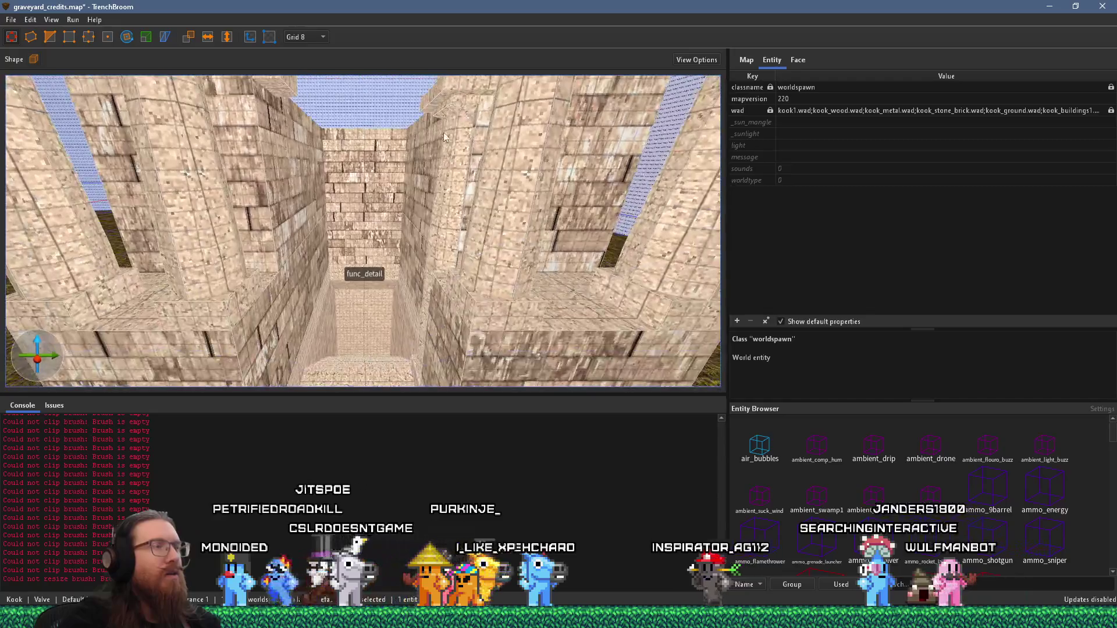
scroll(438, 208, up, 2)
scroll(442, 201, up, 5)
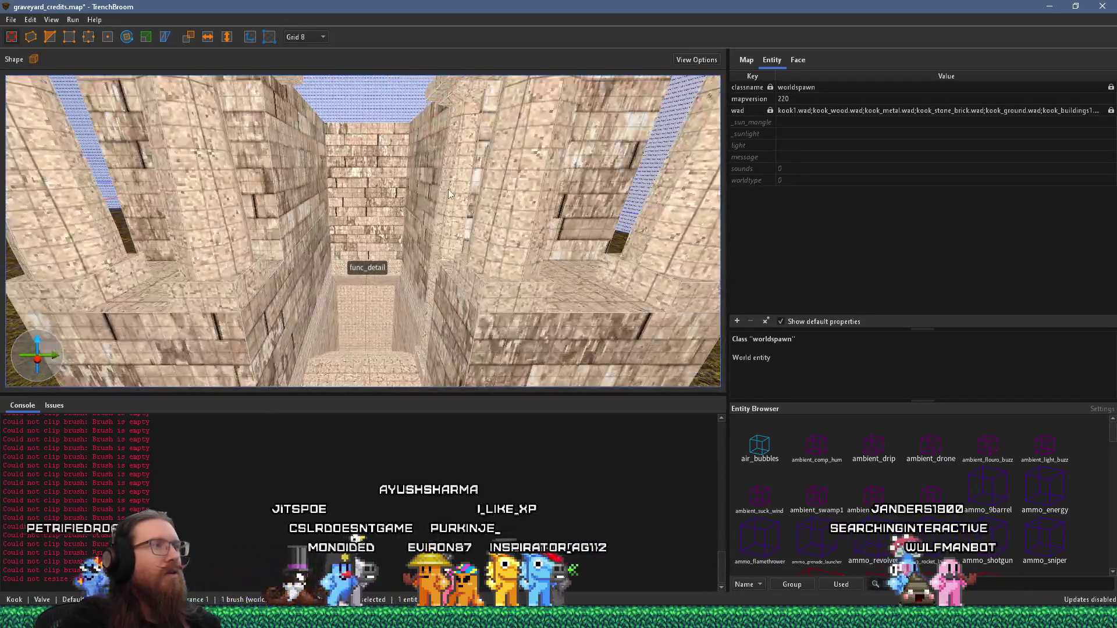
mouse_move(448, 190)
mouse_down()
mouse_move(464, 322)
mouse_move(455, 284)
mouse_move(405, 233)
mouse_move(337, 240)
mouse_move(377, 314)
mouse_move(500, 281)
mouse_move(545, 229)
mouse_move(533, 196)
mouse_move(518, 209)
mouse_move(526, 156)
mouse_up()
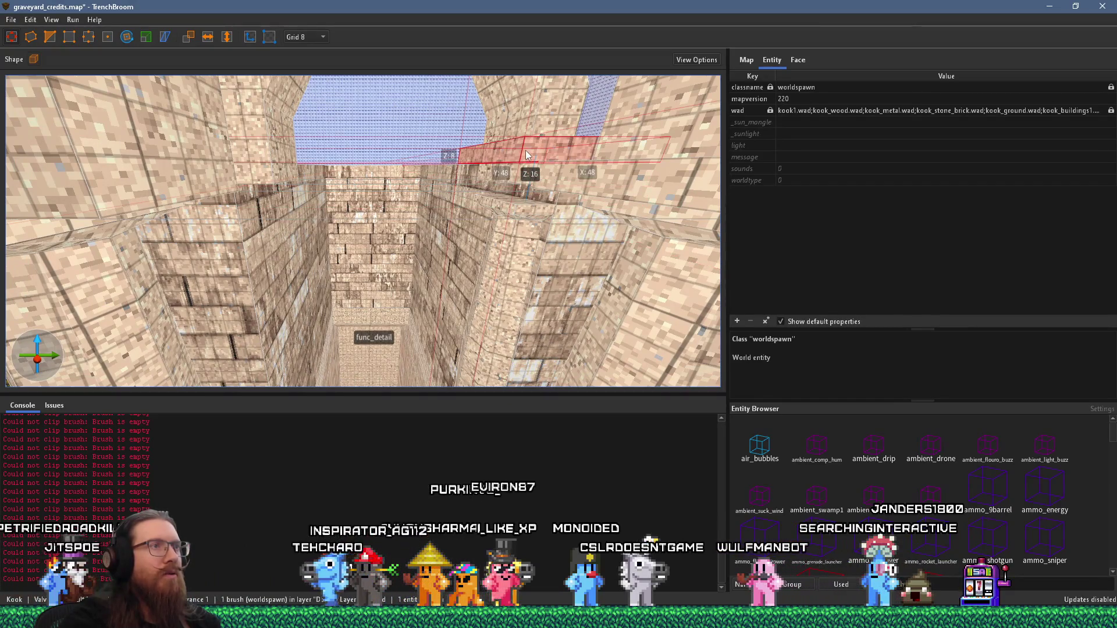
Select the func_detail arch and lift it to a new height over the corridor
click(482, 184)
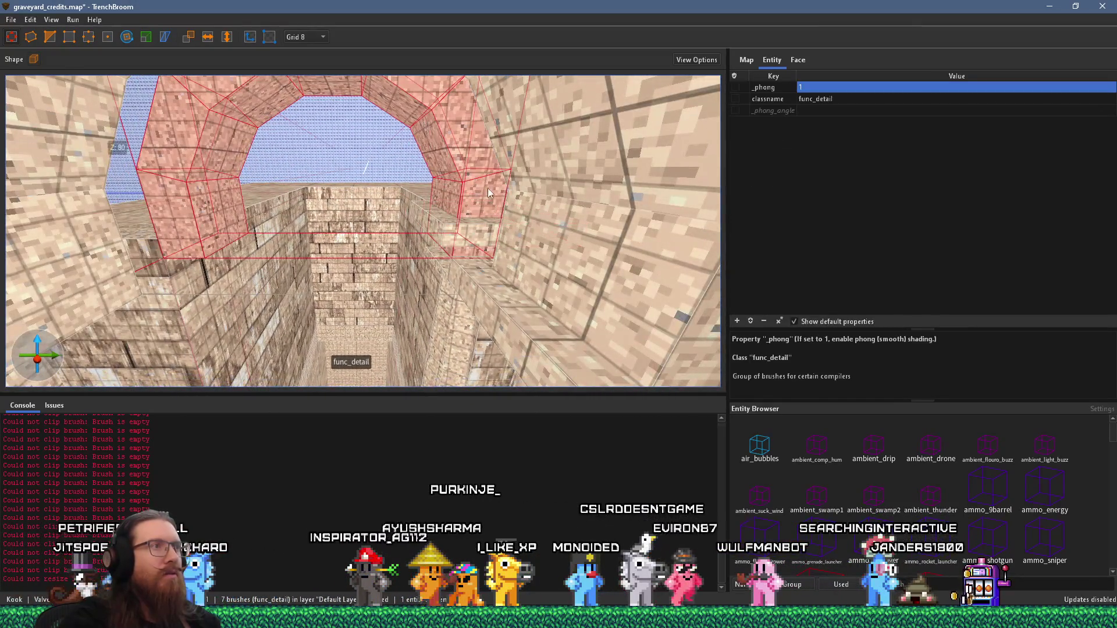
scroll(564, 251, down, 5)
drag(464, 239, 467, 210)
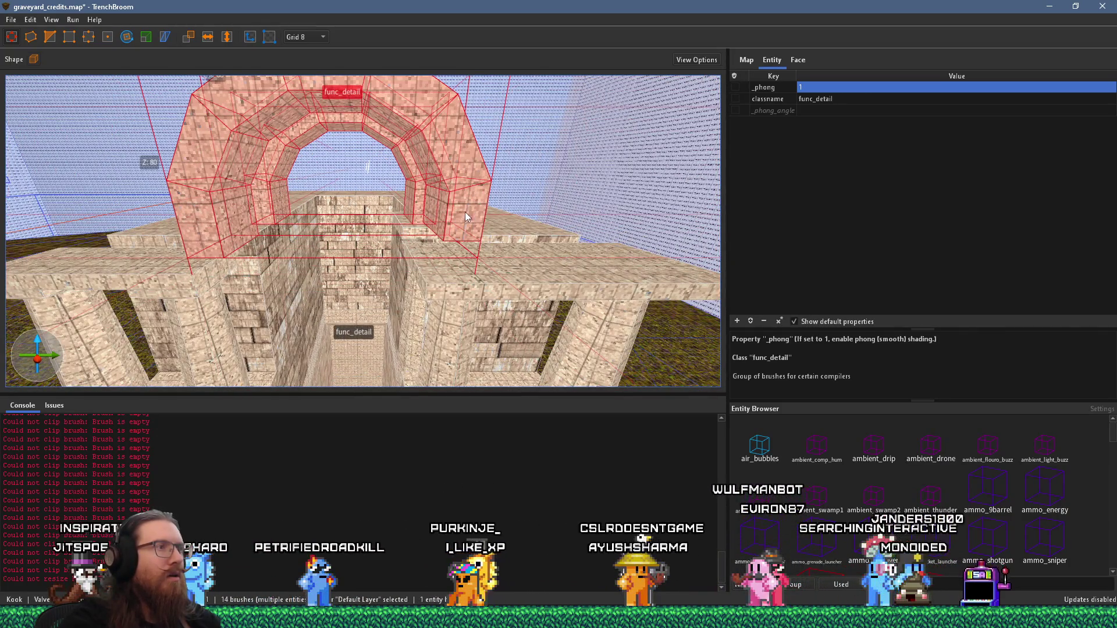
scroll(527, 185, up, 3)
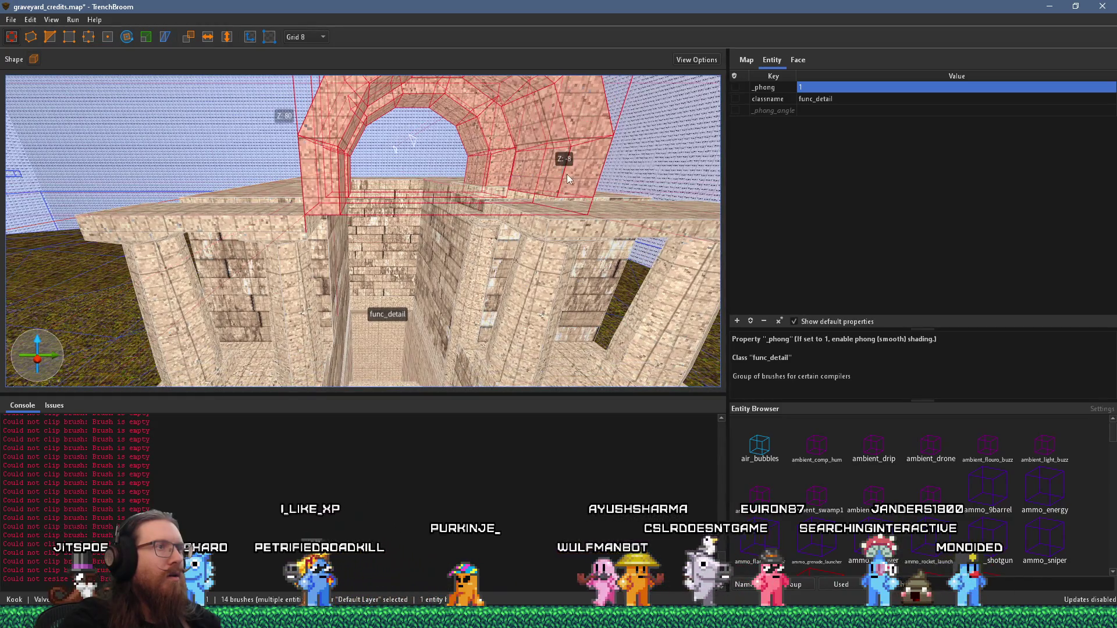
drag(469, 247, 472, 239)
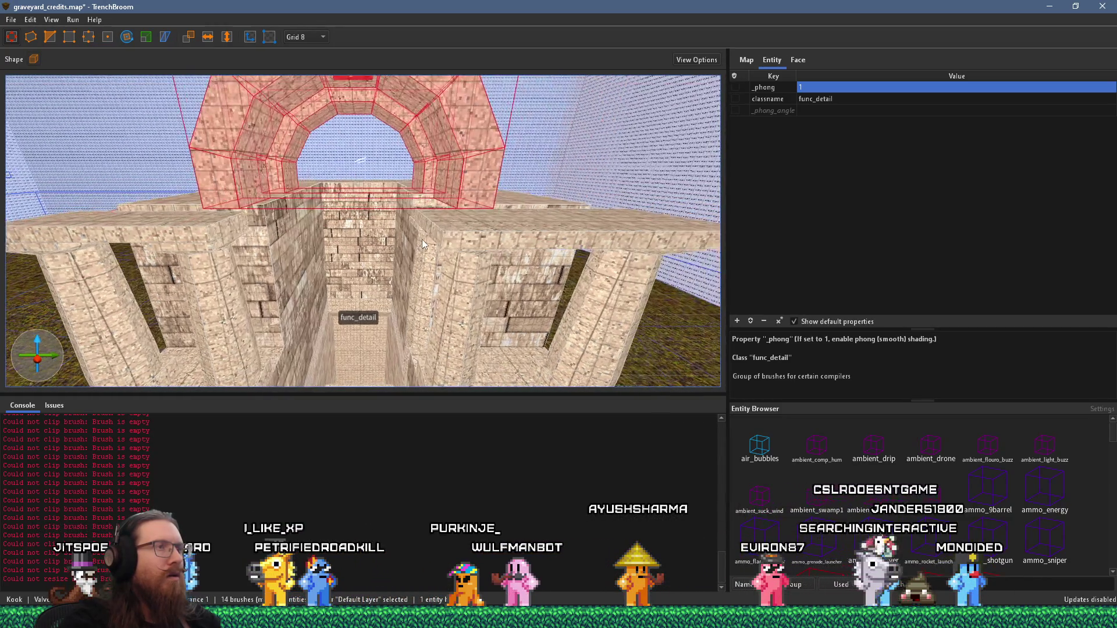
Select the small block under the horizontal beam and hide it
click(463, 236)
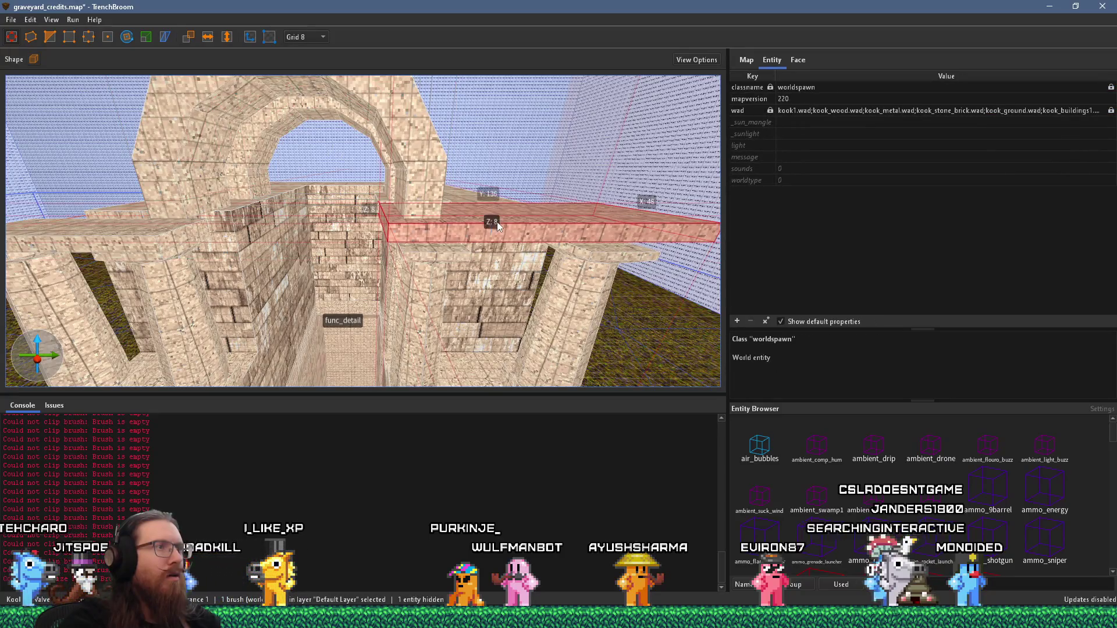
scroll(460, 174, up, 5)
click(386, 166)
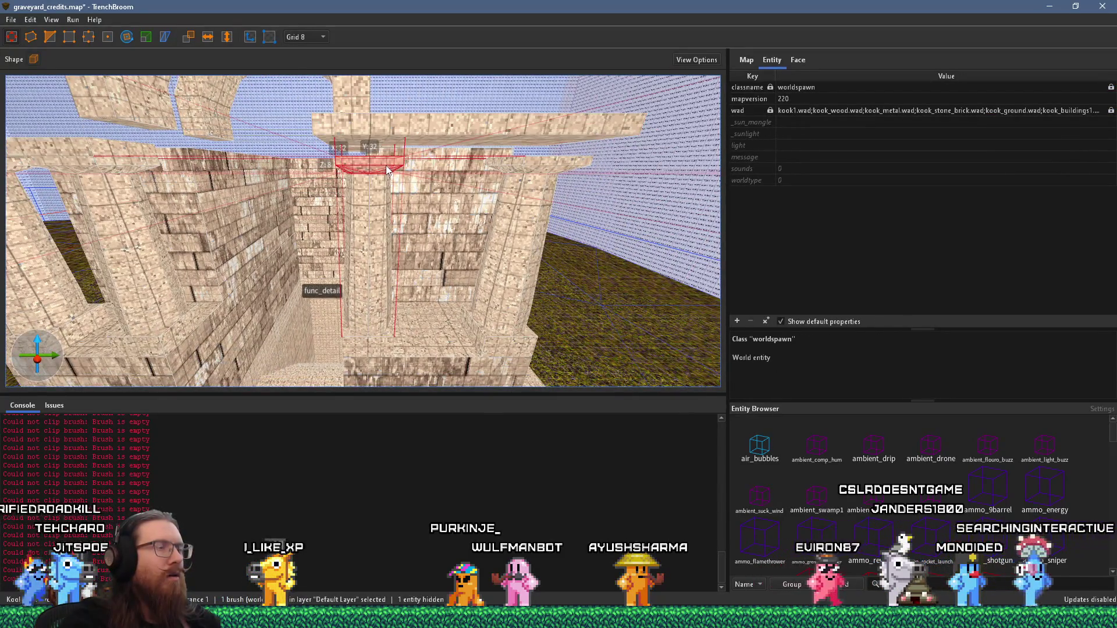
scroll(386, 167, up, 3)
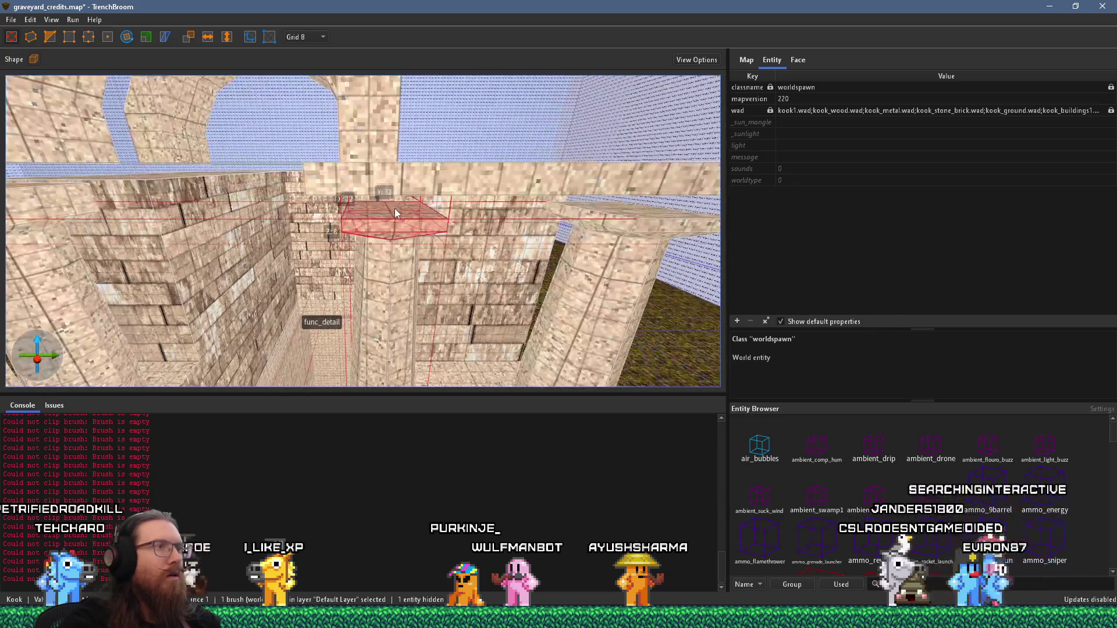
mouse_move(407, 194)
mouse_down()
mouse_move(383, 185)
mouse_move(466, 204)
mouse_up()
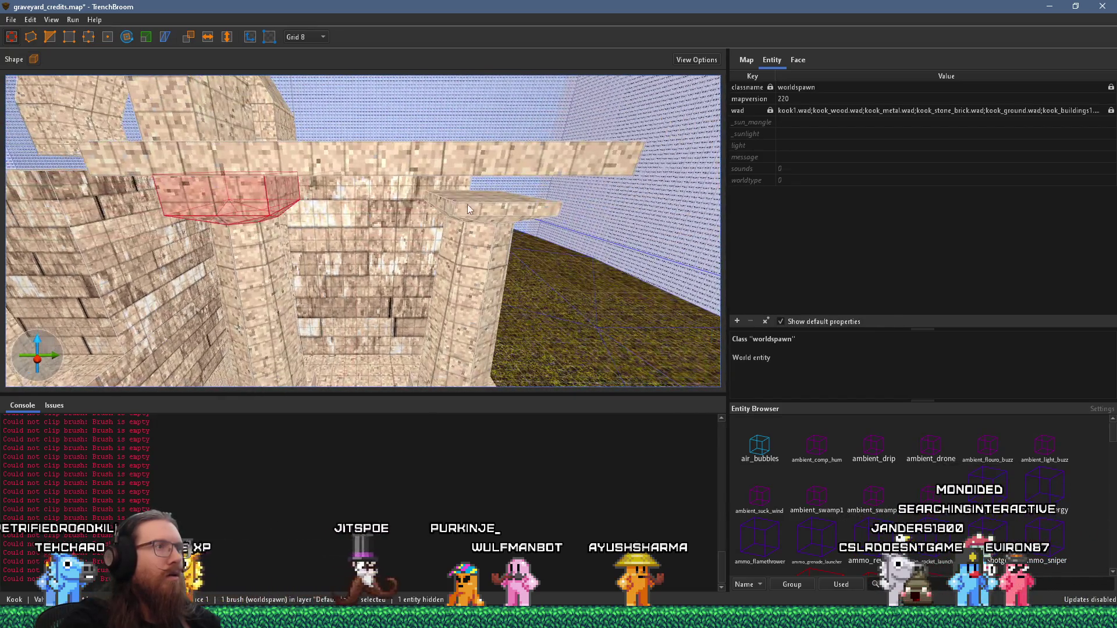
key(ctrl+h)
Orbit around the building, then select and hide one pillar brush
scroll(465, 192, down, 5)
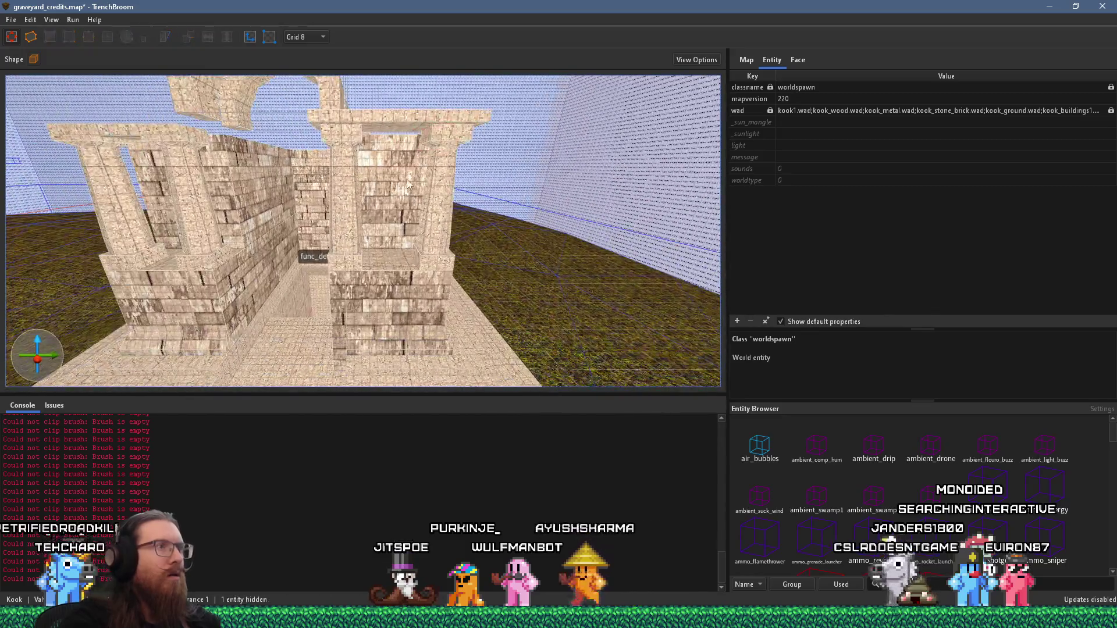
mouse_move(274, 166)
mouse_down()
mouse_move(177, 208)
mouse_move(211, 149)
mouse_move(342, 254)
mouse_up()
click(419, 256)
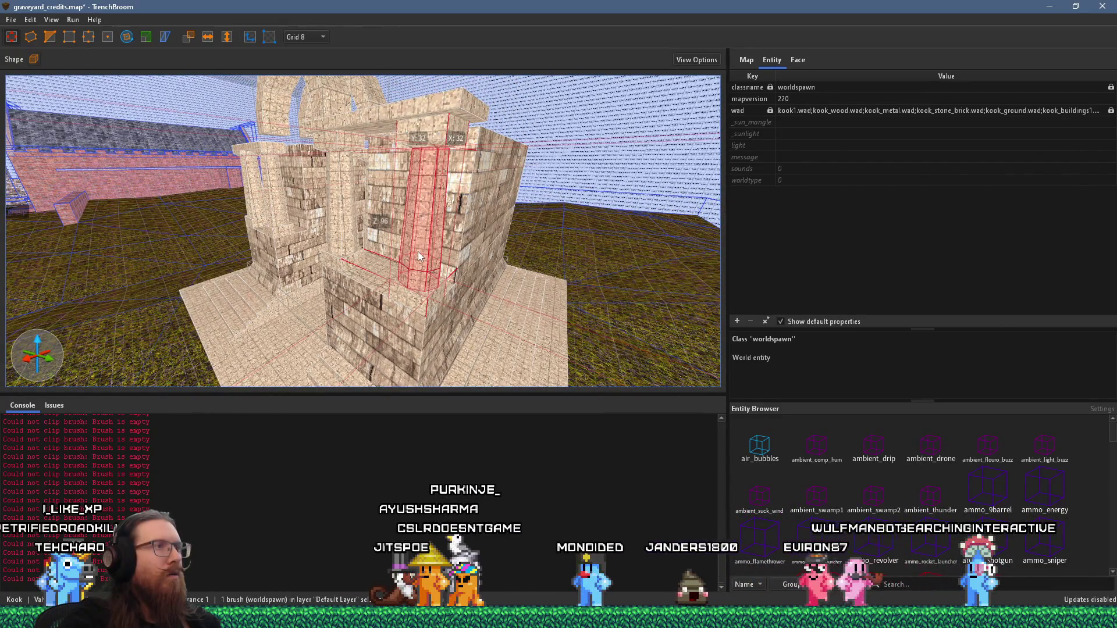
key(ctrl+h)
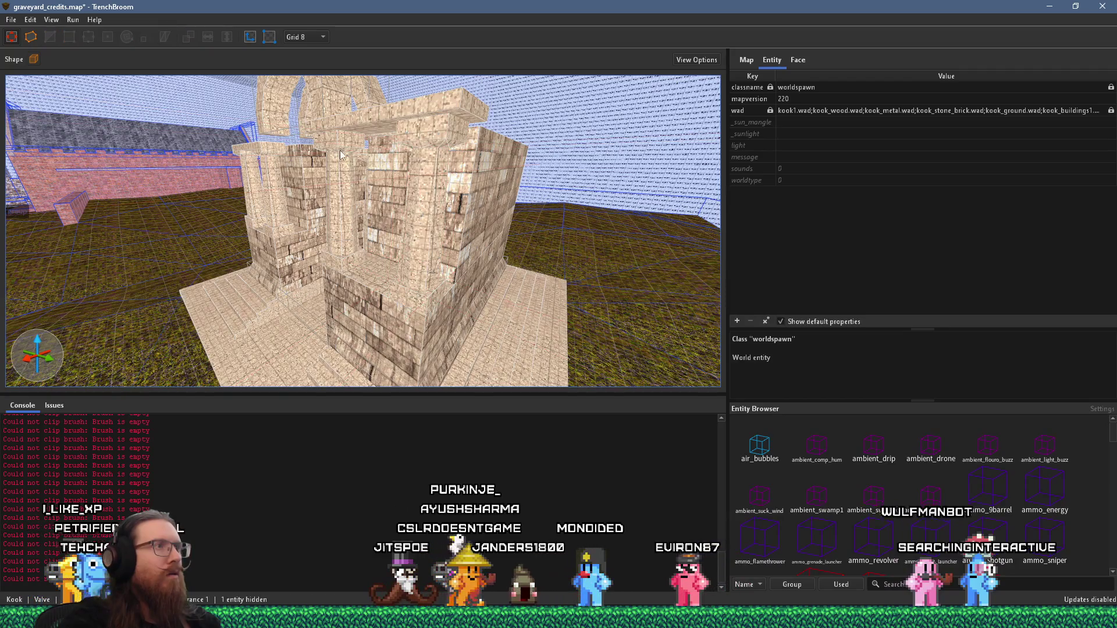
Select a wall-top brush and the tall pillar, inspect from the side, then select a ledge brush
ctrl+click(440, 132)
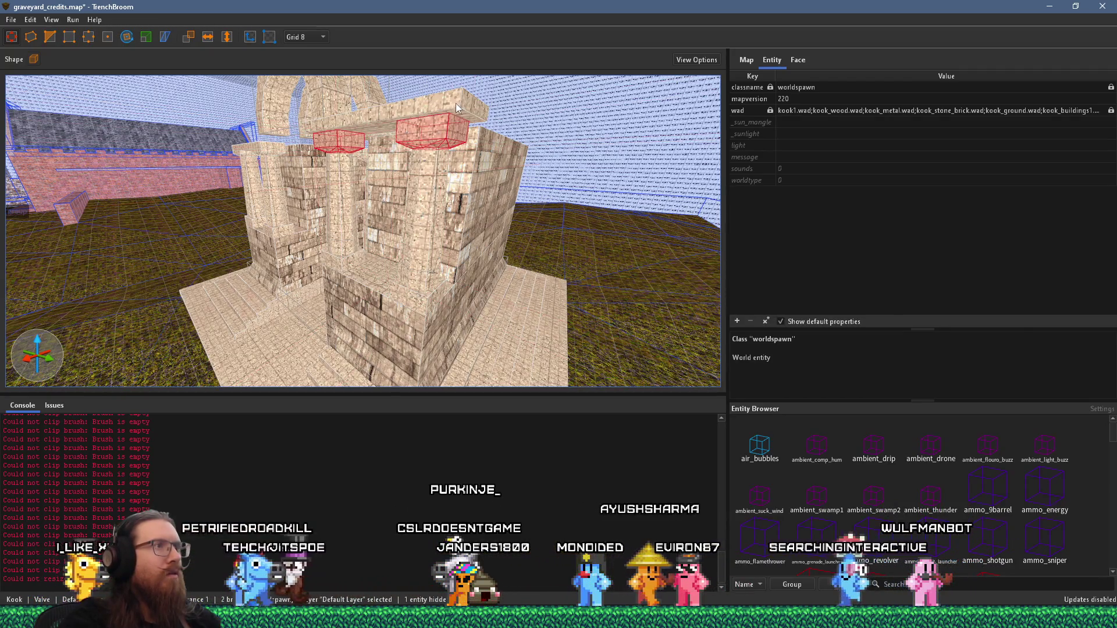
ctrl+click(423, 221)
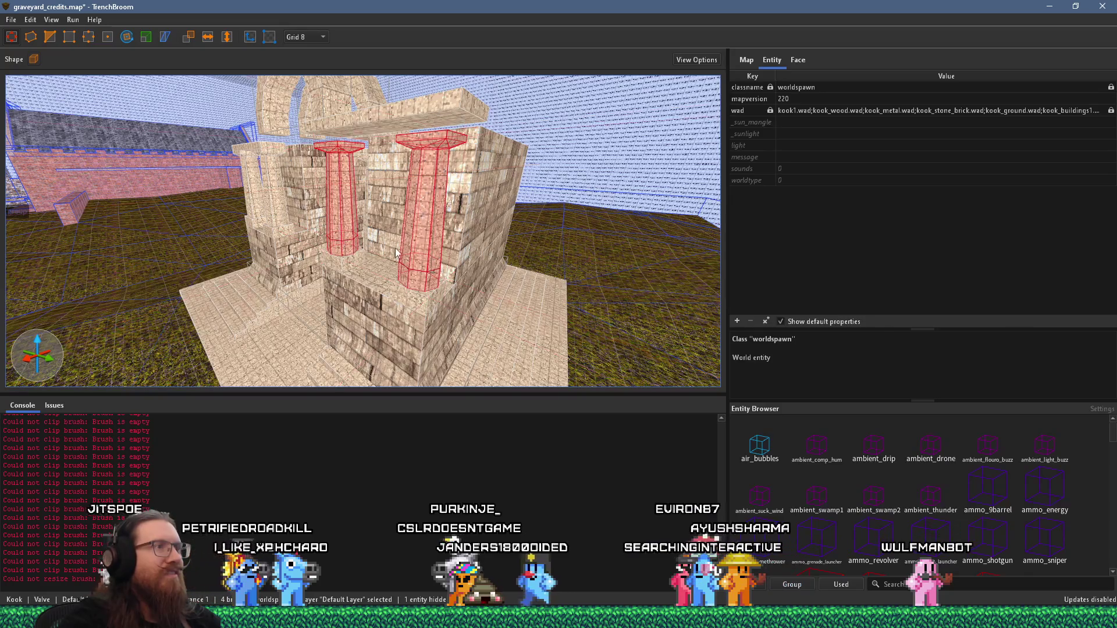
drag(425, 320, 251, 306)
key(Escape)
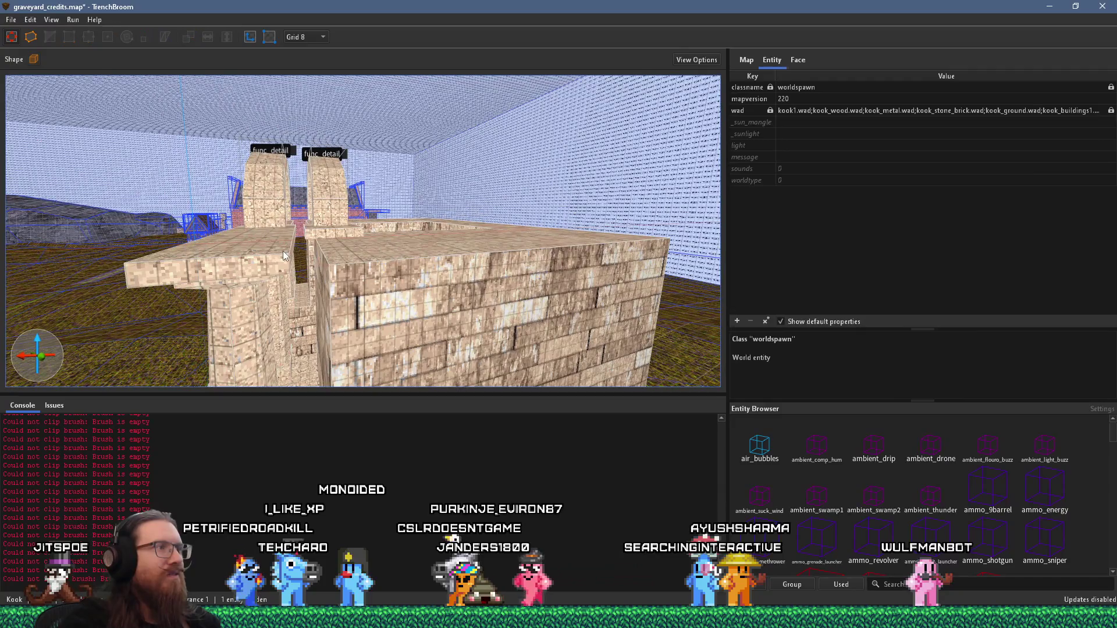
click(291, 253)
mouse_move(291, 253)
mouse_down()
mouse_move(417, 226)
mouse_move(337, 210)
mouse_move(221, 222)
mouse_move(333, 232)
mouse_move(357, 165)
mouse_move(415, 152)
mouse_up()
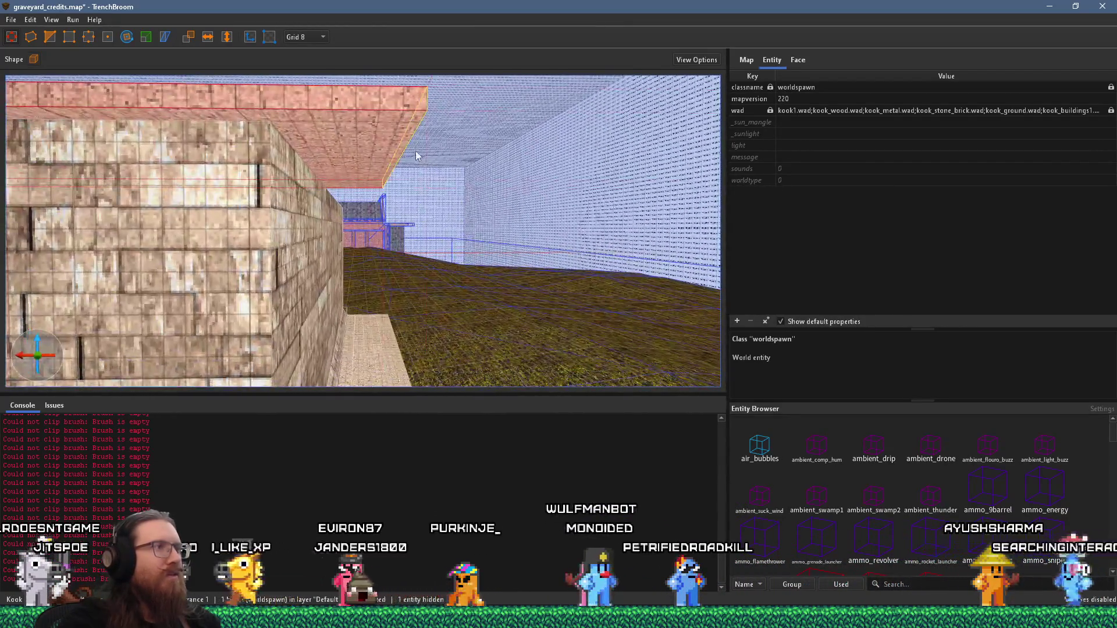
Swing the view to the walkway, select it, and look up under it at the wall
mouse_move(304, 145)
mouse_down()
mouse_move(349, 165)
mouse_move(267, 280)
mouse_move(367, 208)
mouse_move(371, 191)
mouse_move(283, 248)
mouse_up()
key(Escape)
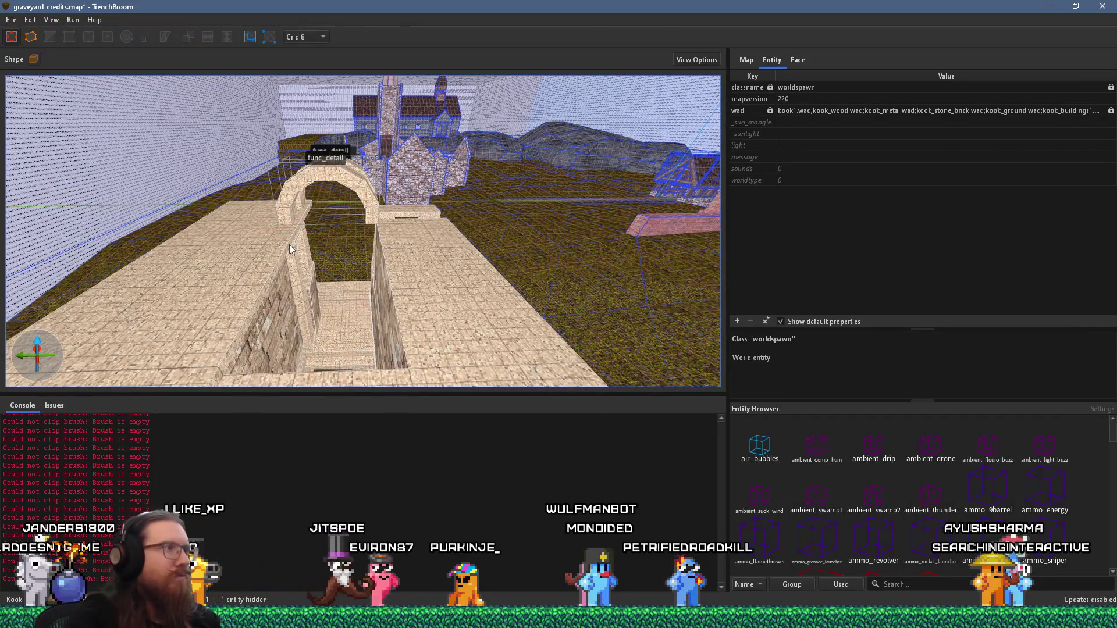
click(291, 249)
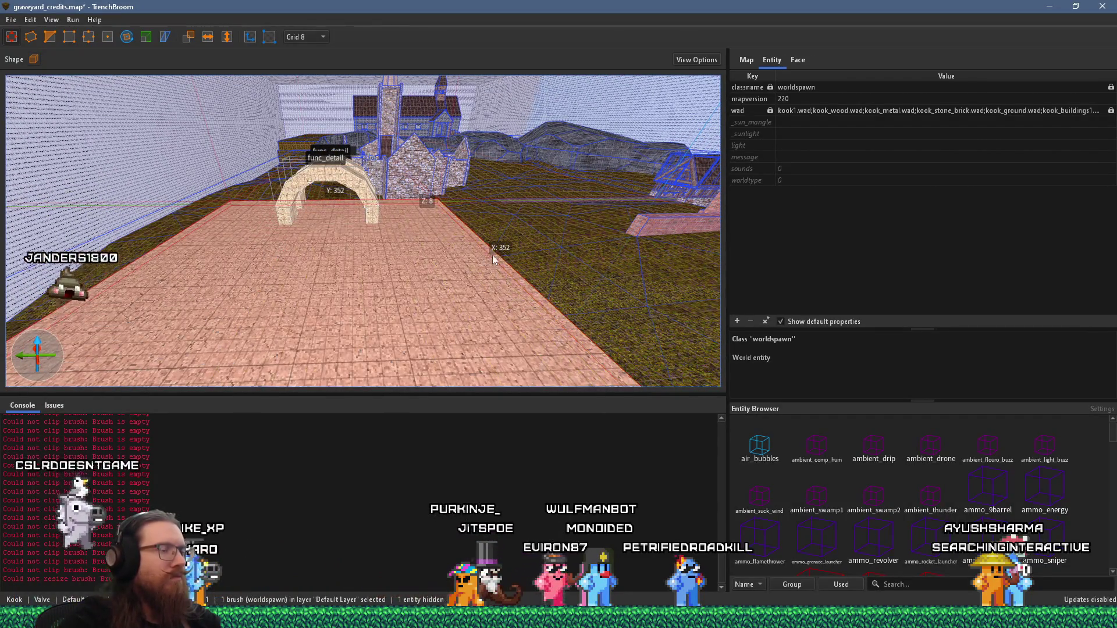
mouse_move(291, 244)
mouse_down()
mouse_move(199, 76)
mouse_move(203, 131)
mouse_move(224, 149)
mouse_move(281, 320)
mouse_move(387, 270)
mouse_move(455, 277)
mouse_move(452, 224)
mouse_up()
key(Escape)
Select the thin slab on top of the wall, then bring up Task View toward the reference board
click(400, 254)
click(452, 209)
drag(452, 182, 441, 246)
scroll(441, 246, up, 4)
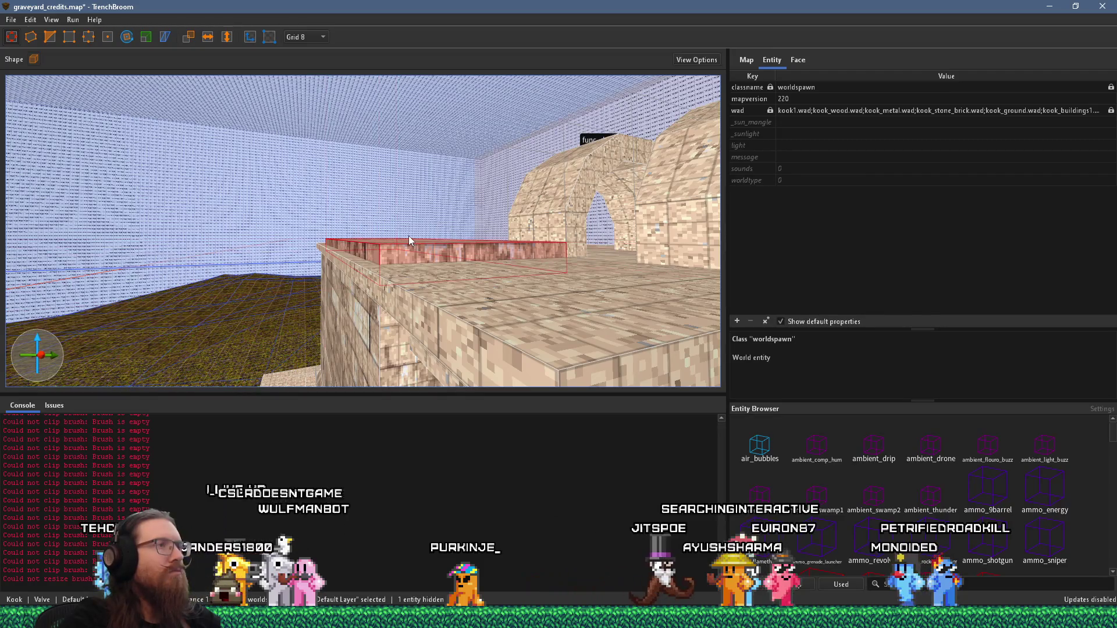
key(super+Tab)
key(Right)
key(Right)
key(Right)
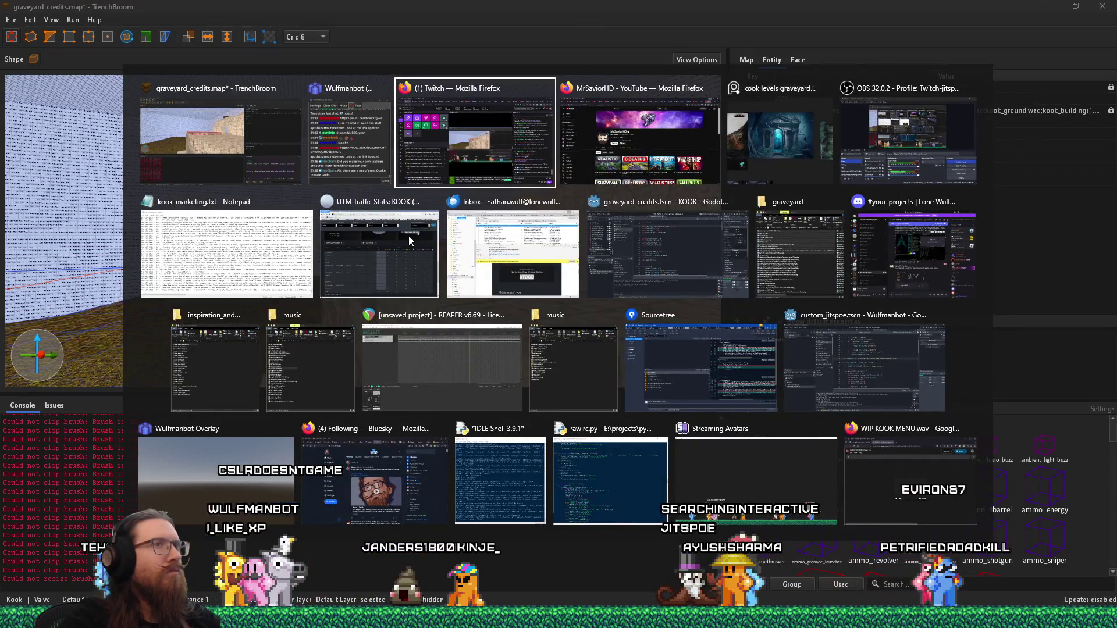
Zoom into the crypt references on the PureRef board, then return to TrenchBroom and delete the wall-top slab
key(Return)
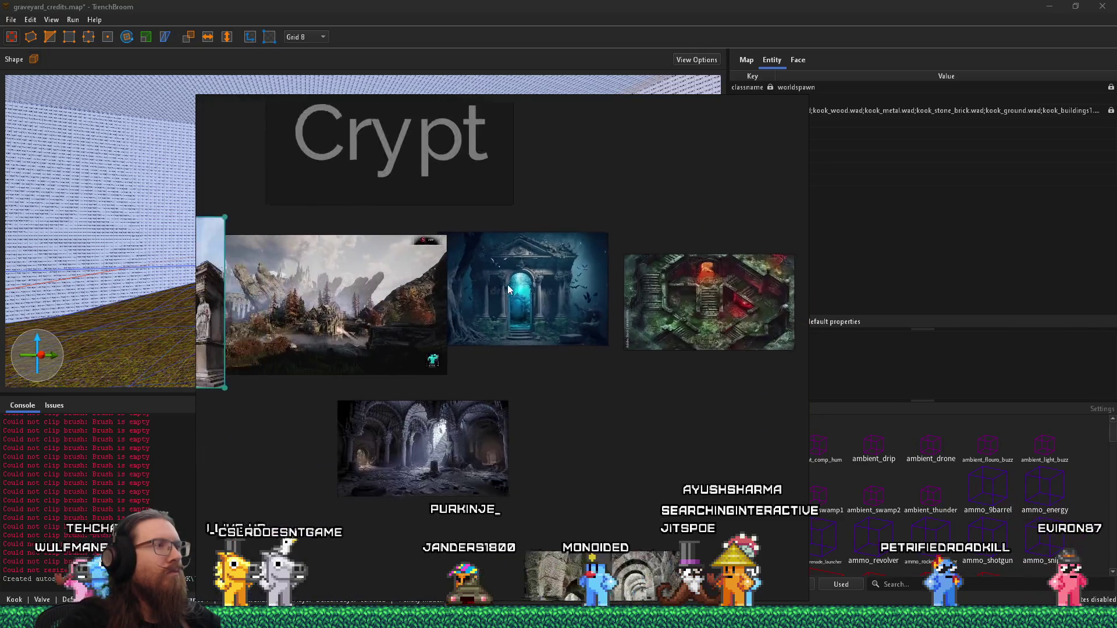
scroll(364, 280, up, 3)
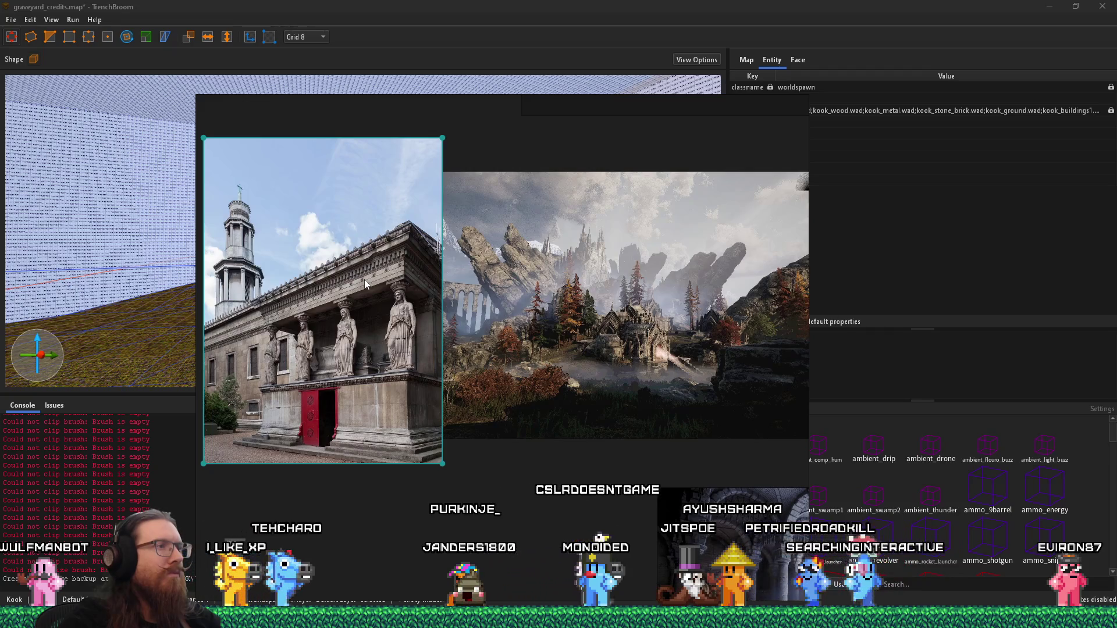
key(alt+Tab)
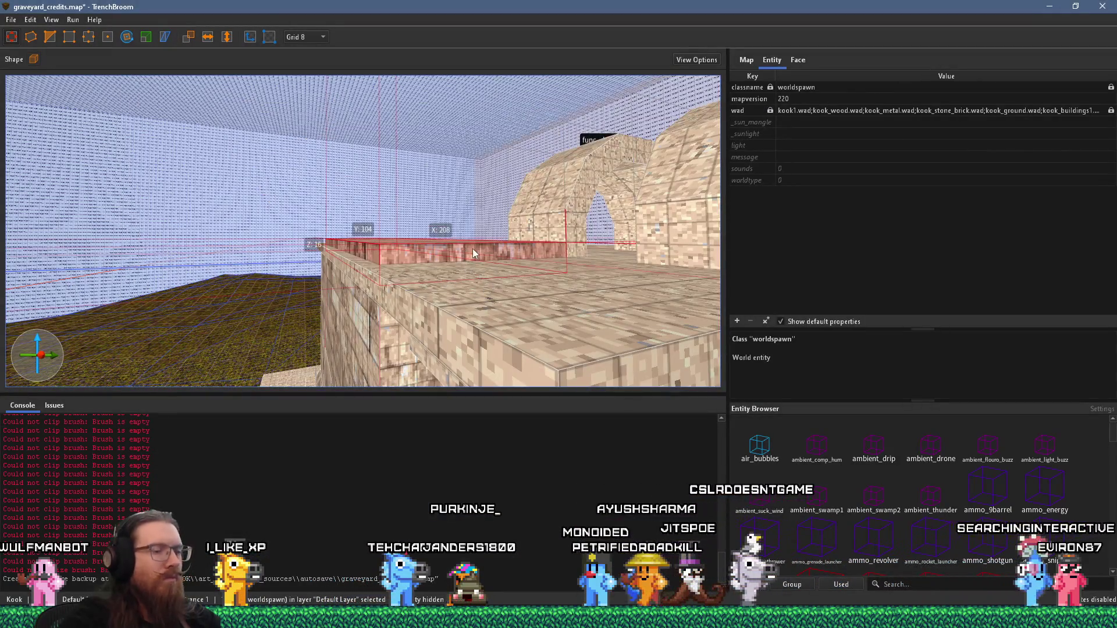
key(Delete)
Move close to the arch and narrow the selection to only the small slab inside it
scroll(472, 249, down, 5)
mouse_move(613, 326)
mouse_down()
mouse_move(441, 236)
mouse_move(456, 278)
mouse_move(518, 330)
mouse_up()
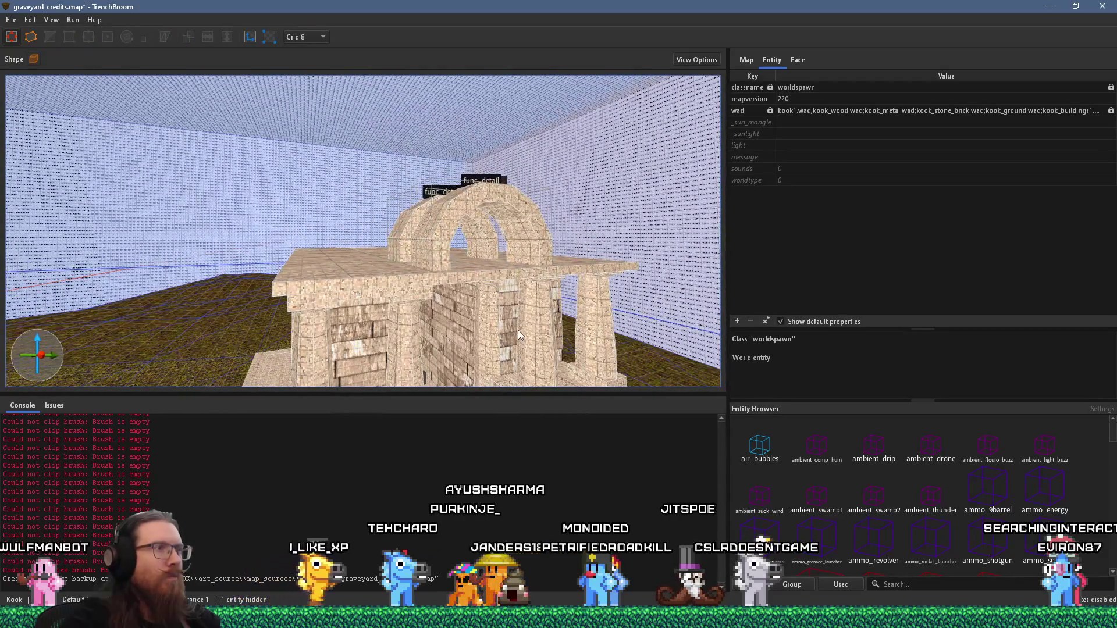
mouse_move(447, 279)
mouse_down()
mouse_move(367, 183)
mouse_move(366, 261)
mouse_move(665, 217)
mouse_up()
click(379, 204)
scroll(381, 233, up, 6)
ctrl+click(410, 233)
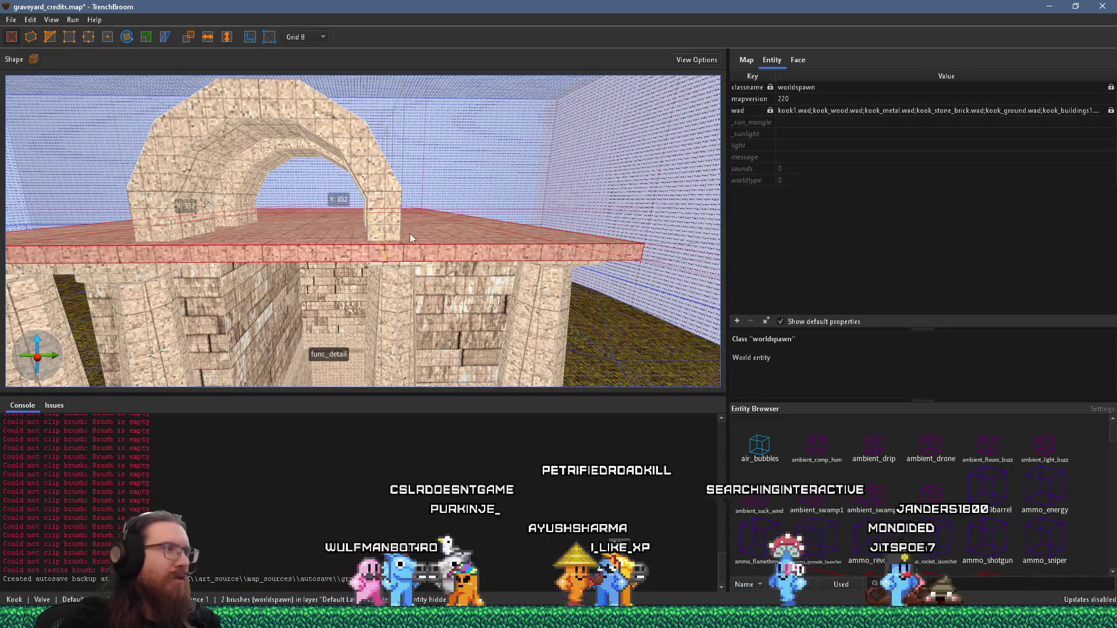
ctrl+click(367, 247)
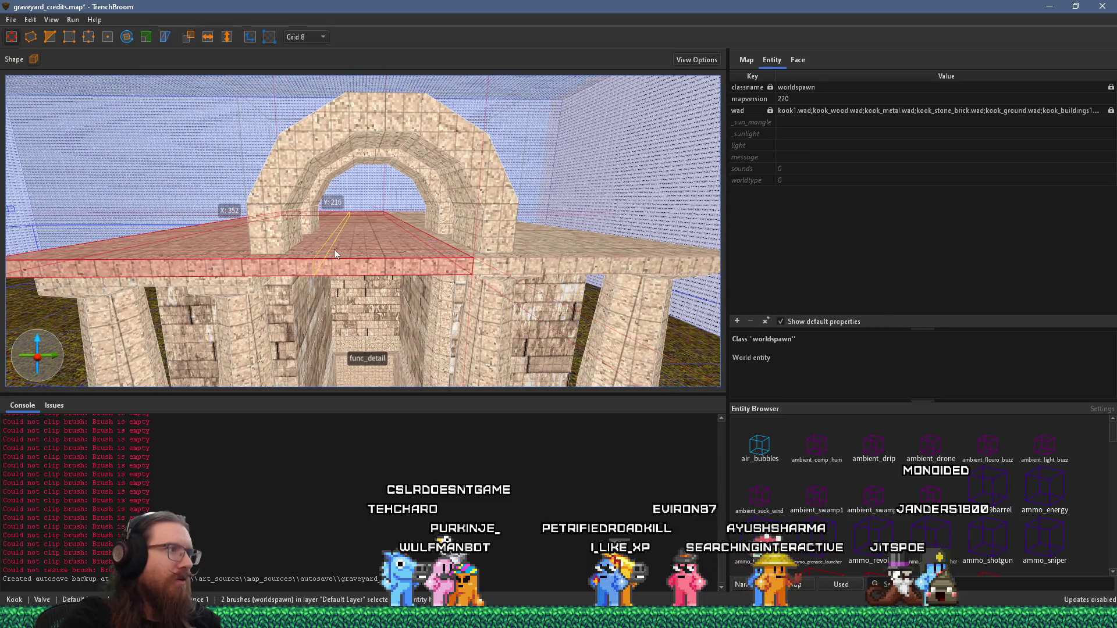
ctrl+click(305, 252)
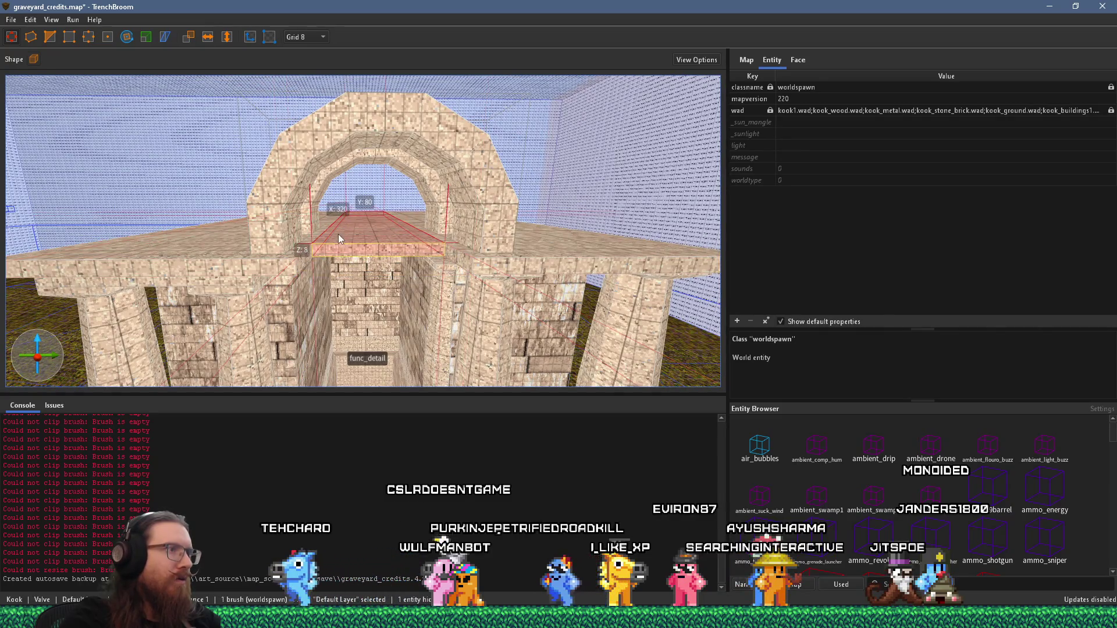
Zoom around the arch slab, then switch over to the PureRef reference board
scroll(340, 232, up, 3)
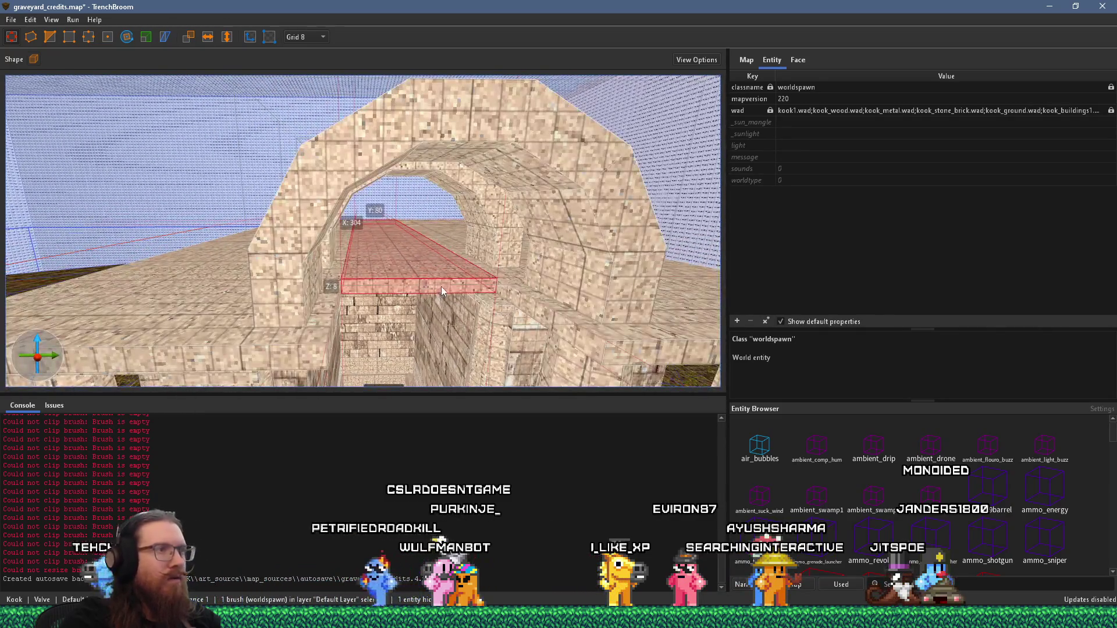
scroll(441, 289, up, 5)
scroll(378, 216, down, 5)
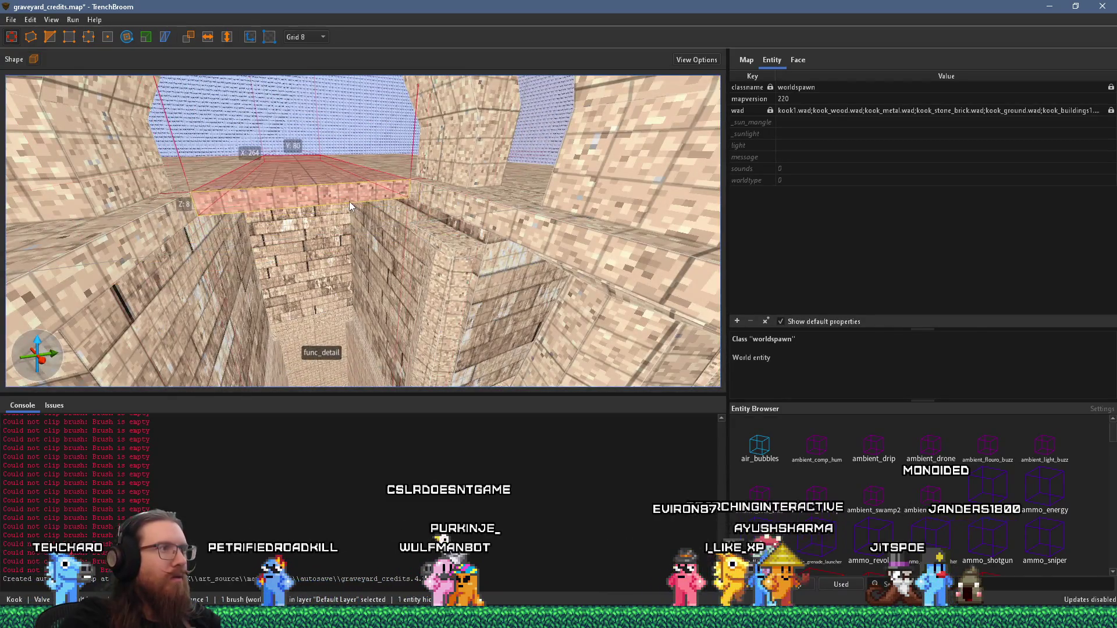
key(alt+Tab)
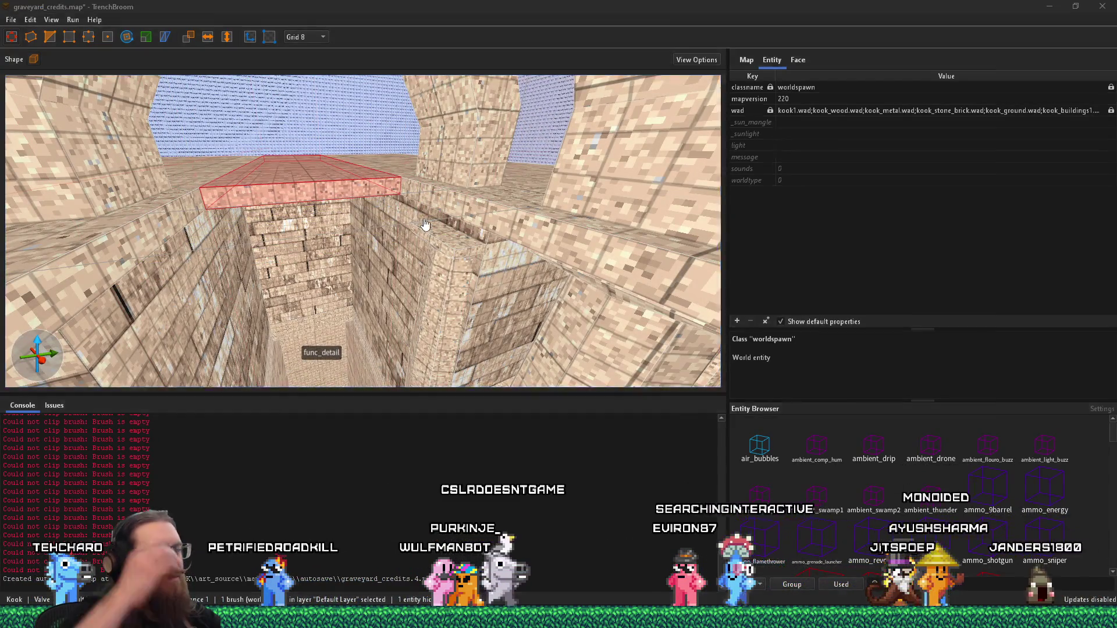
key(shift+Tab)
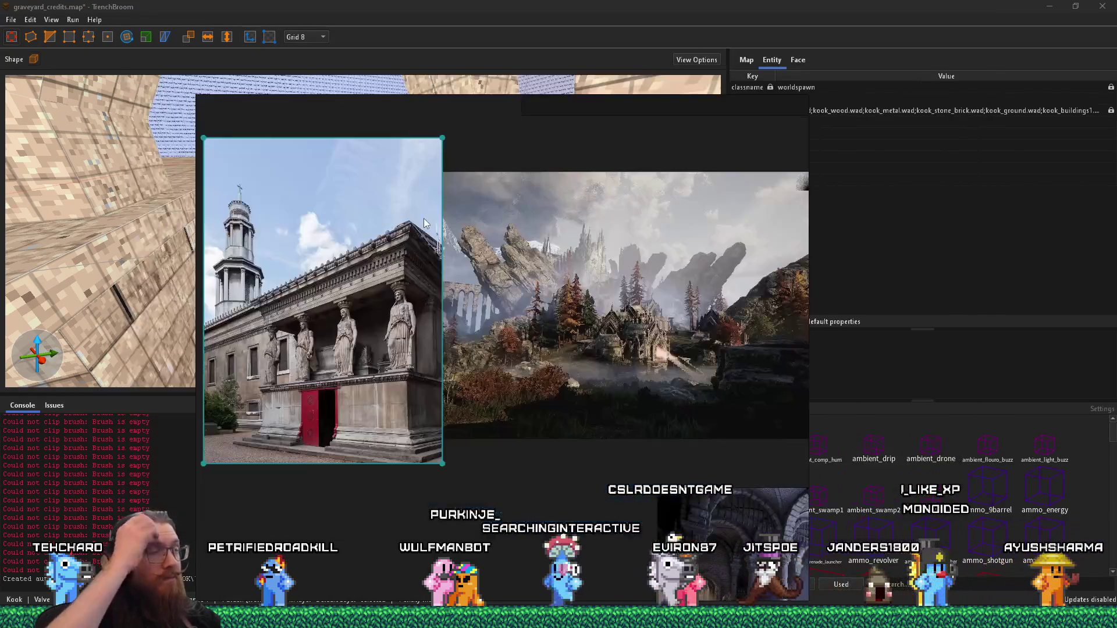
Back in TrenchBroom, orbit into the corridor, deselect the tall corridor brush, and approach the arch entrance
scroll(462, 262, down, 3)
scroll(552, 305, up, 3)
scroll(552, 309, up, 2)
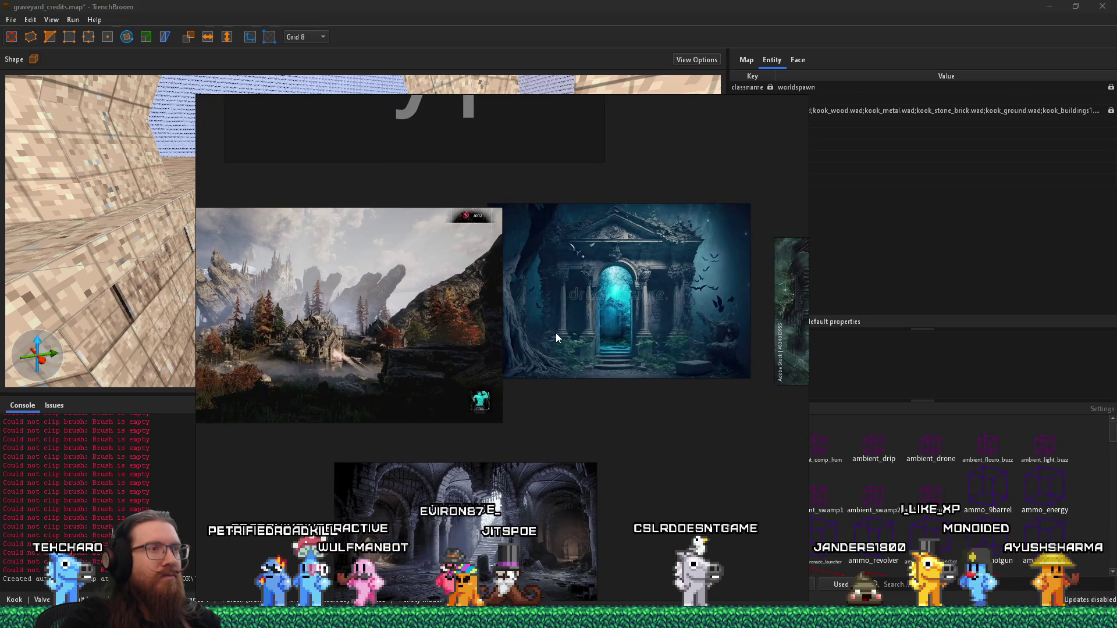
key(alt+Tab)
mouse_move(379, 261)
mouse_down()
mouse_move(467, 219)
mouse_move(452, 165)
mouse_move(484, 221)
mouse_move(572, 197)
mouse_move(386, 199)
mouse_move(230, 132)
mouse_move(246, 99)
mouse_move(444, 119)
mouse_move(423, 206)
mouse_up()
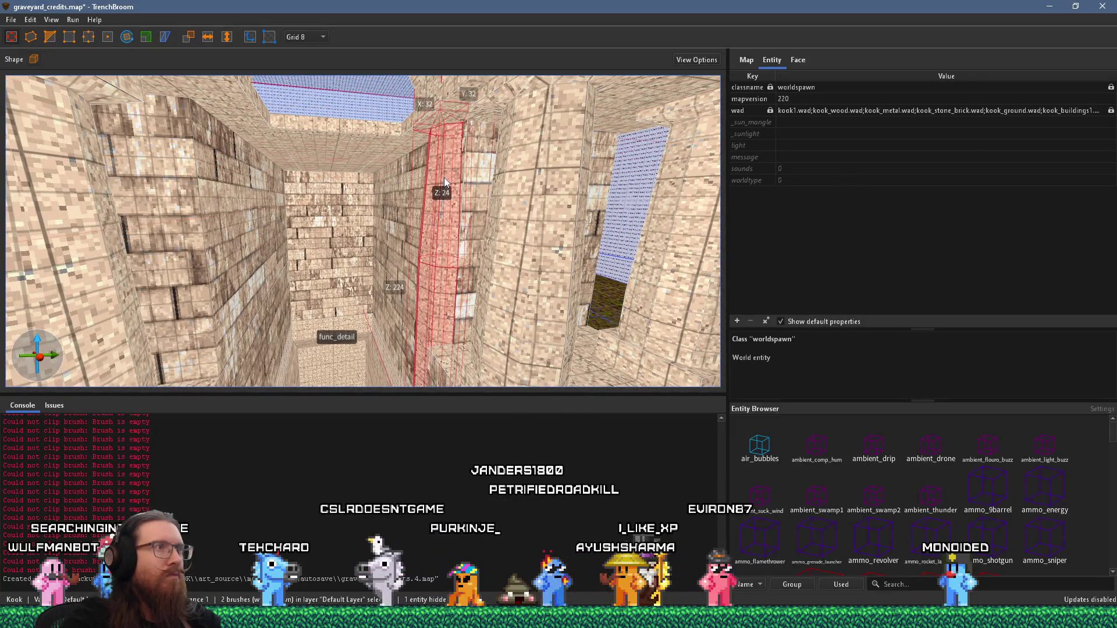
mouse_move(444, 187)
mouse_down()
mouse_move(449, 107)
mouse_move(447, 328)
mouse_move(460, 306)
mouse_move(376, 270)
mouse_move(411, 282)
mouse_up()
key(Escape)
scroll(410, 283, up, 10)
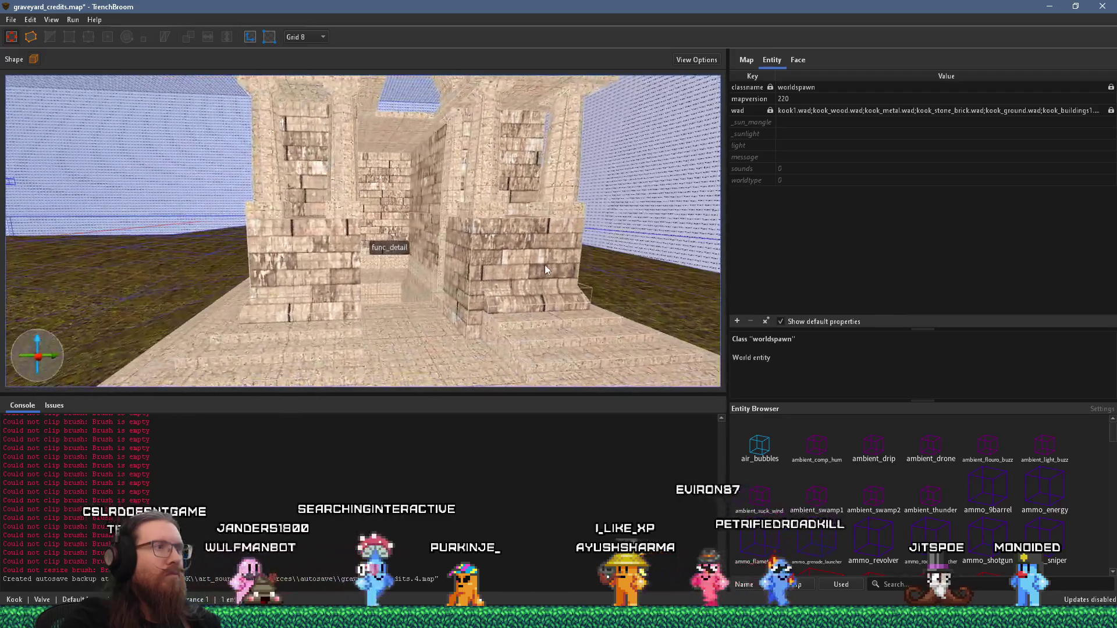
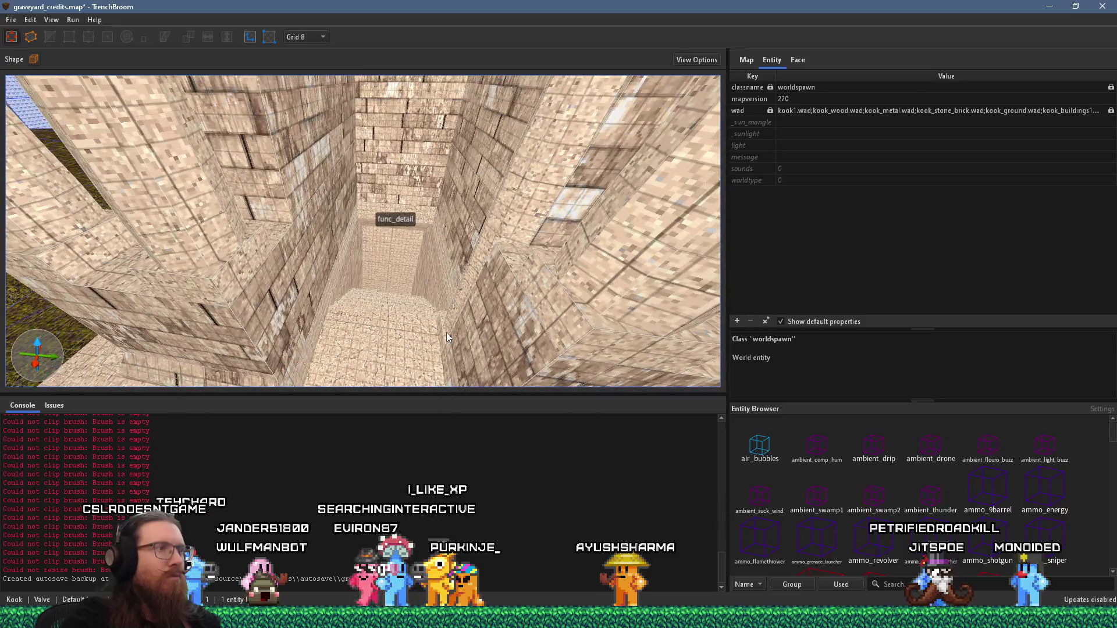
Move the tall pillar -112 units on Y so it sits beside the corridor
scroll(447, 336, up, 6)
mouse_move(447, 336)
mouse_down()
mouse_move(574, 208)
mouse_move(633, 211)
mouse_move(472, 379)
mouse_move(307, 299)
mouse_up()
scroll(436, 323, down, 5)
mouse_move(436, 324)
mouse_down()
mouse_move(410, 315)
mouse_move(425, 286)
mouse_move(309, 265)
mouse_move(372, 291)
mouse_move(401, 267)
mouse_move(457, 259)
mouse_up()
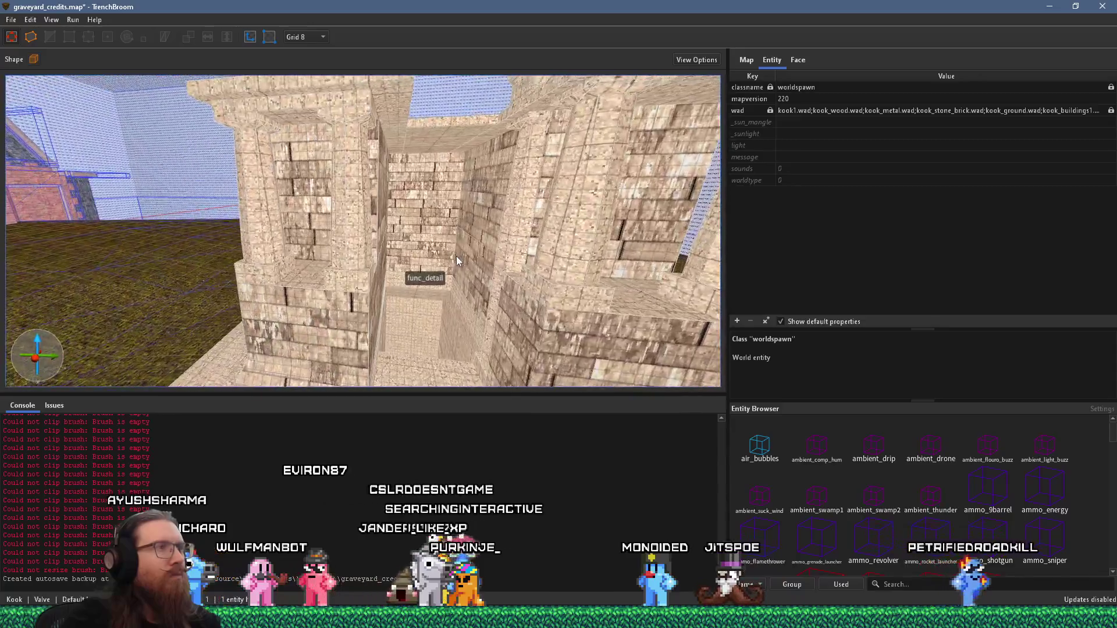
click(530, 157)
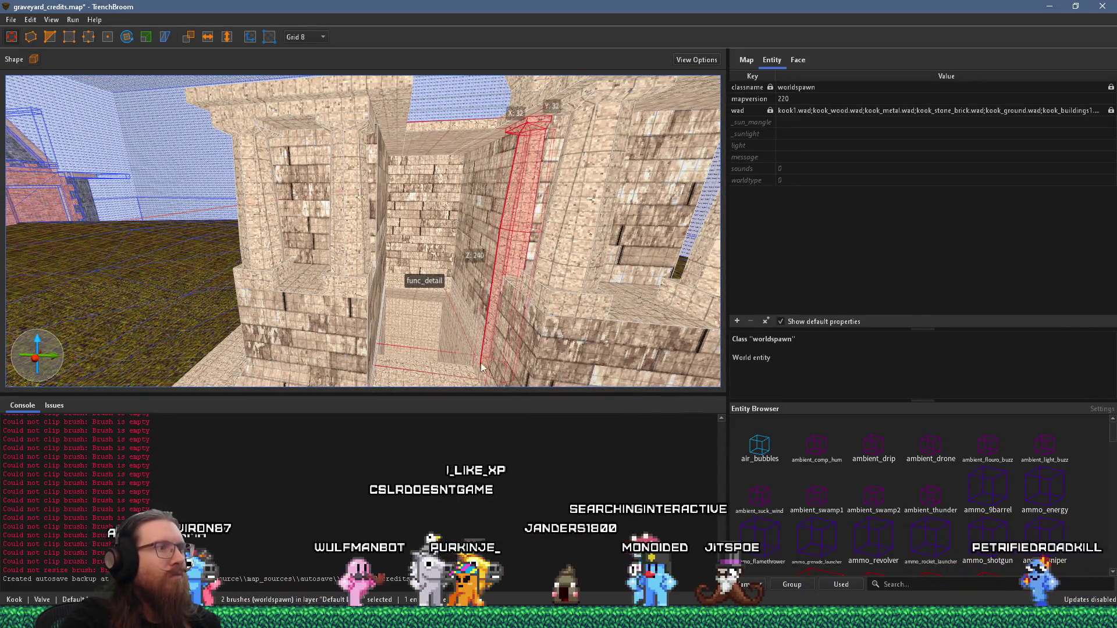
drag(480, 365, 380, 361)
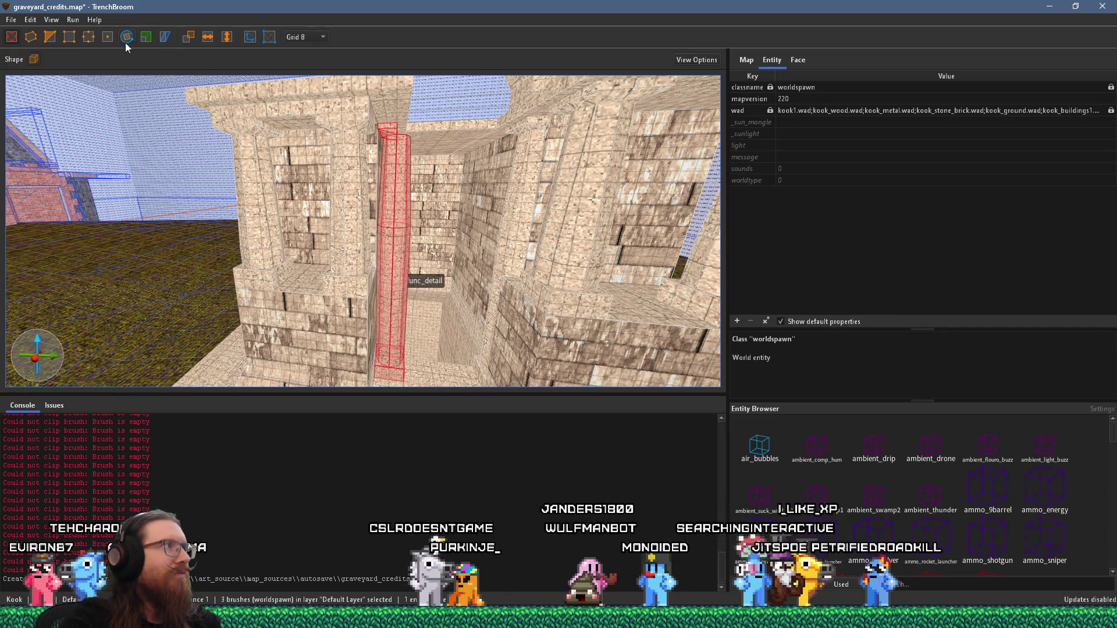
Stretch the adjoining wall block from 16 to 104 units deep on Y
mouse_move(326, 221)
mouse_down()
mouse_move(391, 246)
mouse_move(369, 147)
mouse_move(469, 167)
mouse_move(459, 114)
mouse_move(454, 205)
mouse_up()
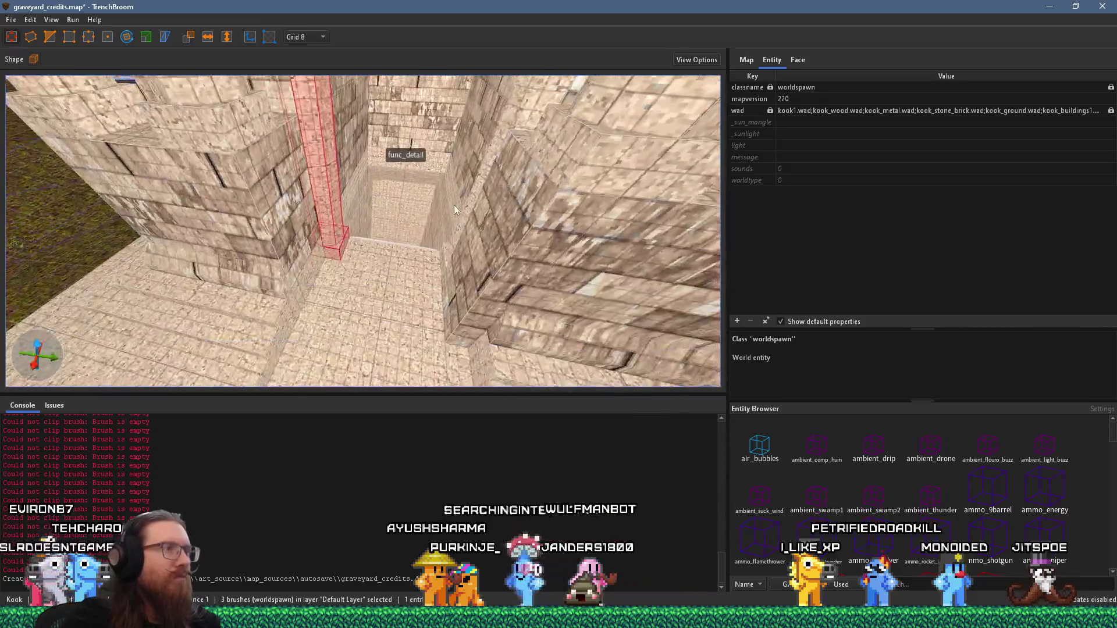
click(494, 256)
mouse_move(504, 243)
mouse_down()
mouse_move(274, 214)
mouse_move(292, 229)
mouse_up()
Select the octagonal pillar and inspect the beam above it from several angles
click(301, 215)
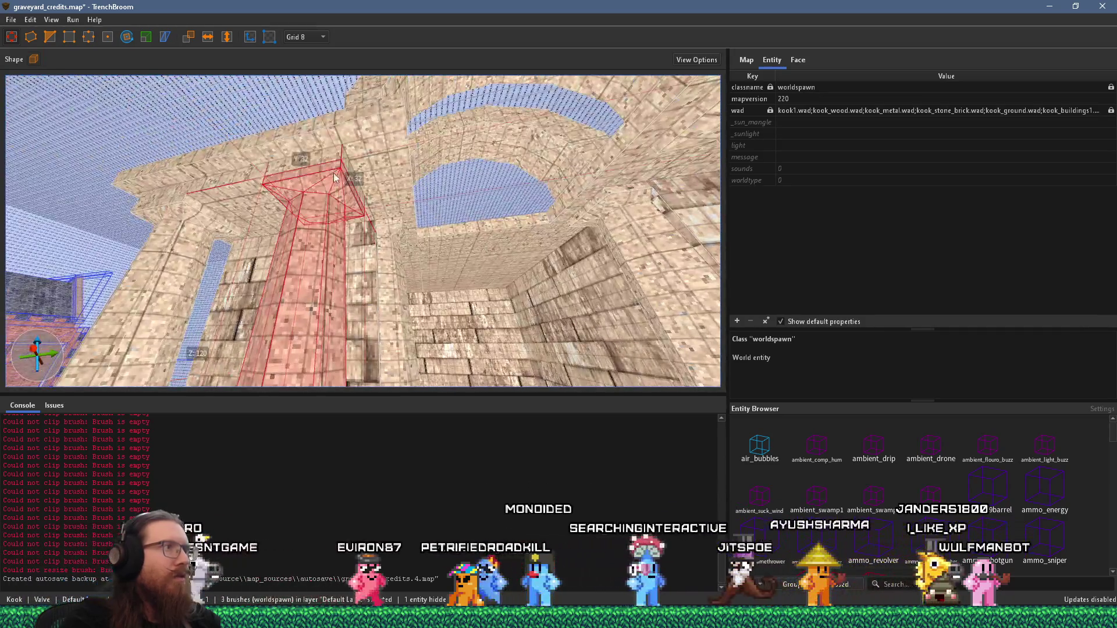
click(344, 214)
key(a)
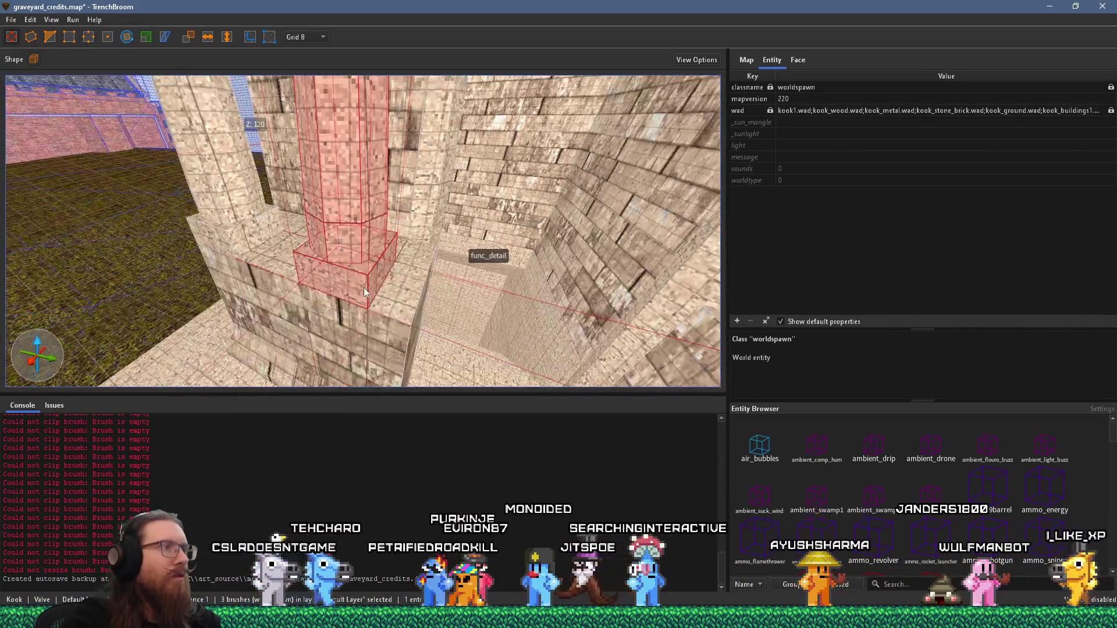
click(344, 137)
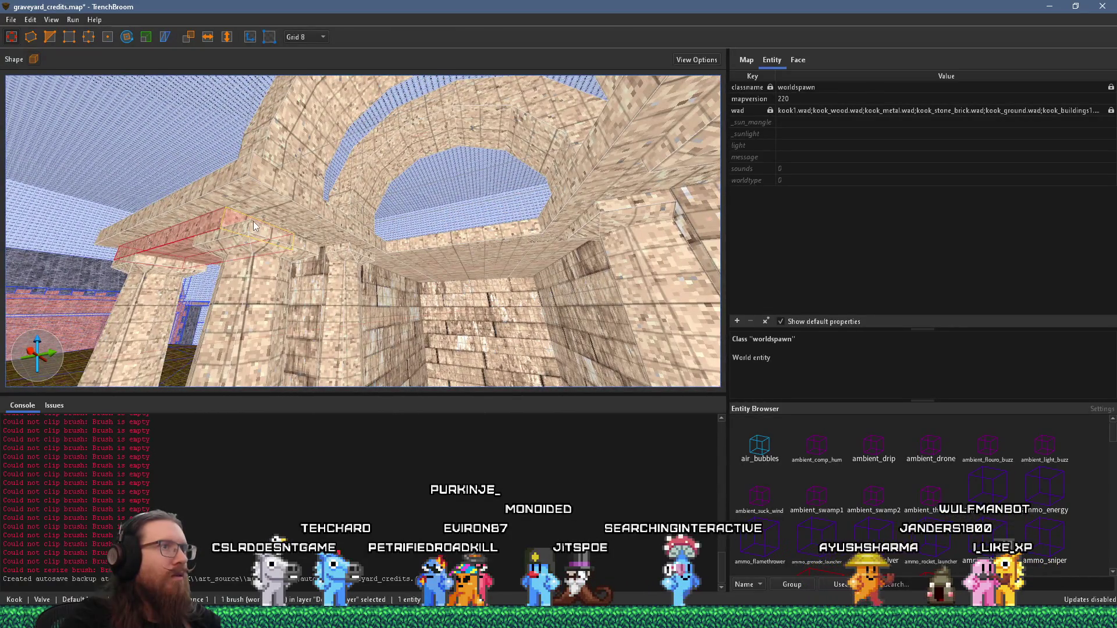
key(a)
key(d)
key(a)
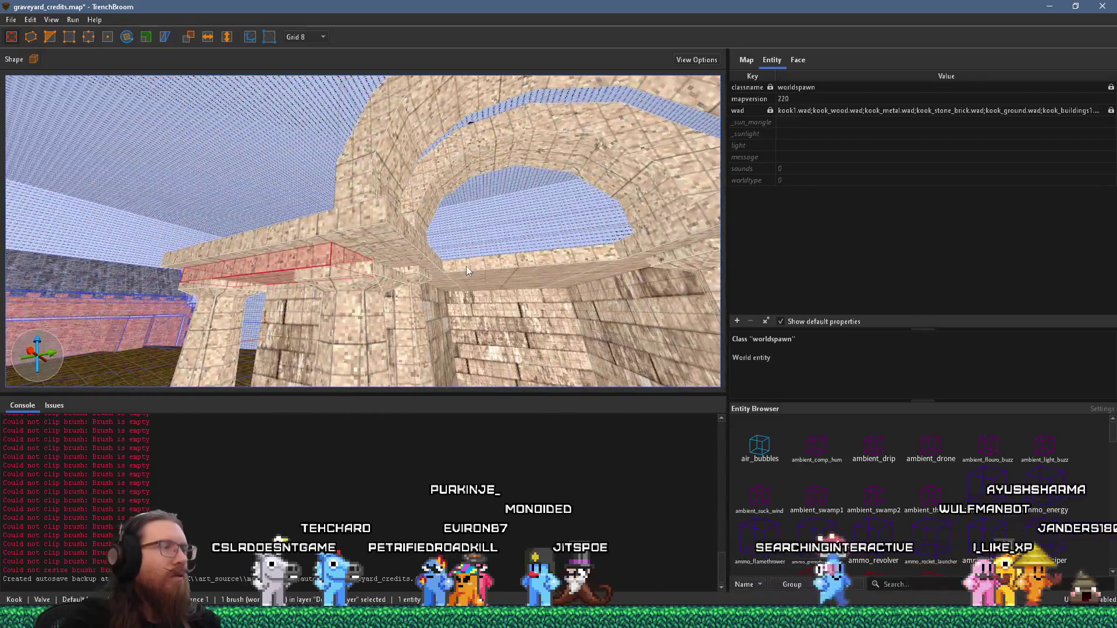
key(Escape)
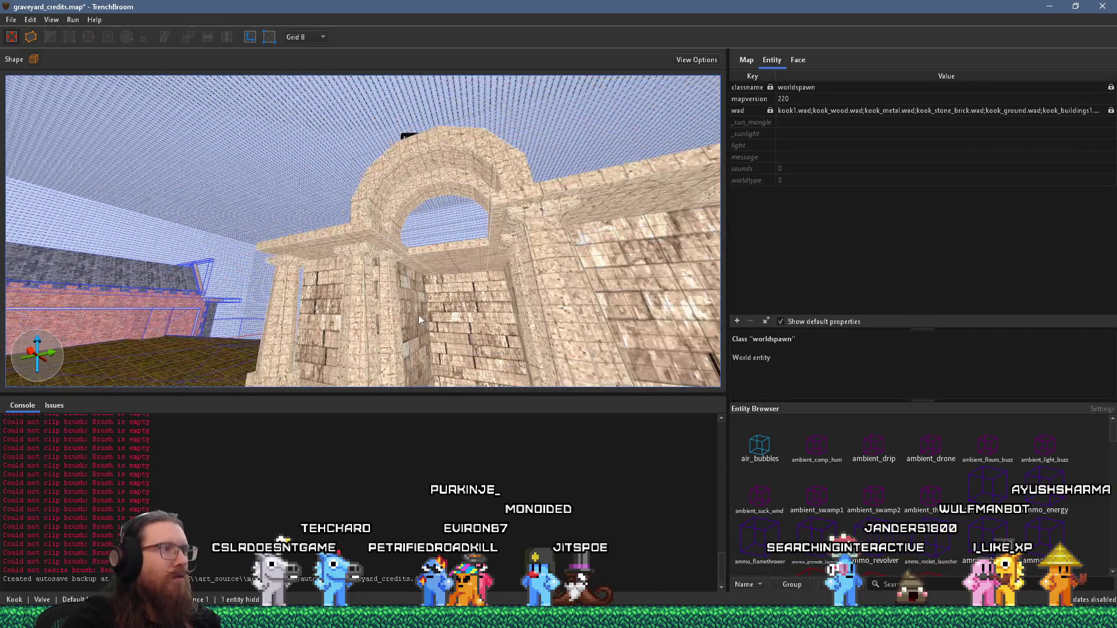
Raise the two arch-flanking pillars 8 units on Z, then select the doorway stair brushes
key(w)
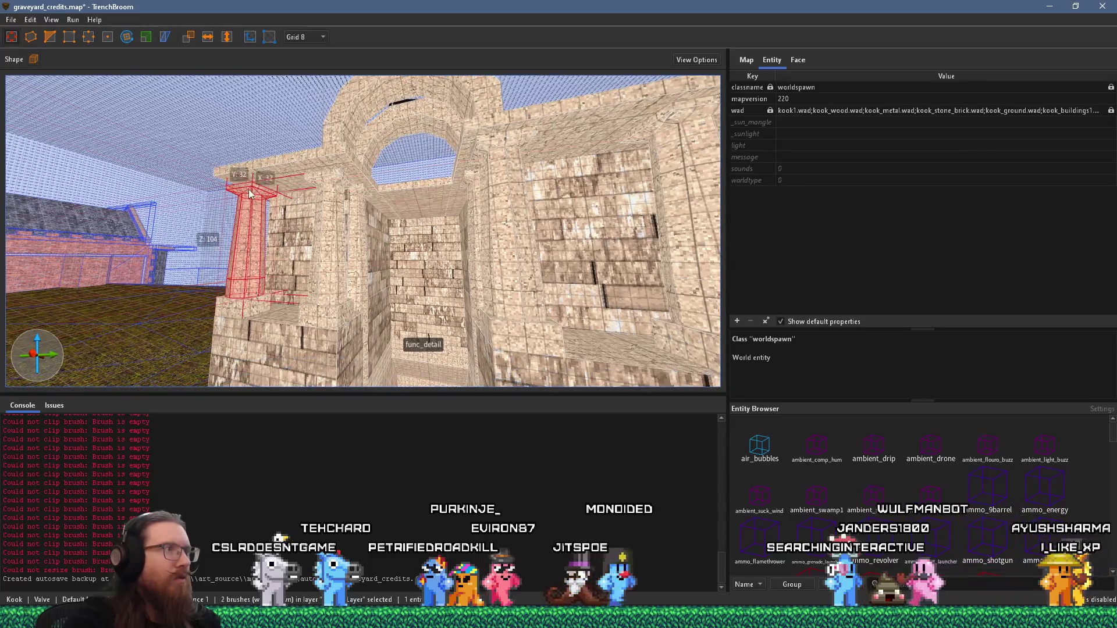
drag(337, 261, 337, 258)
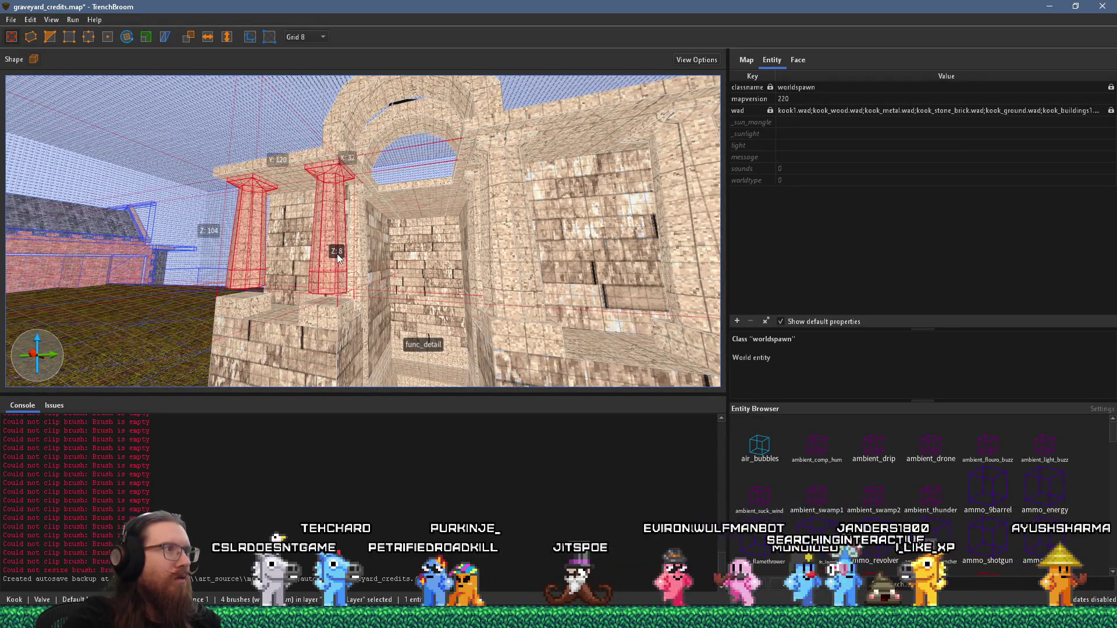
key(s)
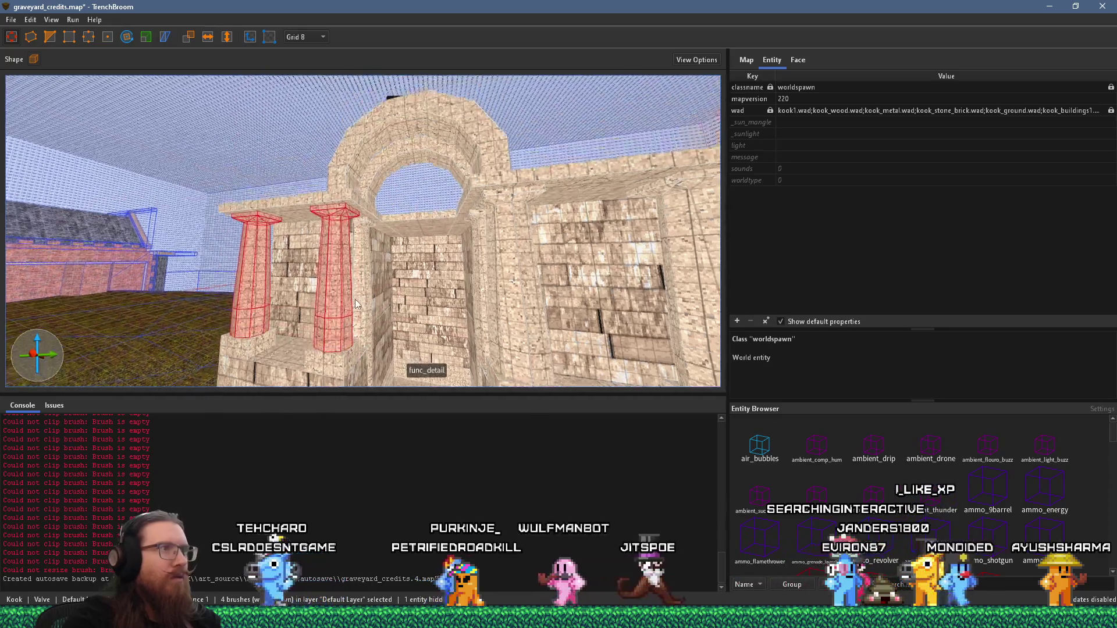
key(w)
key(w)
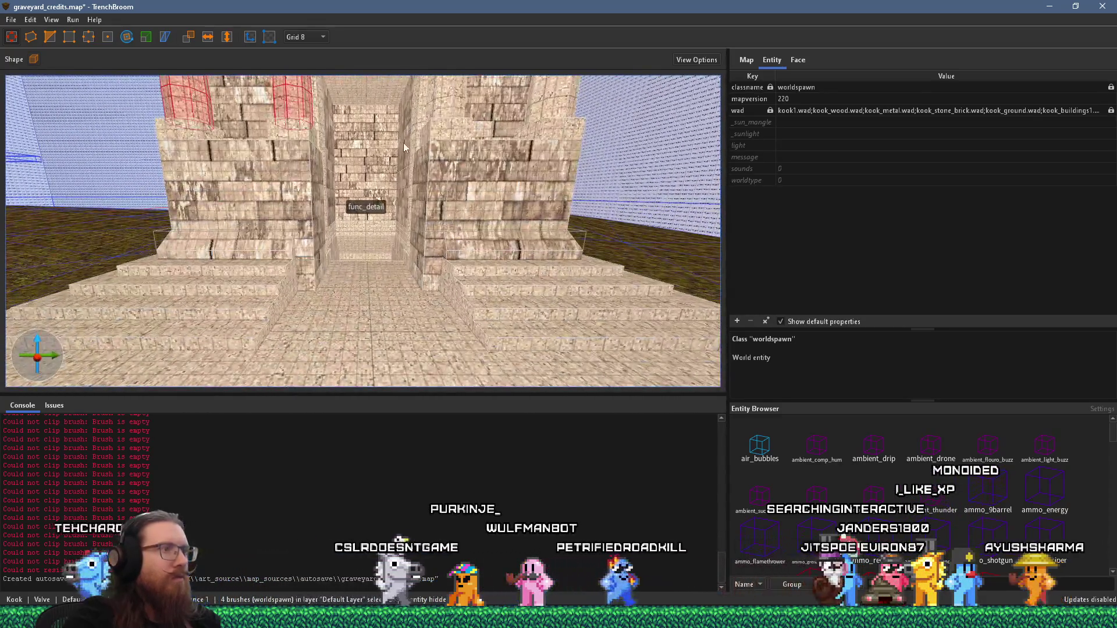
drag(459, 227, 483, 324)
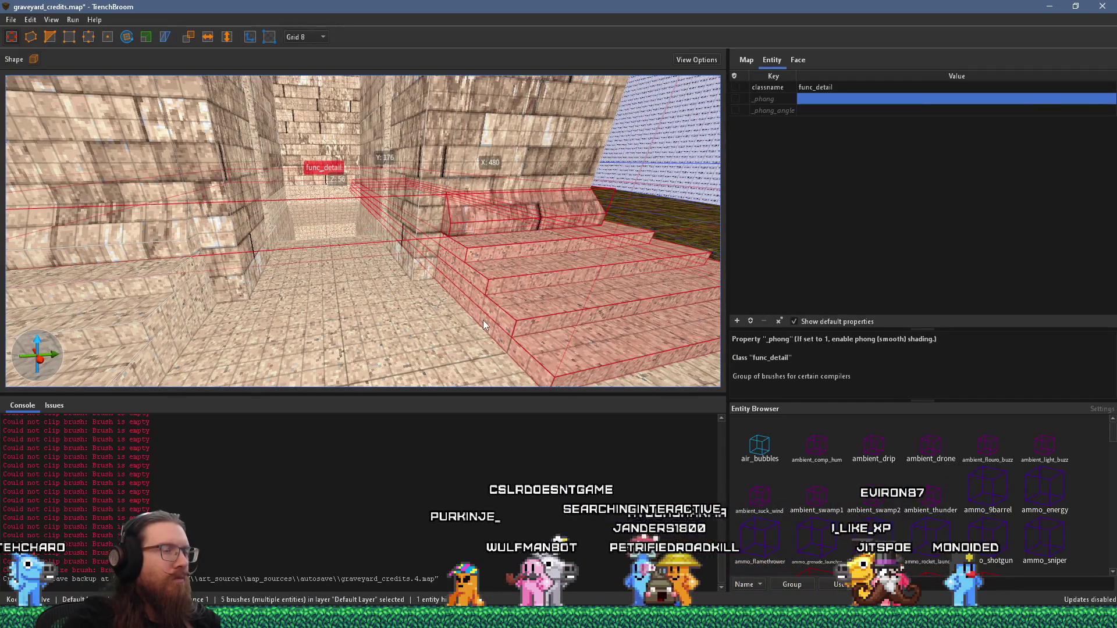
mouse_move(509, 281)
mouse_down()
mouse_move(235, 286)
mouse_move(462, 257)
mouse_move(468, 292)
mouse_up()
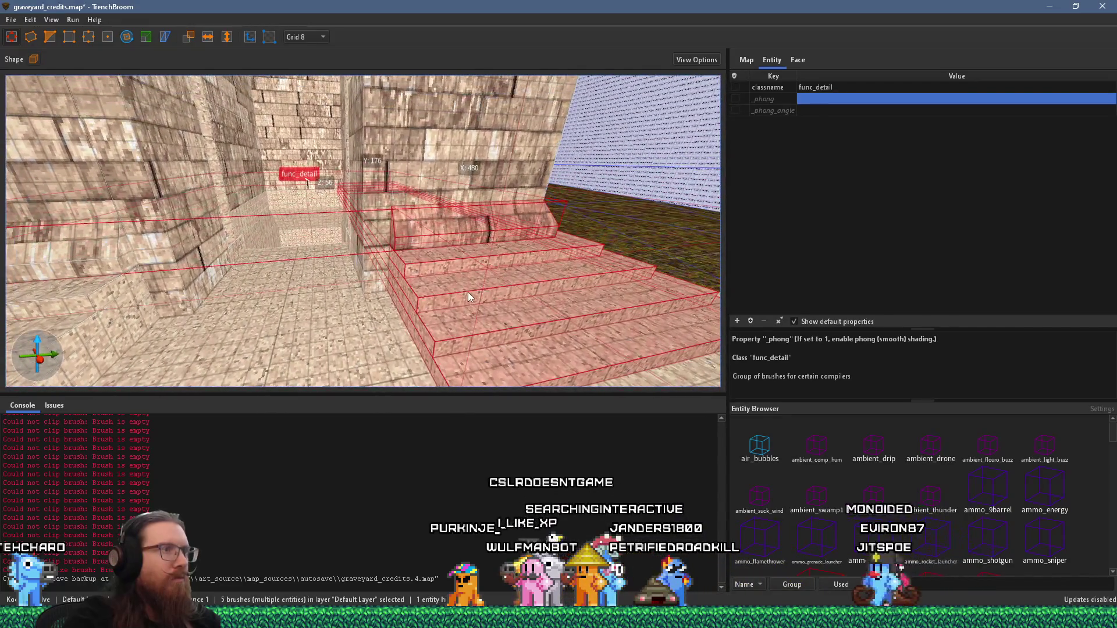
drag(516, 228, 302, 202)
scroll(302, 203, down, 3)
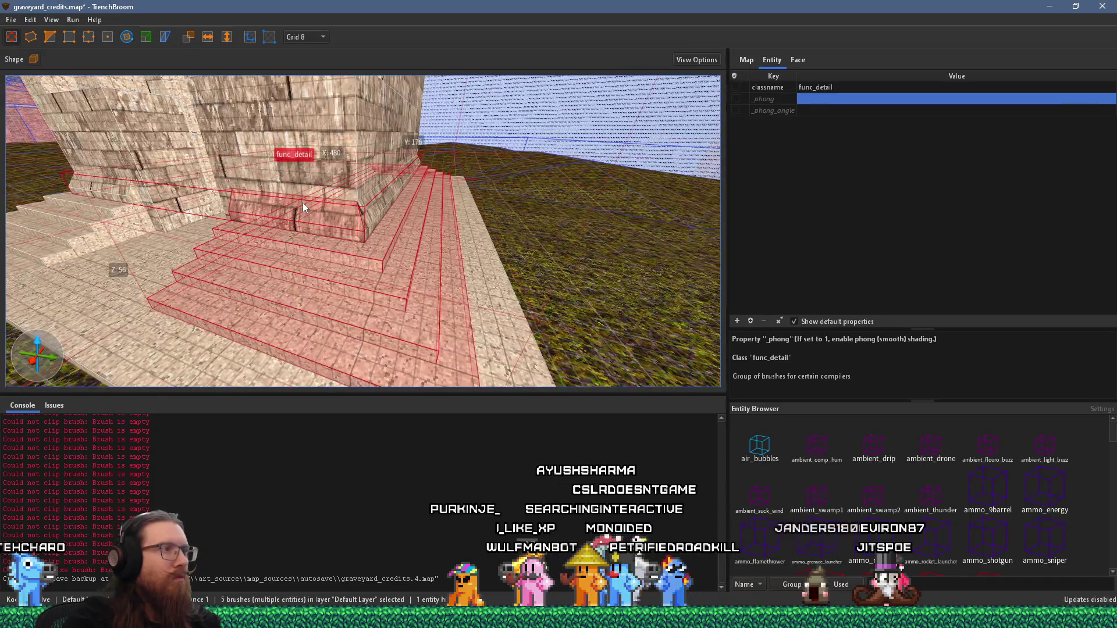
click(337, 228)
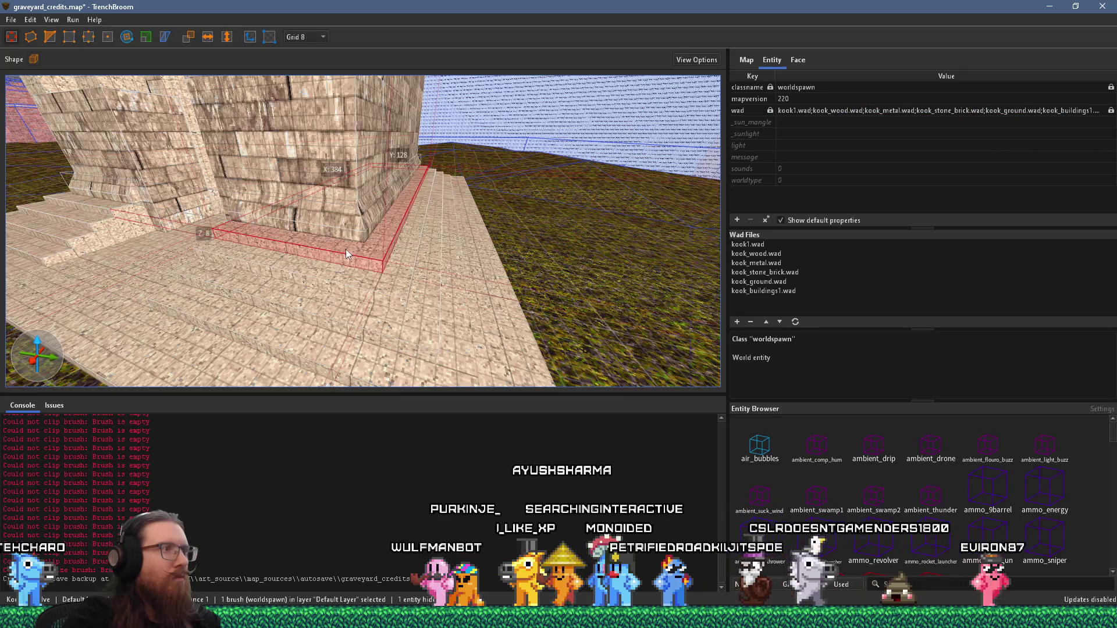
double_click(360, 322)
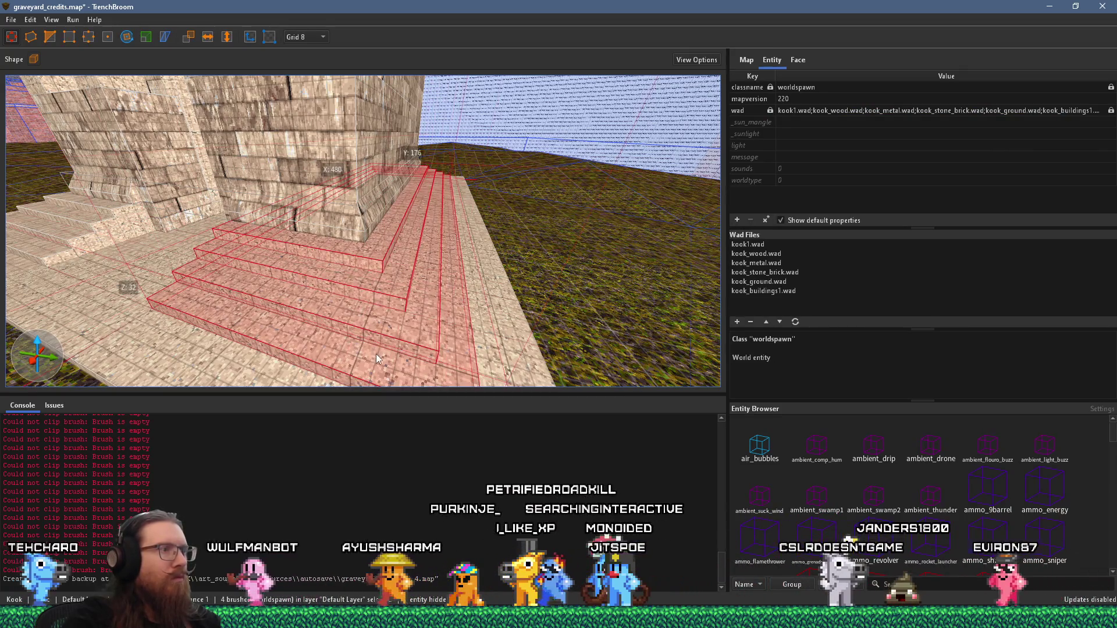
key(d)
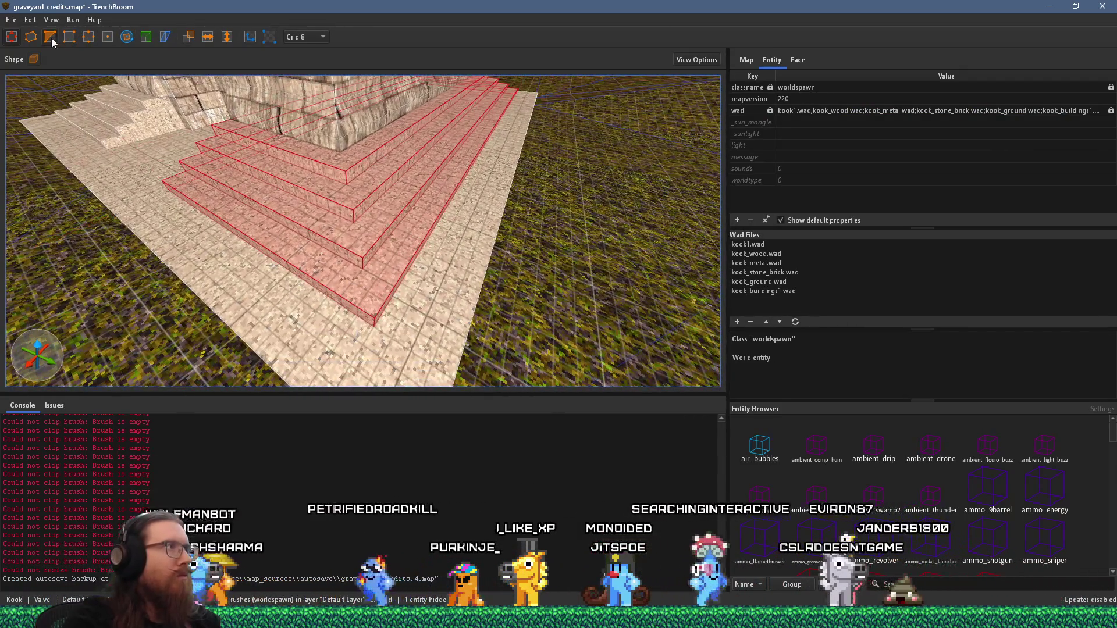
click(367, 292)
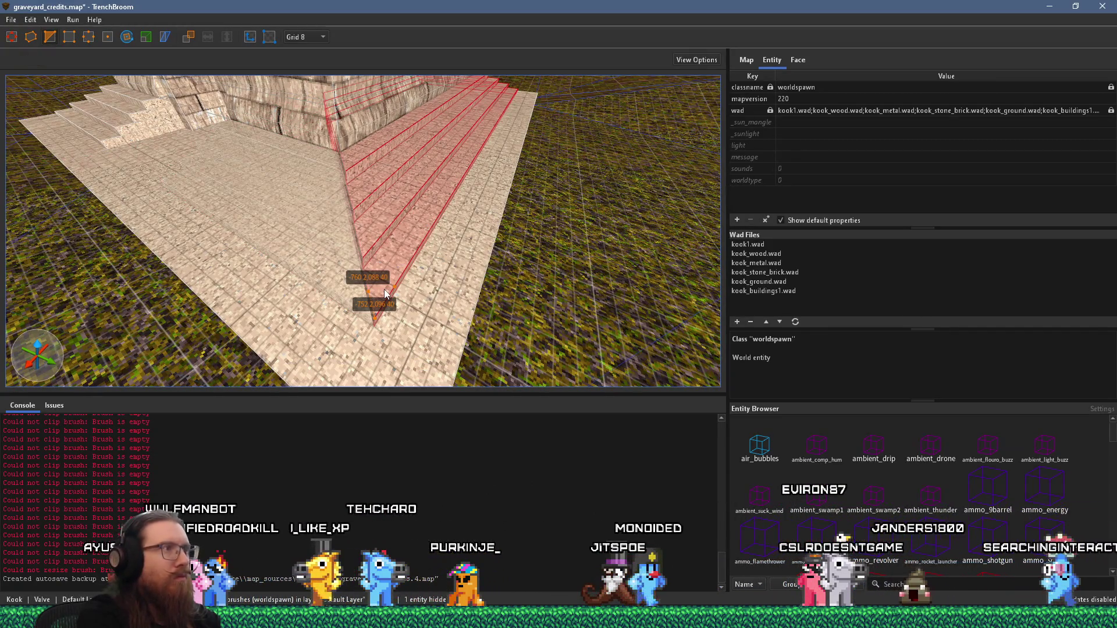
key(Tab)
key(Escape)
click(379, 146)
scroll(356, 208, up, 5)
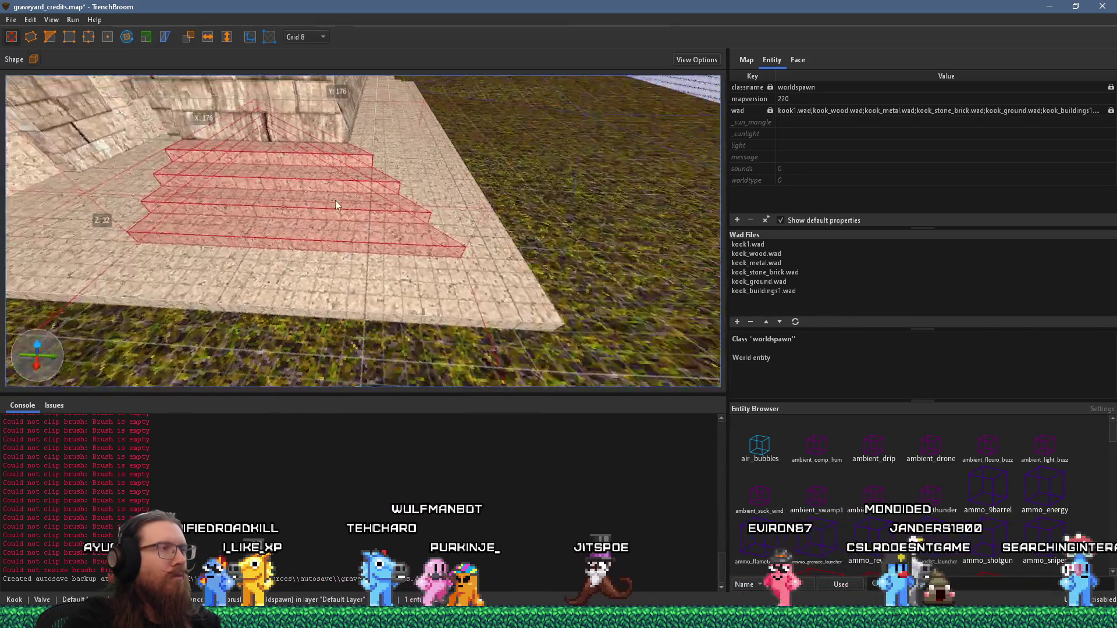
mouse_move(529, 226)
mouse_down()
mouse_move(483, 266)
mouse_move(389, 274)
mouse_move(499, 253)
mouse_up()
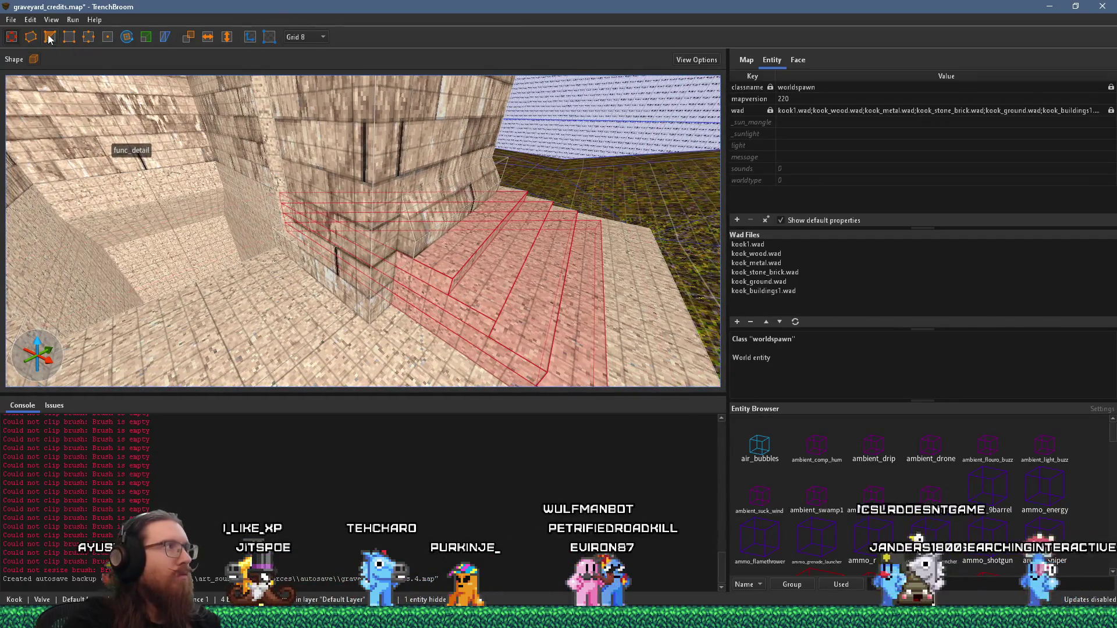
drag(433, 188, 448, 188)
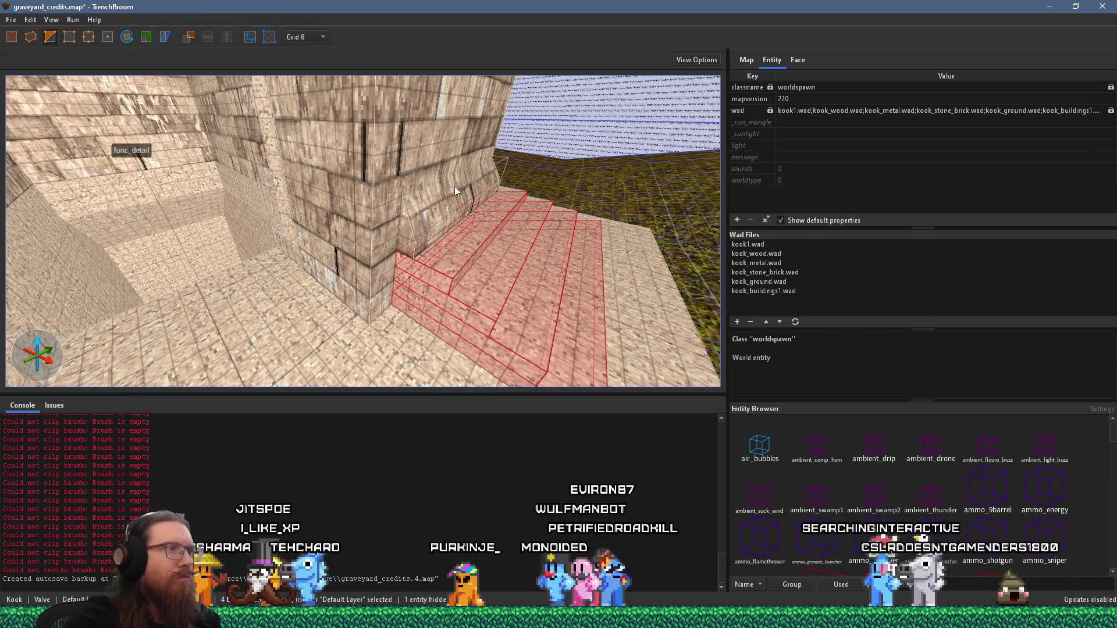
drag(453, 186, 480, 210)
shift+click(467, 205)
mouse_move(491, 251)
mouse_down()
mouse_move(399, 166)
mouse_move(445, 281)
mouse_up()
shift+click(445, 282)
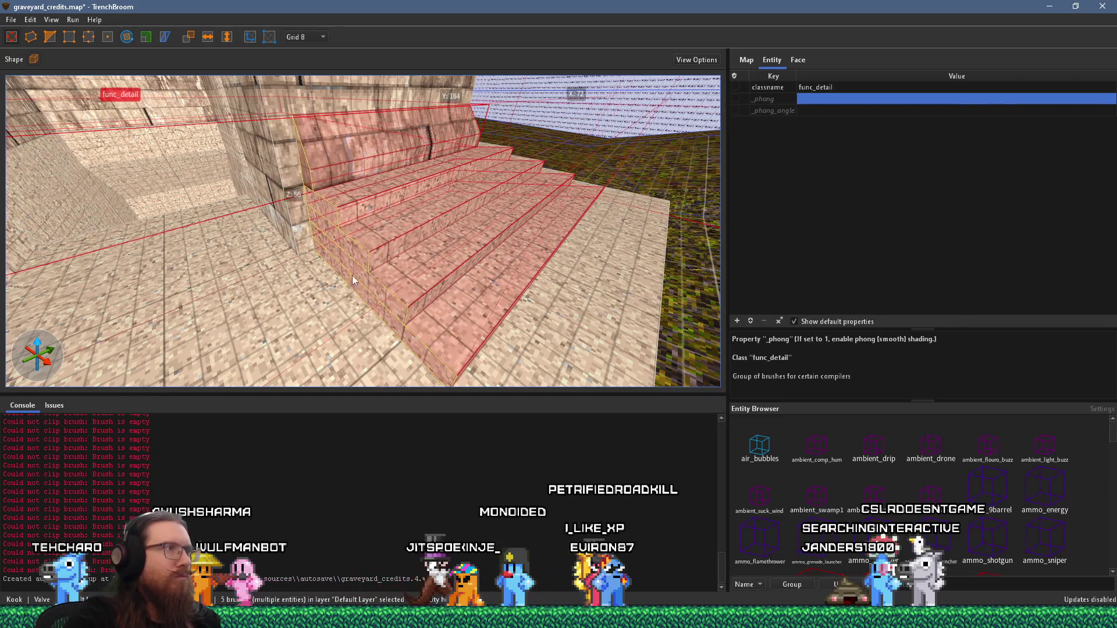
scroll(355, 268, up, 3)
mouse_move(350, 263)
mouse_down()
mouse_move(403, 246)
mouse_move(391, 201)
mouse_move(480, 165)
mouse_move(426, 166)
mouse_move(366, 236)
mouse_move(337, 200)
mouse_move(442, 196)
mouse_move(271, 313)
mouse_up()
key(Escape)
click(401, 163)
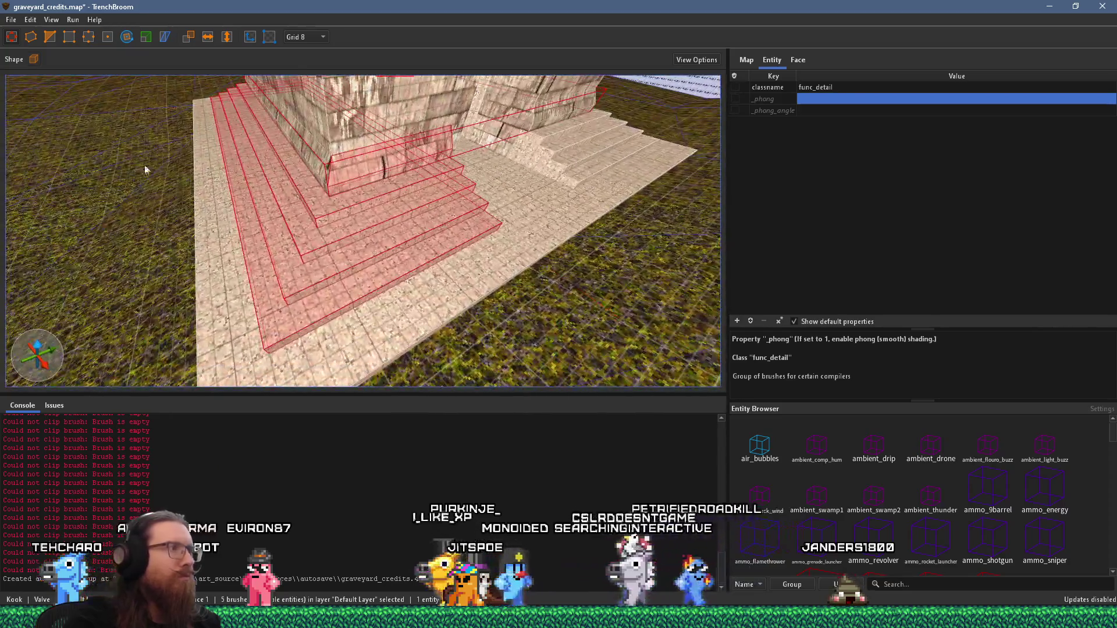
click(264, 348)
click(276, 326)
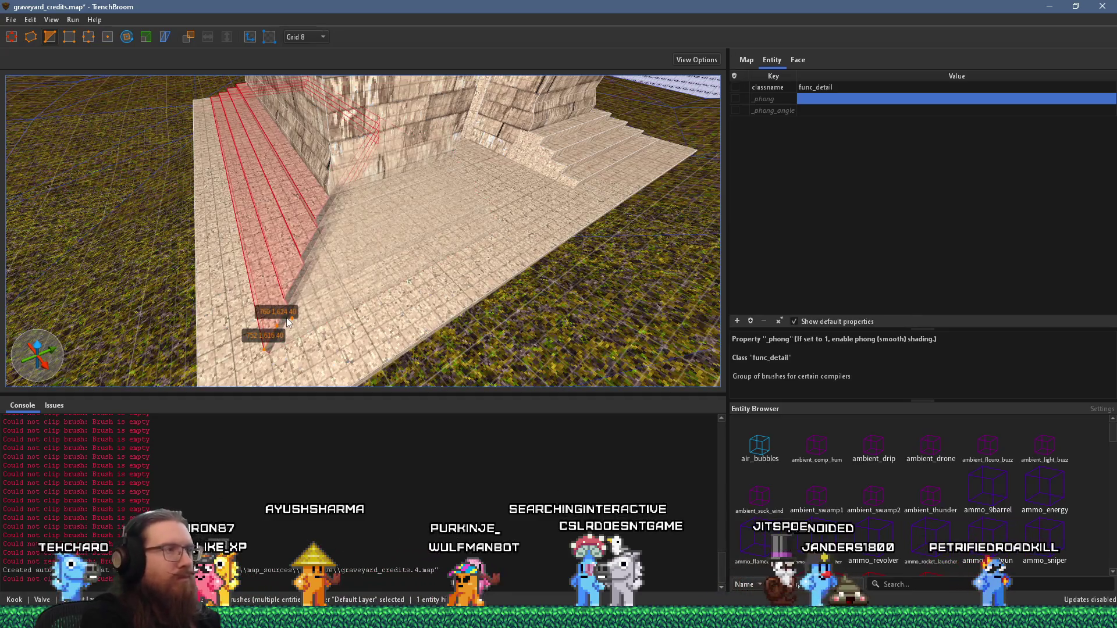
key(Tab)
key(Return)
scroll(284, 229, up, 5)
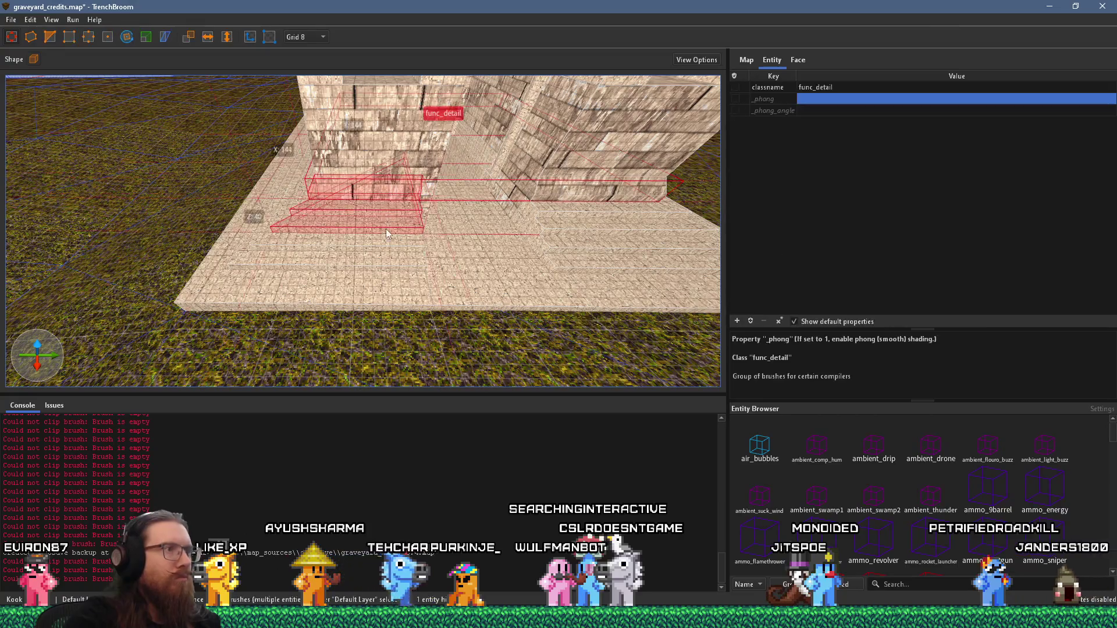
key(ctrl+z)
scroll(263, 277, up, 5)
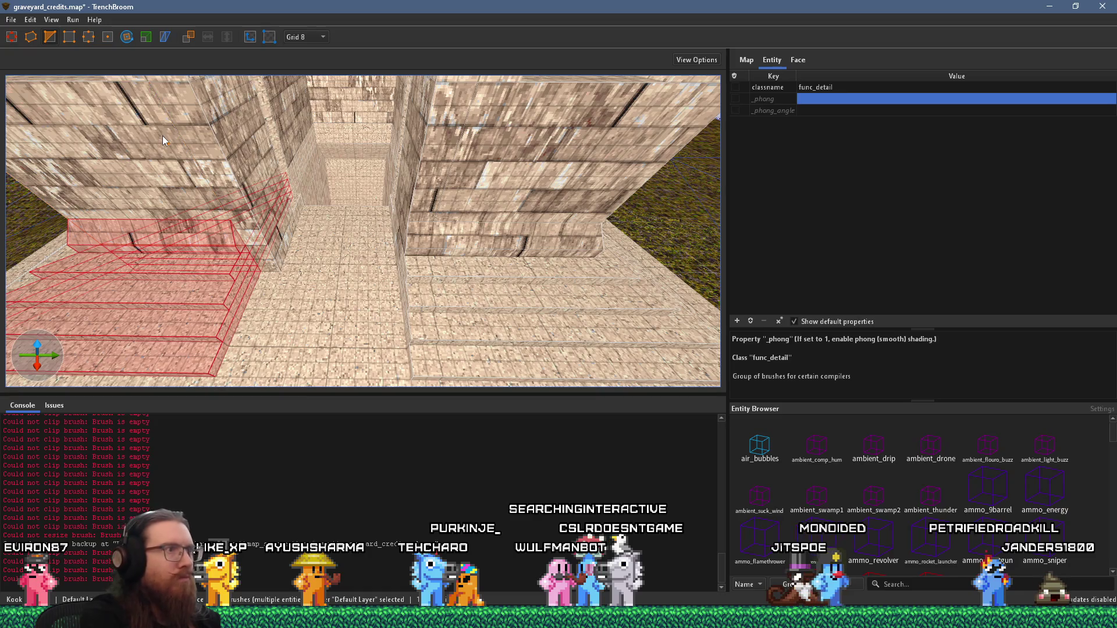
key(Escape)
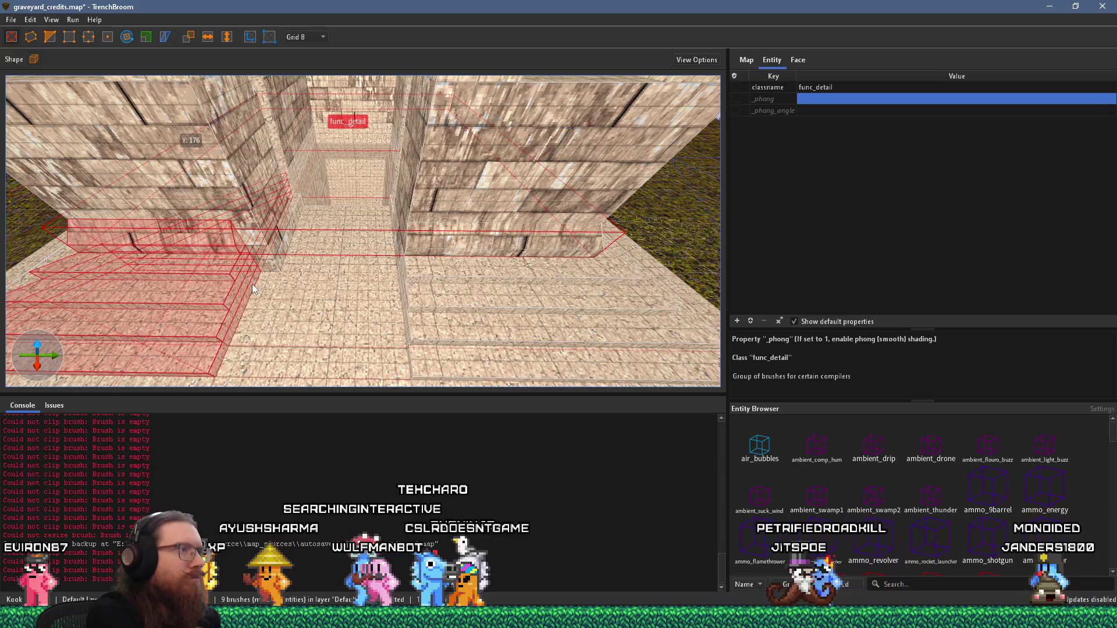
key(Escape)
click(204, 327)
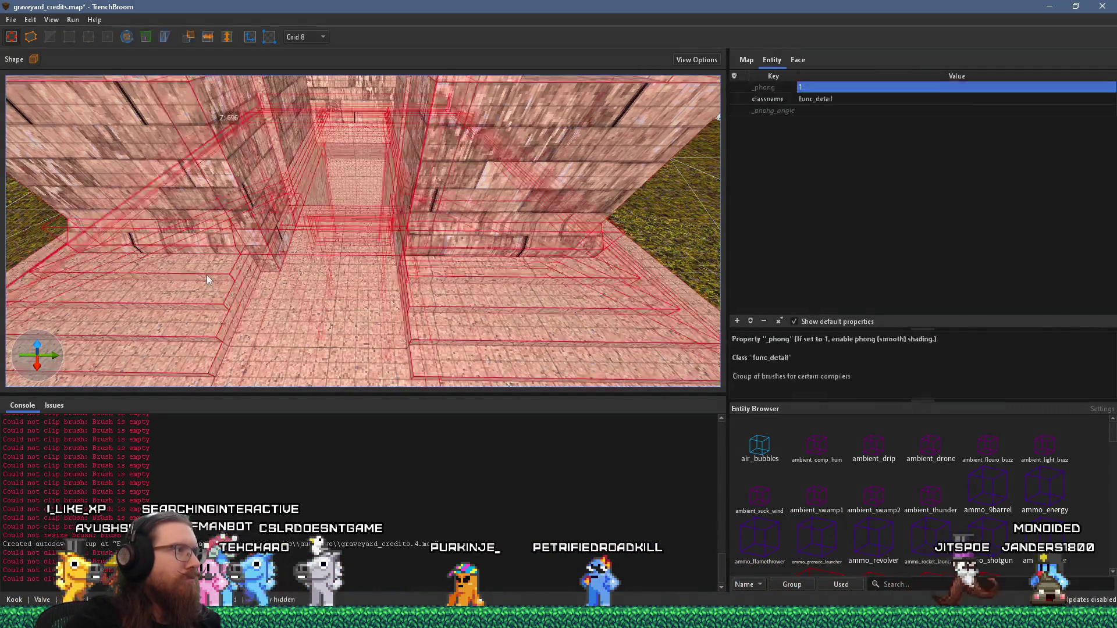
key(Escape)
click(208, 344)
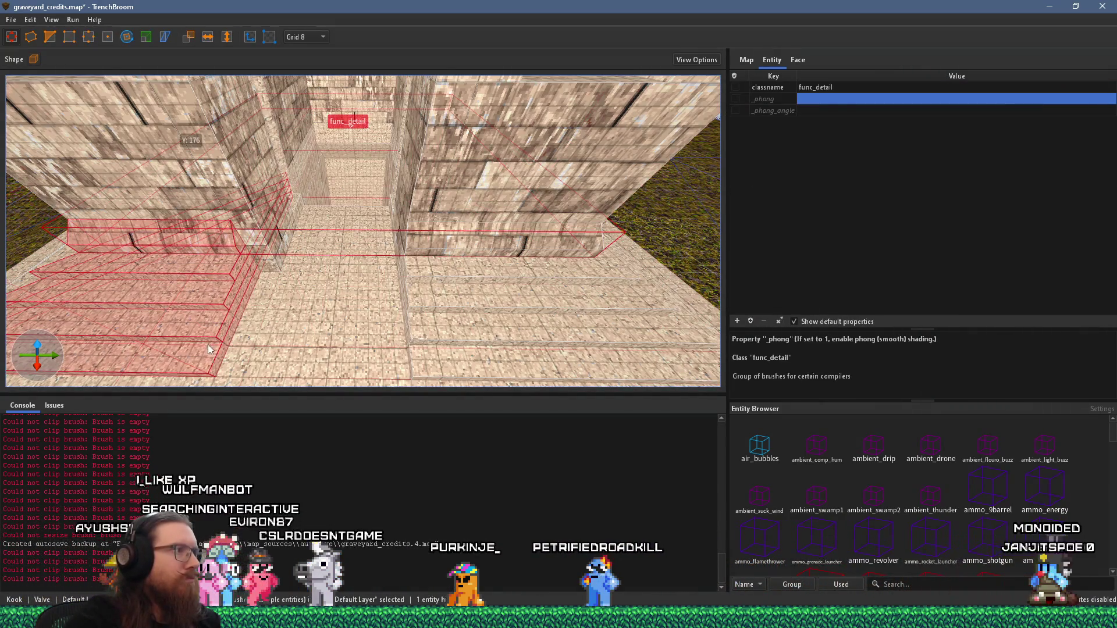
click(166, 173)
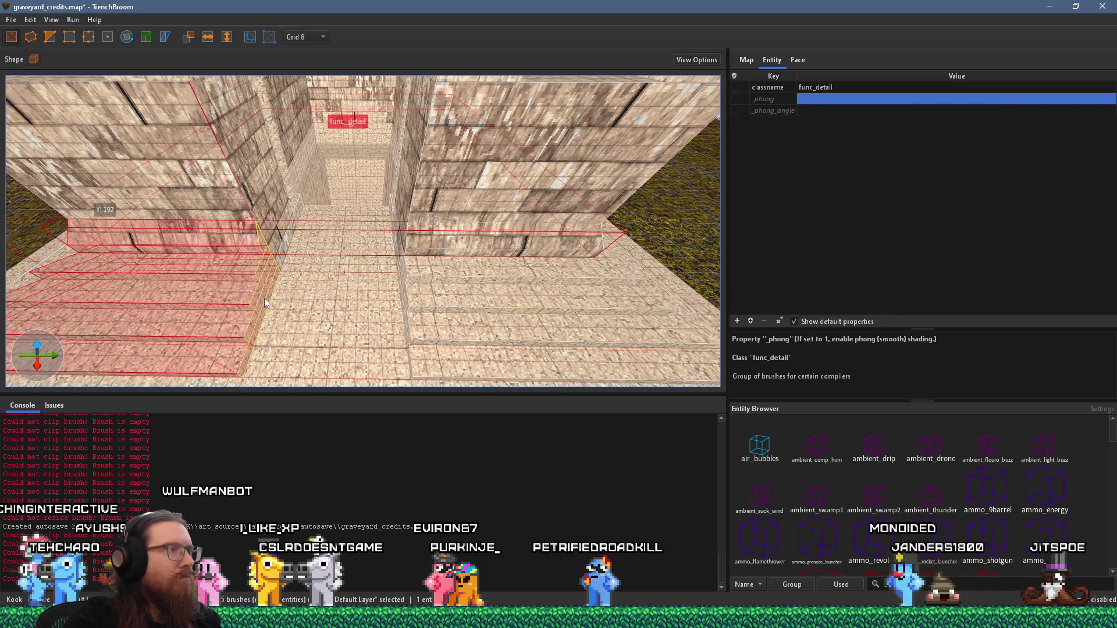
scroll(278, 288, down, 5)
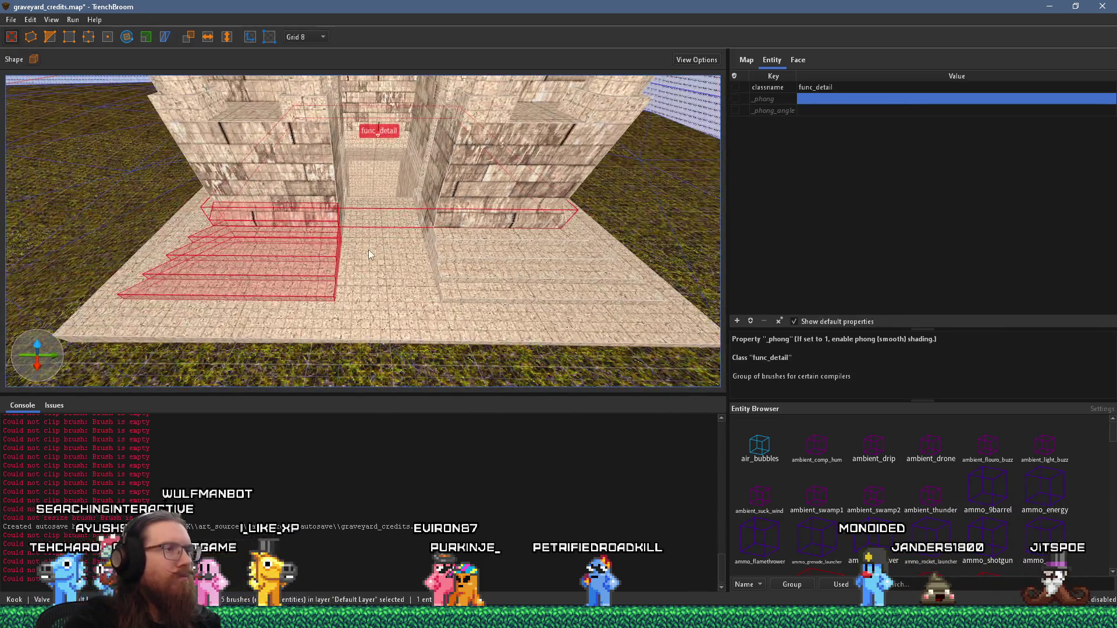
key(Escape)
scroll(373, 251, down, 10)
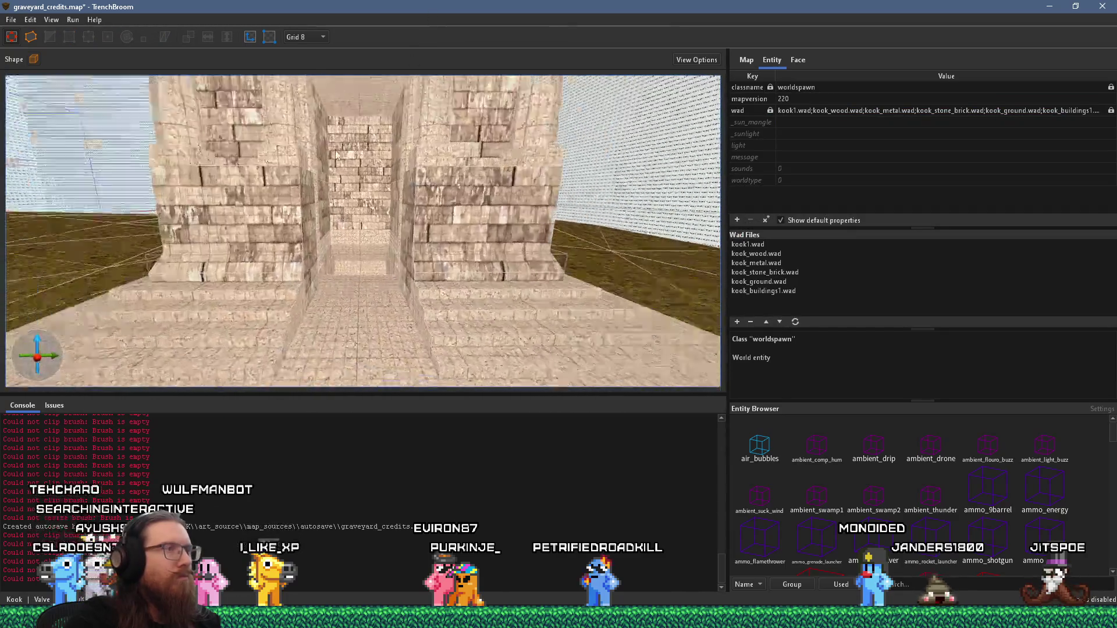
scroll(367, 135, up, 5)
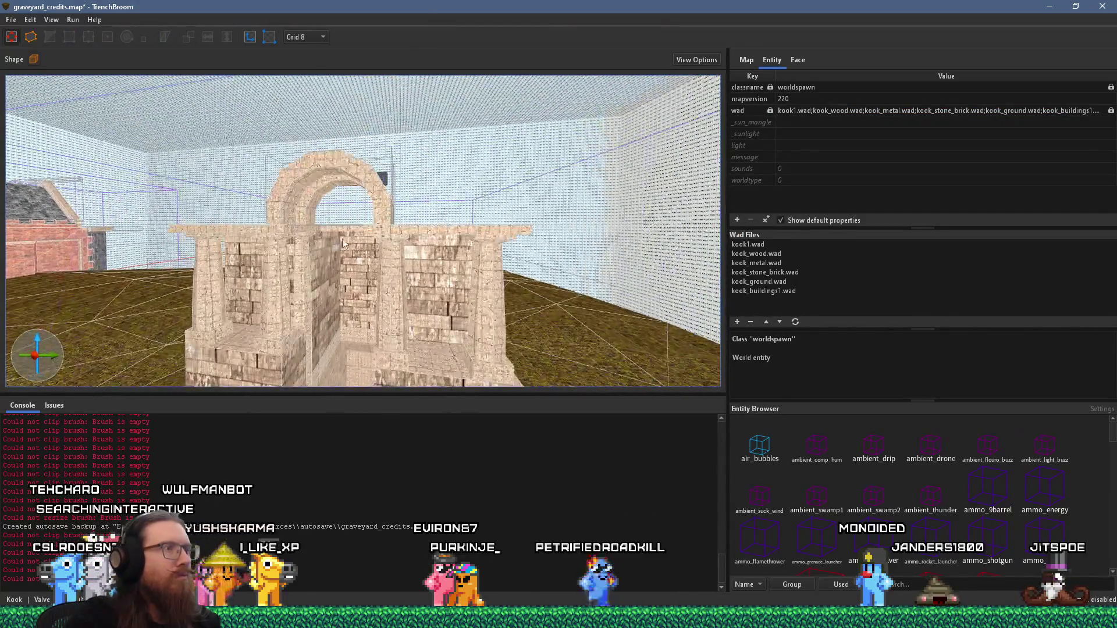
mouse_move(345, 221)
mouse_down()
mouse_move(270, 247)
mouse_move(103, 50)
mouse_move(221, 68)
mouse_move(355, 202)
mouse_move(323, 205)
mouse_move(470, 177)
mouse_up()
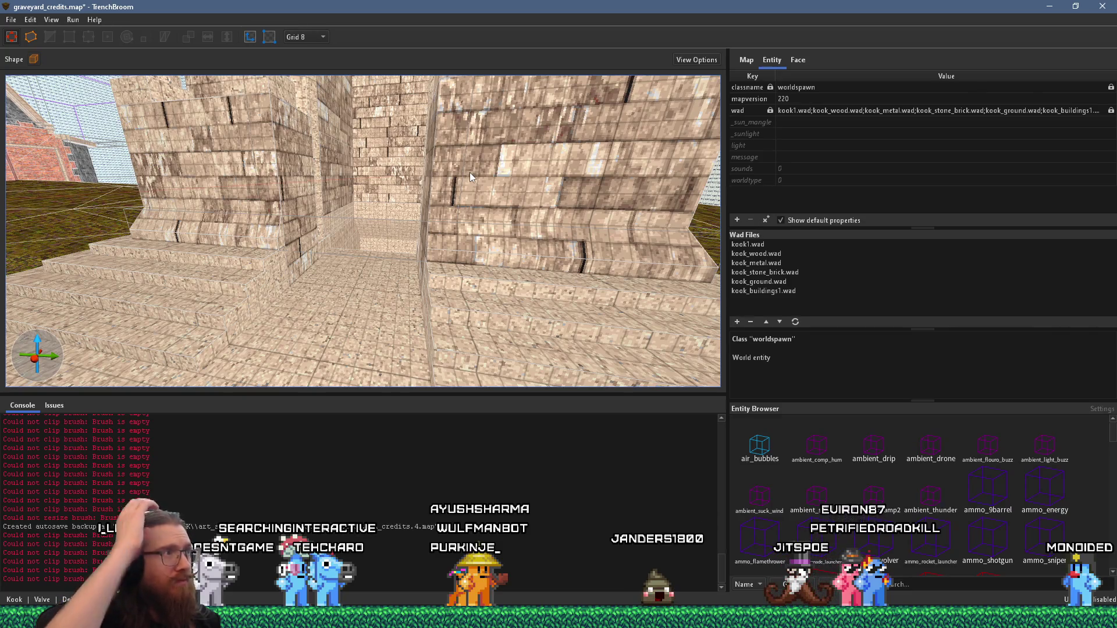
drag(424, 192, 356, 196)
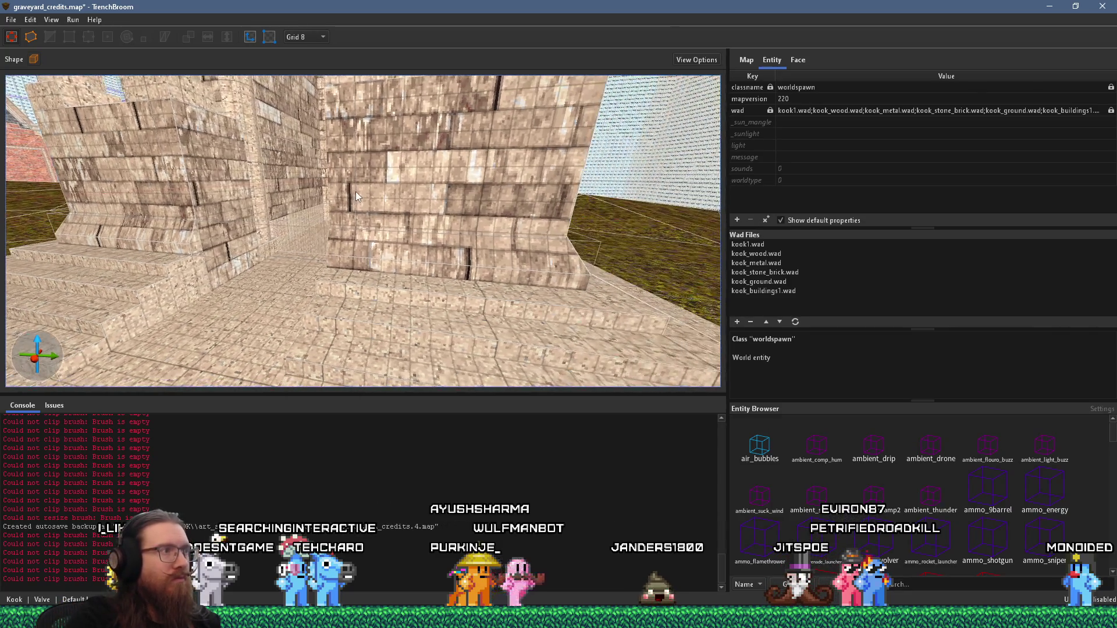
mouse_move(198, 239)
mouse_down()
mouse_move(270, 253)
mouse_move(270, 243)
mouse_move(356, 288)
mouse_move(360, 243)
mouse_up()
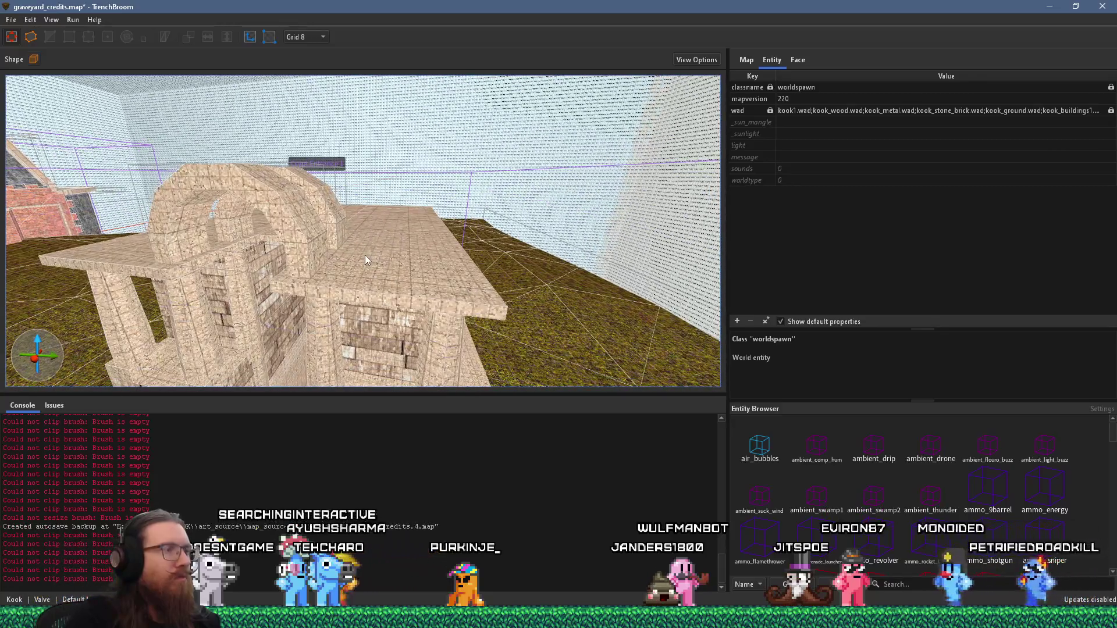
key(alt+Tab)
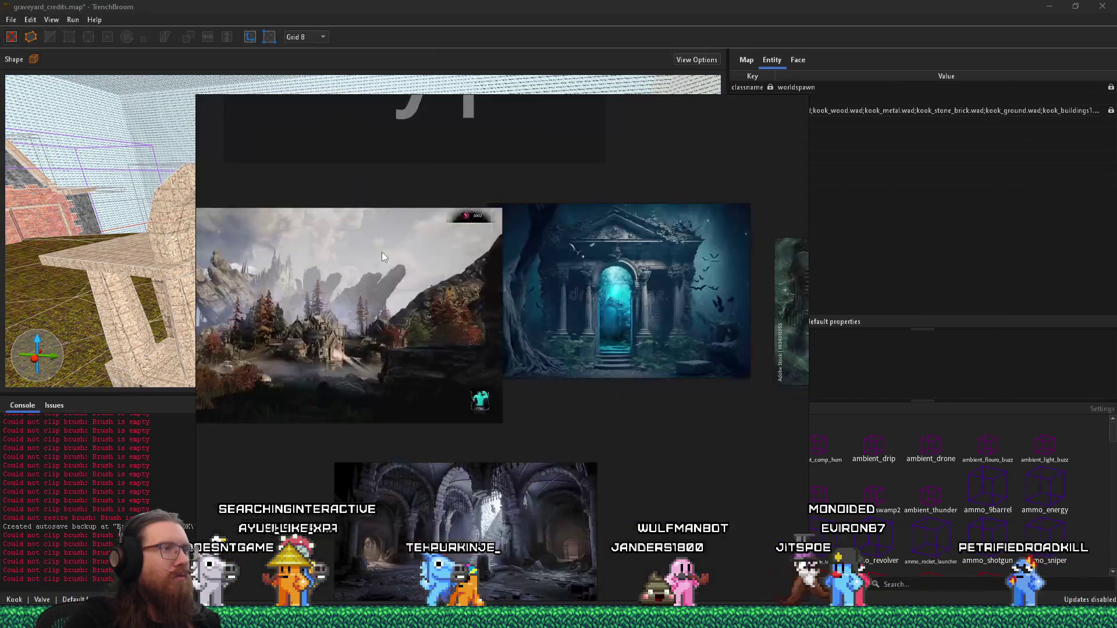
key(alt+Tab)
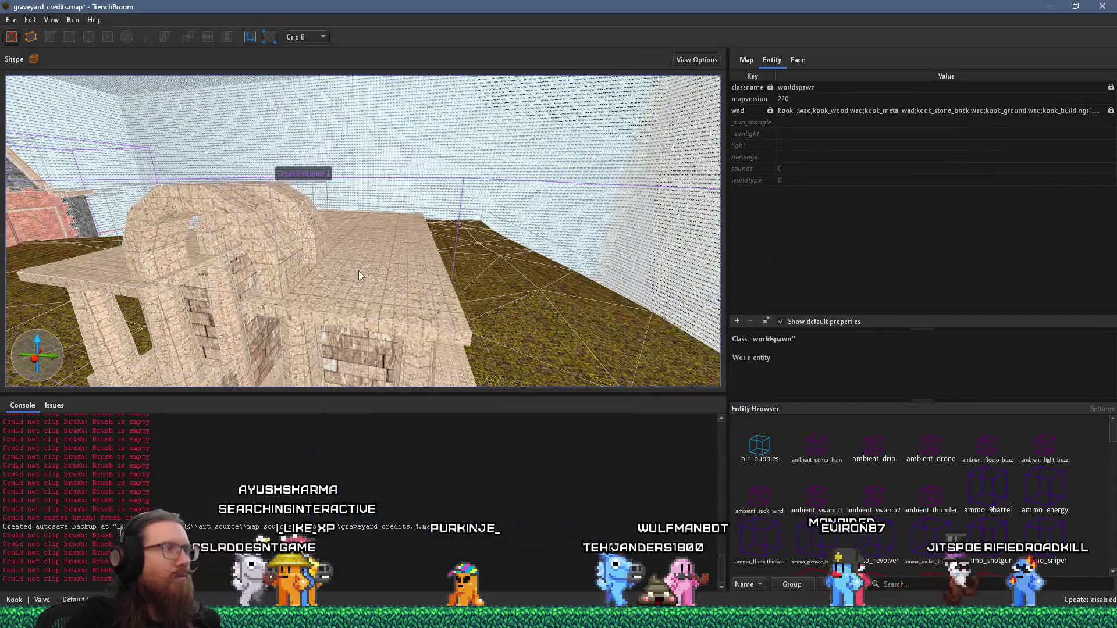
click(363, 271)
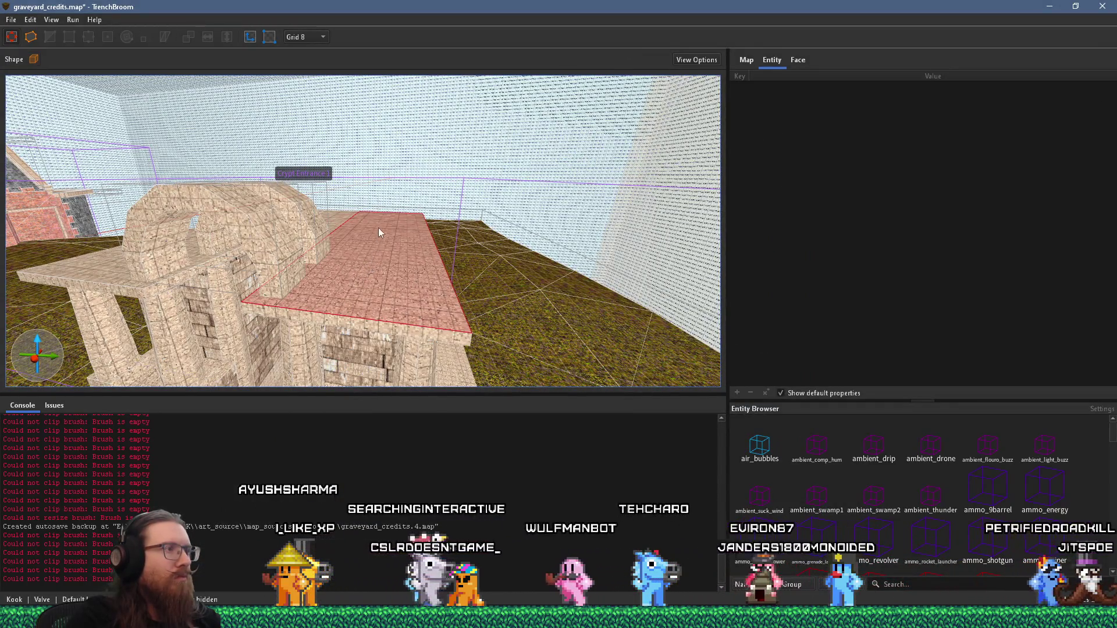
Inside the Crypt Entrance group, pull back the top slab's near edge and raise its top
click(351, 267)
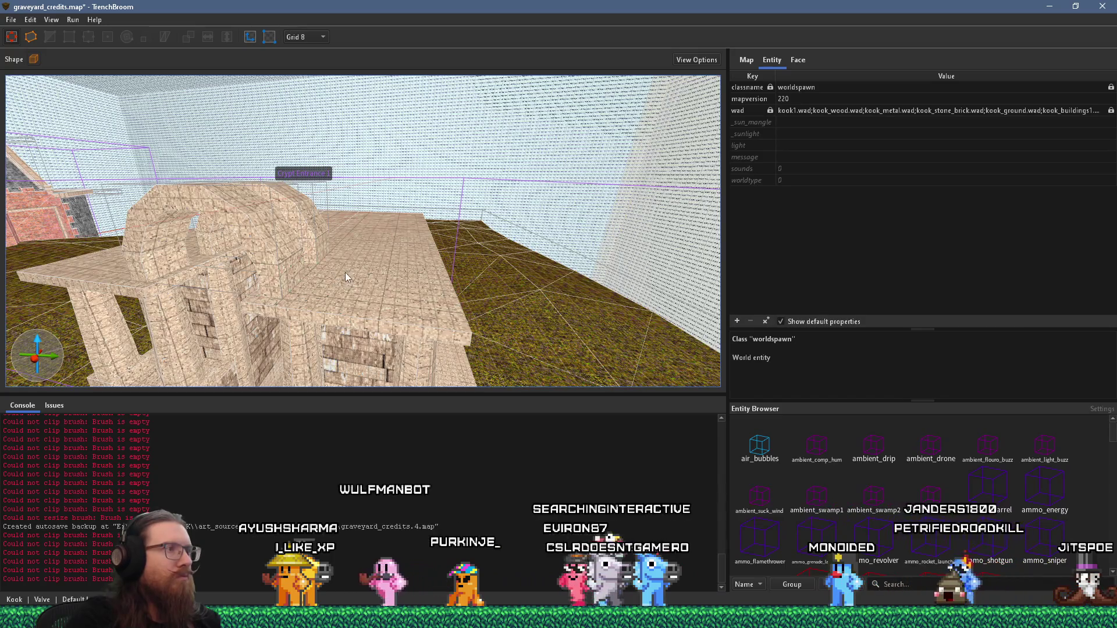
double_click(362, 275)
double_click(365, 277)
click(374, 274)
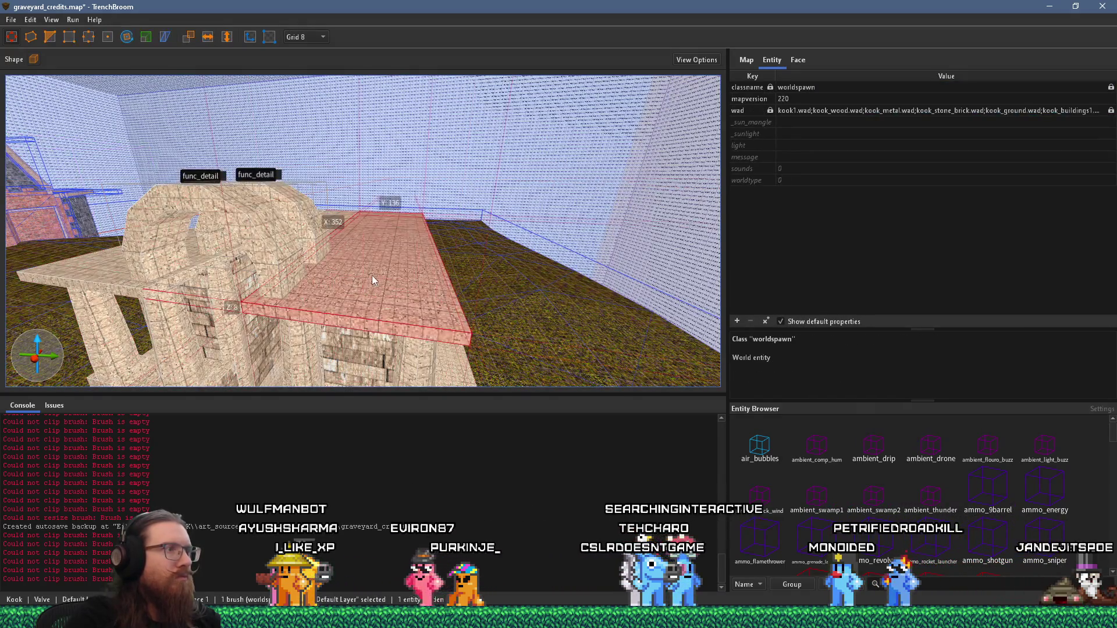
mouse_move(369, 259)
mouse_down()
mouse_move(313, 274)
mouse_move(252, 266)
mouse_up()
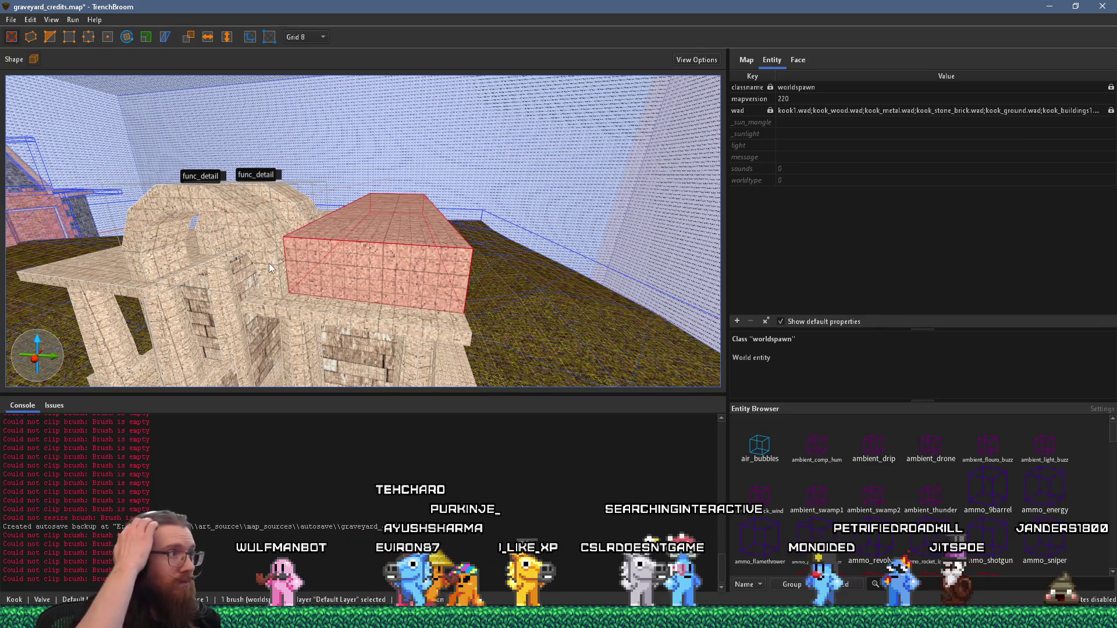
drag(388, 174, 425, 209)
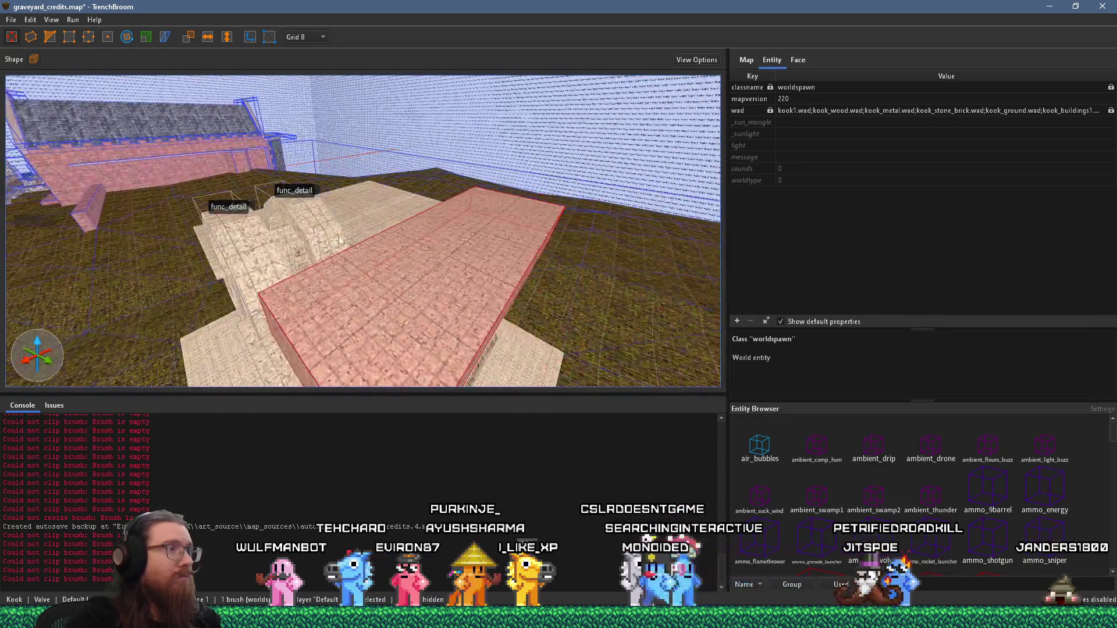
drag(554, 168, 425, 239)
mouse_move(354, 238)
mouse_down()
mouse_move(444, 200)
mouse_move(465, 155)
mouse_up()
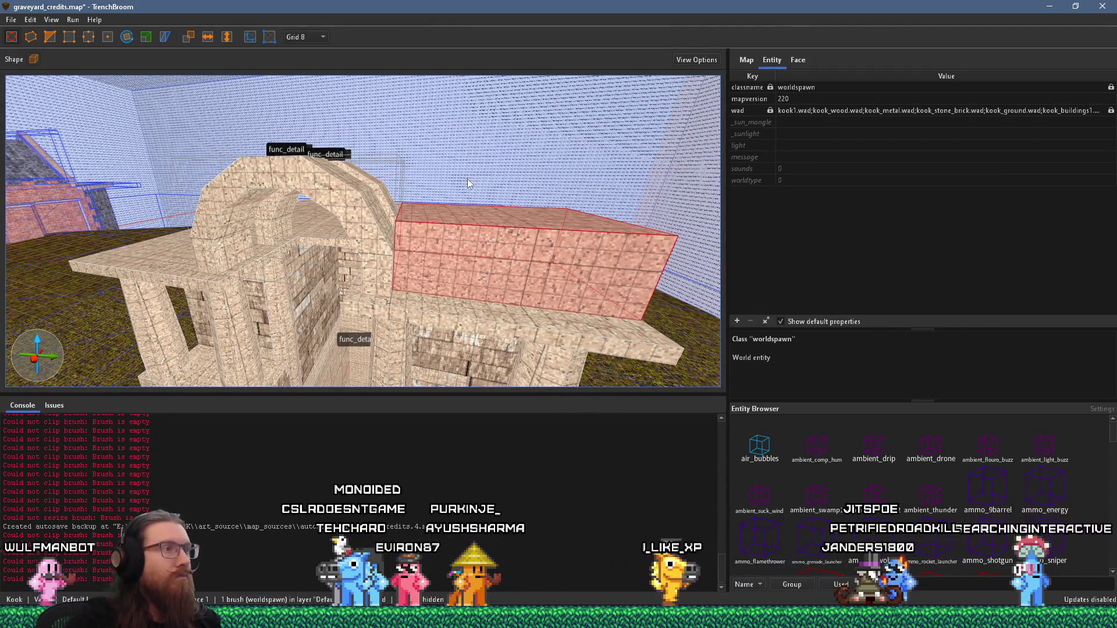
mouse_move(471, 178)
mouse_down()
mouse_move(476, 147)
mouse_move(409, 169)
mouse_move(485, 156)
mouse_move(499, 116)
mouse_move(548, 125)
mouse_move(505, 152)
mouse_move(429, 126)
mouse_up()
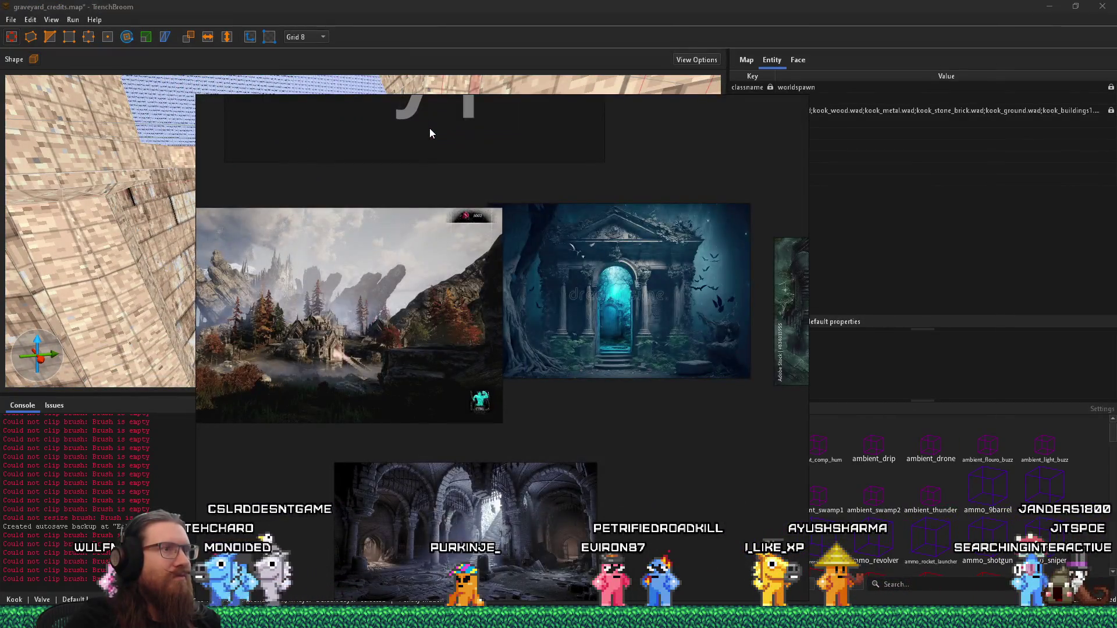
Shrink the floor brush from 256 to 88 units and select the tall wall block
click(430, 133)
key(ctrl+u)
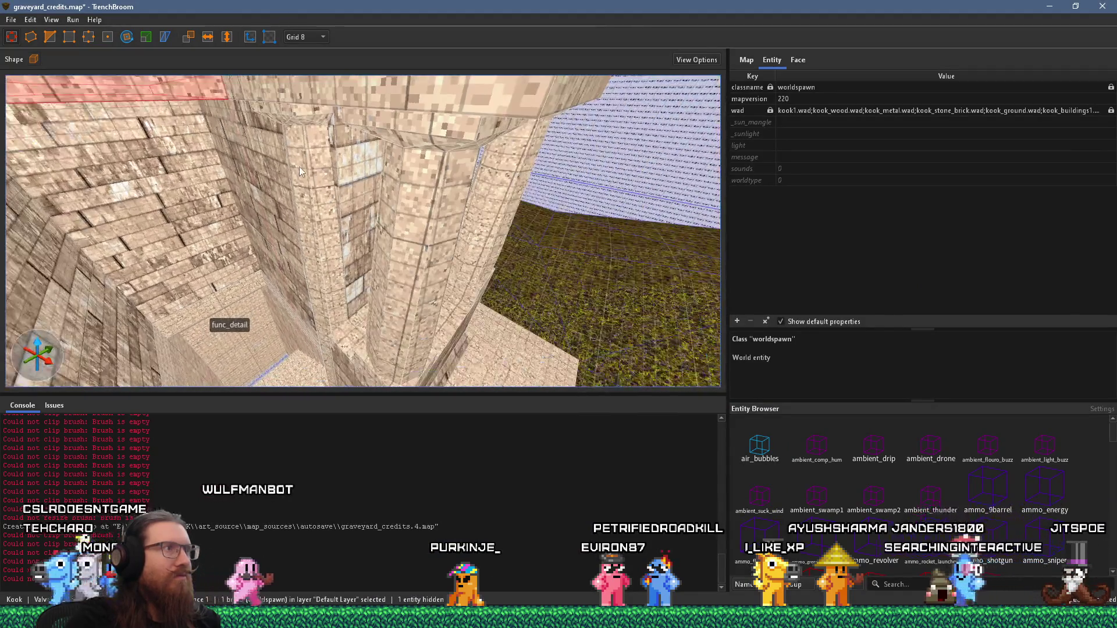
mouse_move(543, 297)
mouse_down()
mouse_move(291, 183)
mouse_move(389, 180)
mouse_move(436, 144)
mouse_move(570, 129)
mouse_move(526, 144)
mouse_move(318, 141)
mouse_move(209, 120)
mouse_move(63, 144)
mouse_up()
click(442, 198)
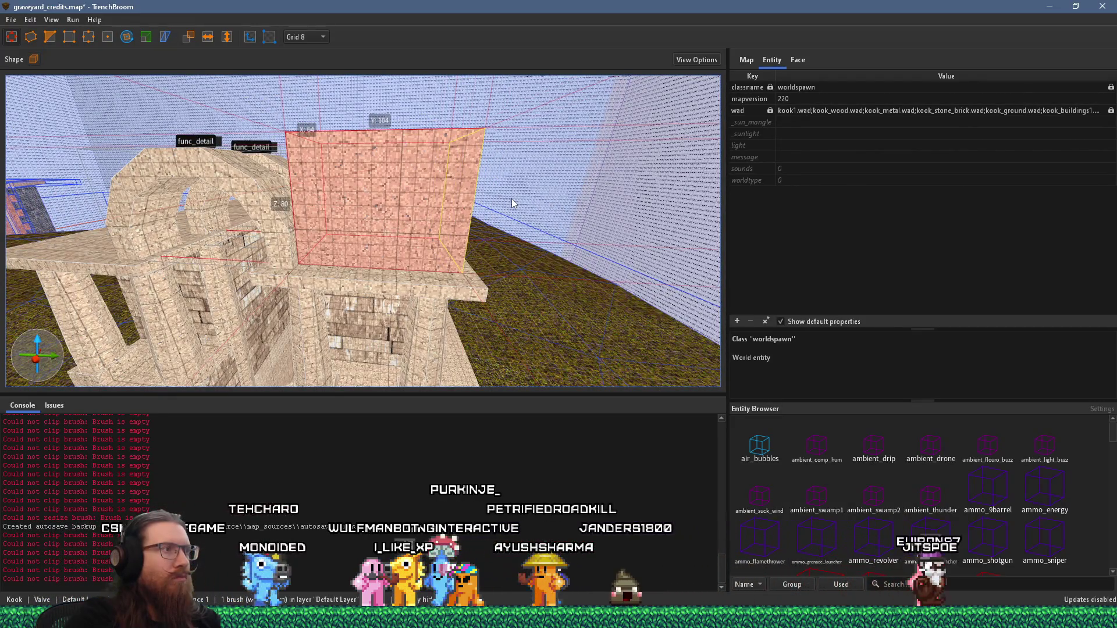
Narrow the ledge brush beside the wall block, undoing an over-thin sliver resize
mouse_move(512, 198)
mouse_down()
mouse_move(456, 213)
mouse_move(341, 204)
mouse_move(392, 211)
mouse_move(404, 201)
mouse_move(416, 267)
mouse_up()
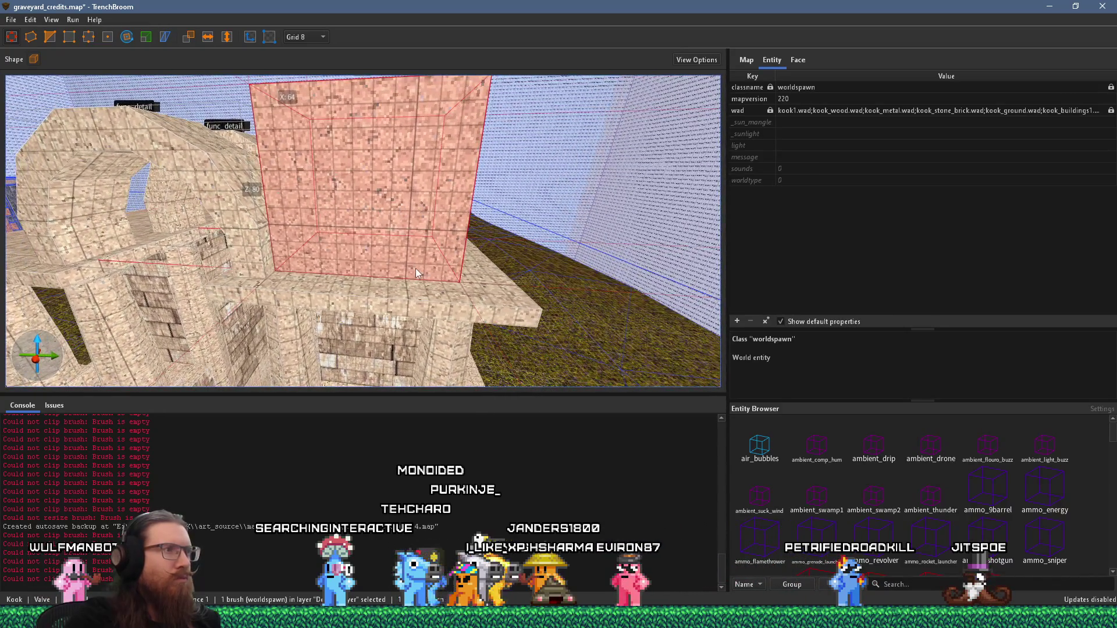
key(Escape)
click(426, 292)
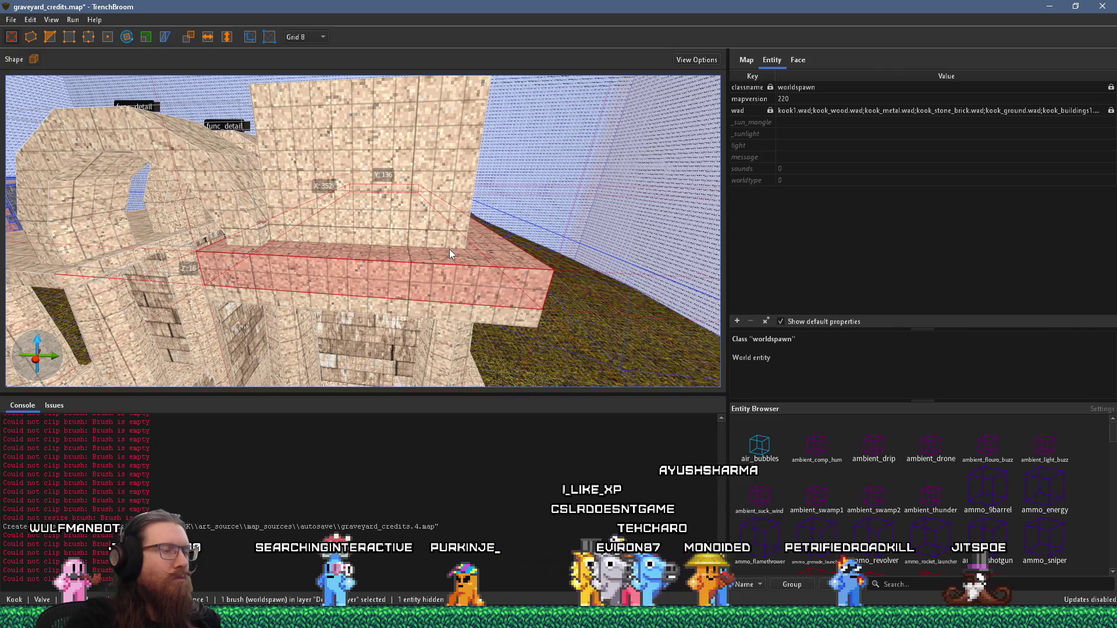
mouse_move(177, 256)
mouse_down()
mouse_move(443, 274)
mouse_move(341, 269)
mouse_up()
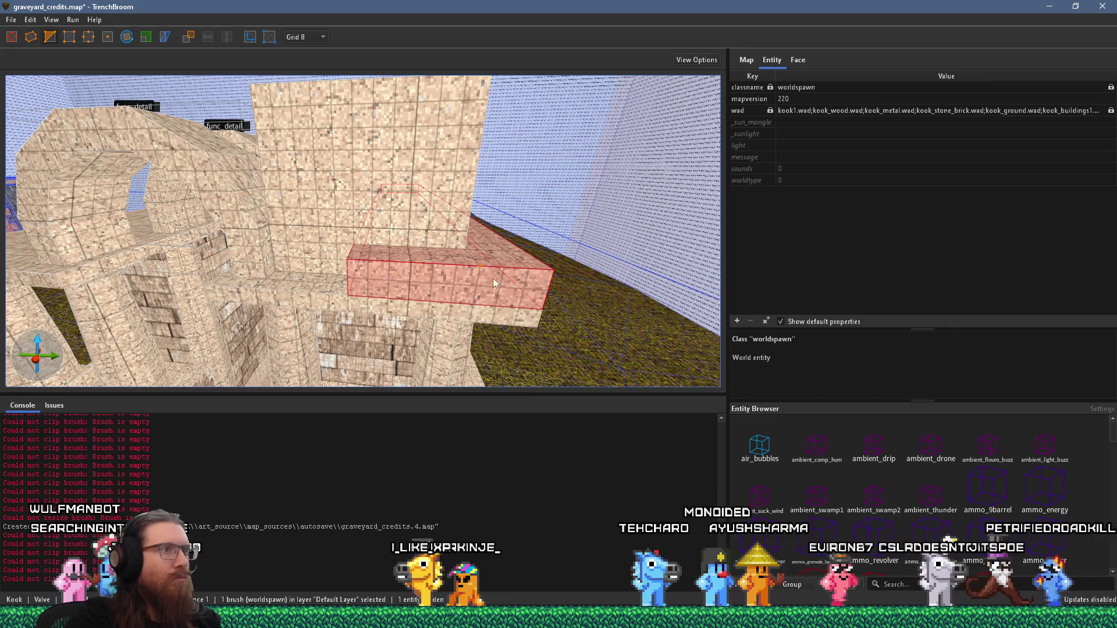
drag(543, 285, 572, 287)
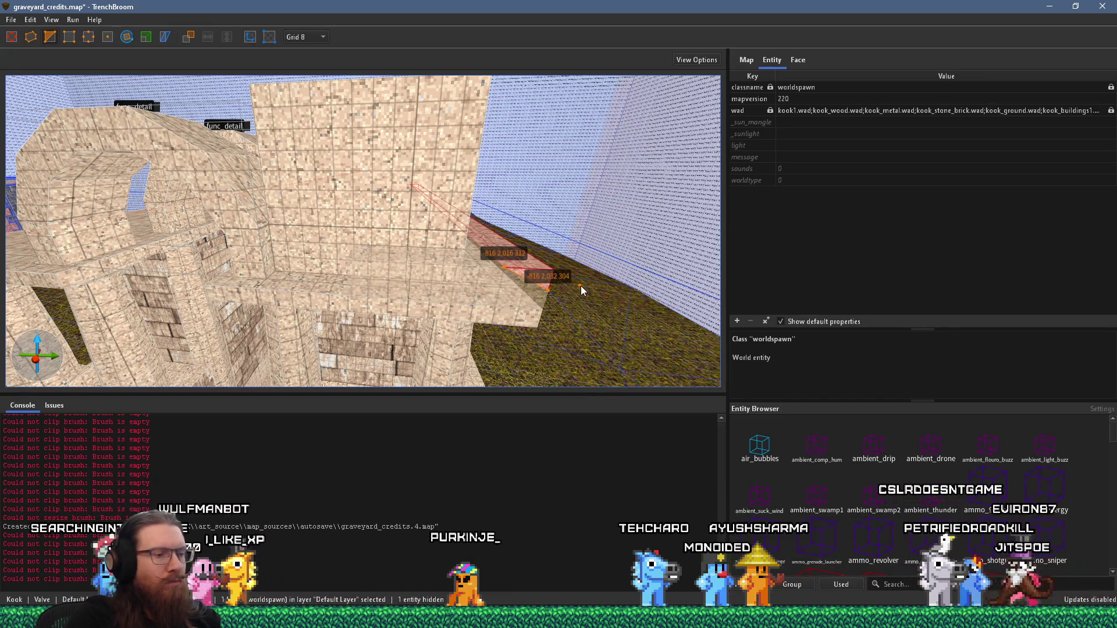
key(ctrl+z)
Reshape the ledge into a sloping wedge along the gatehouse's right side
scroll(568, 278, down, 3)
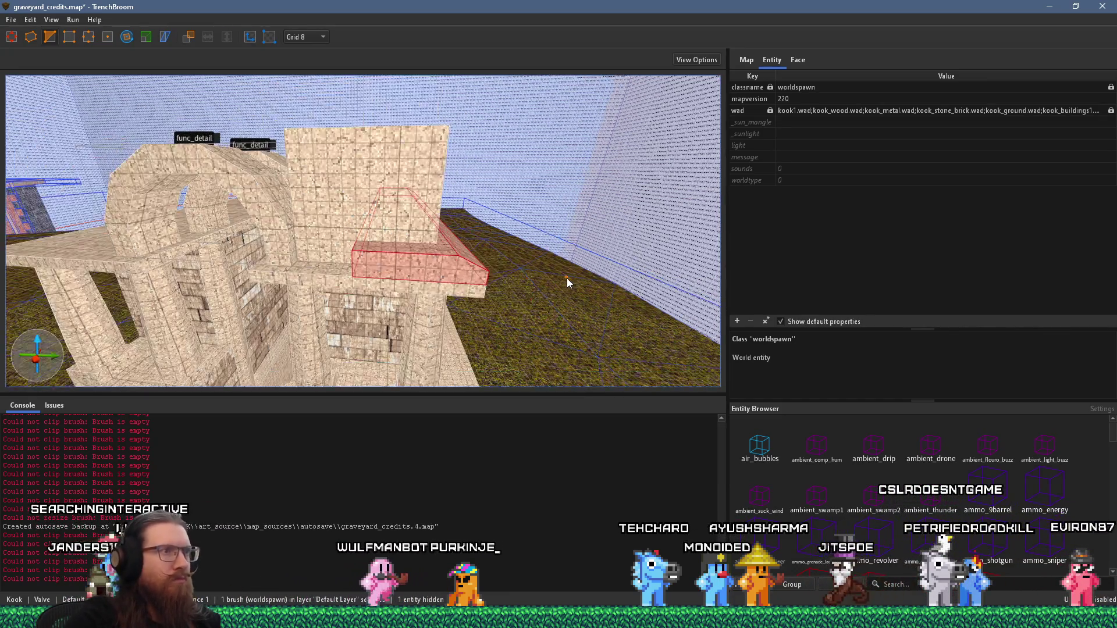
scroll(567, 278, up, 3)
scroll(505, 247, down, 3)
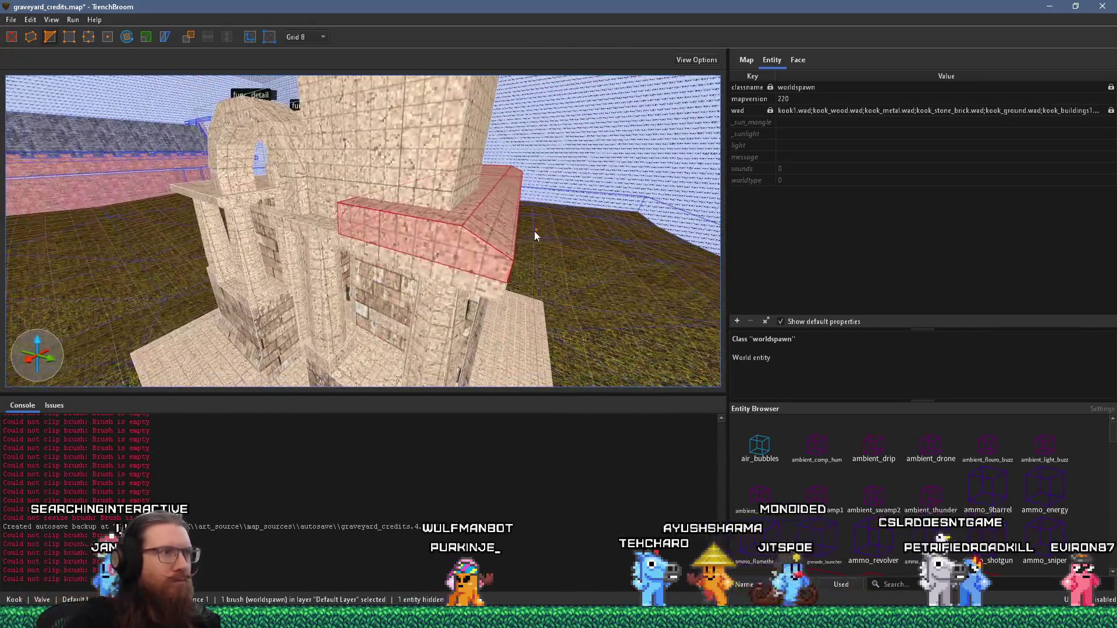
scroll(540, 233, up, 3)
scroll(501, 236, up, 2)
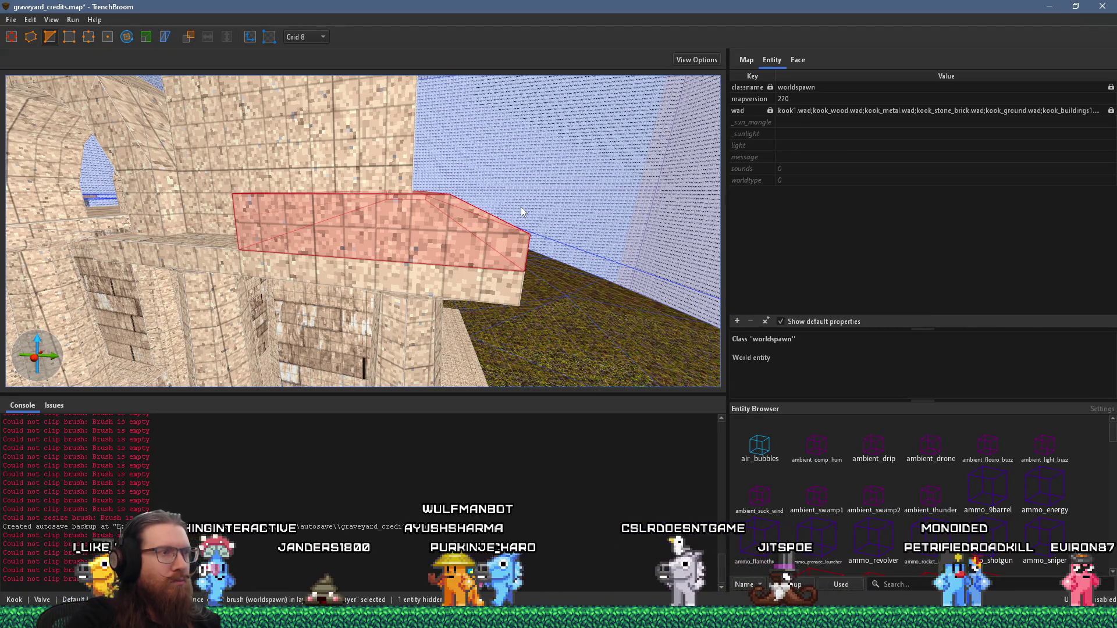
key(Escape)
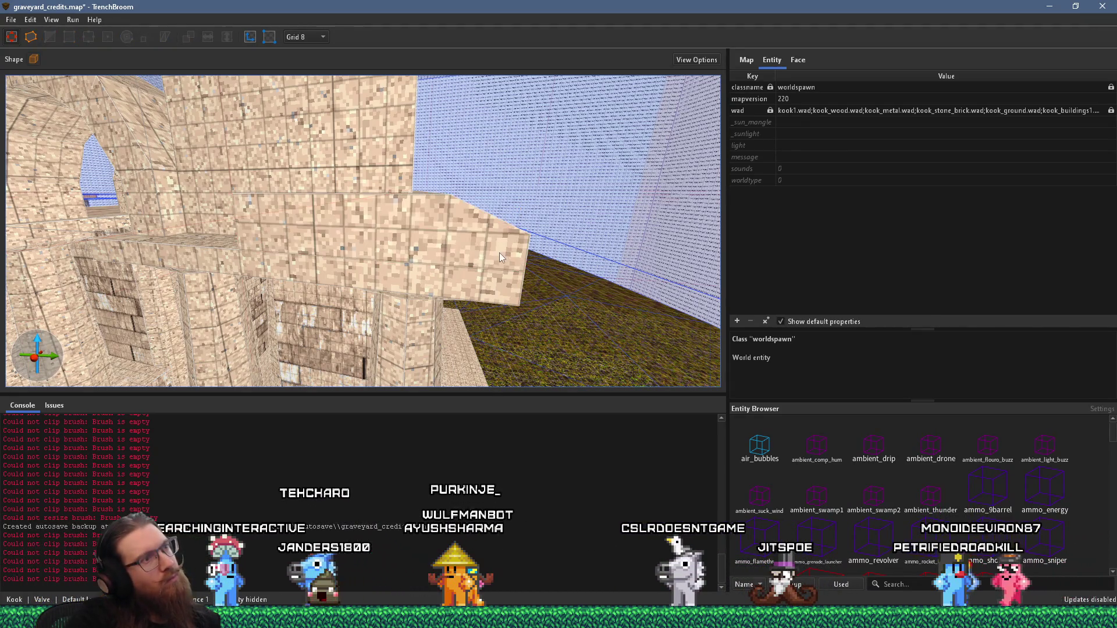
click(500, 253)
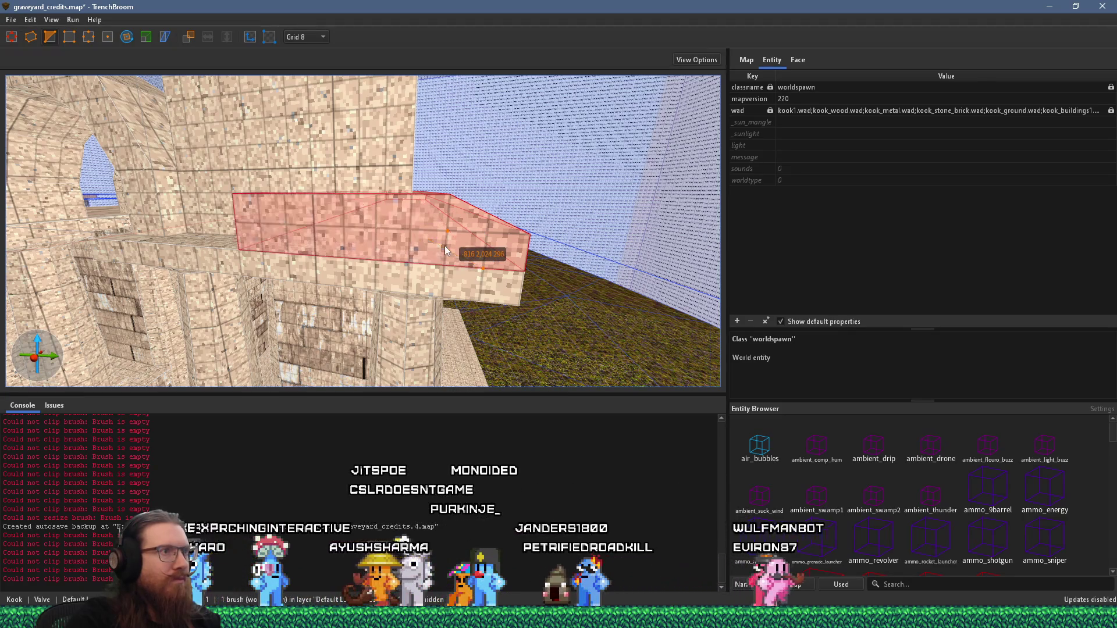
drag(480, 260, 414, 224)
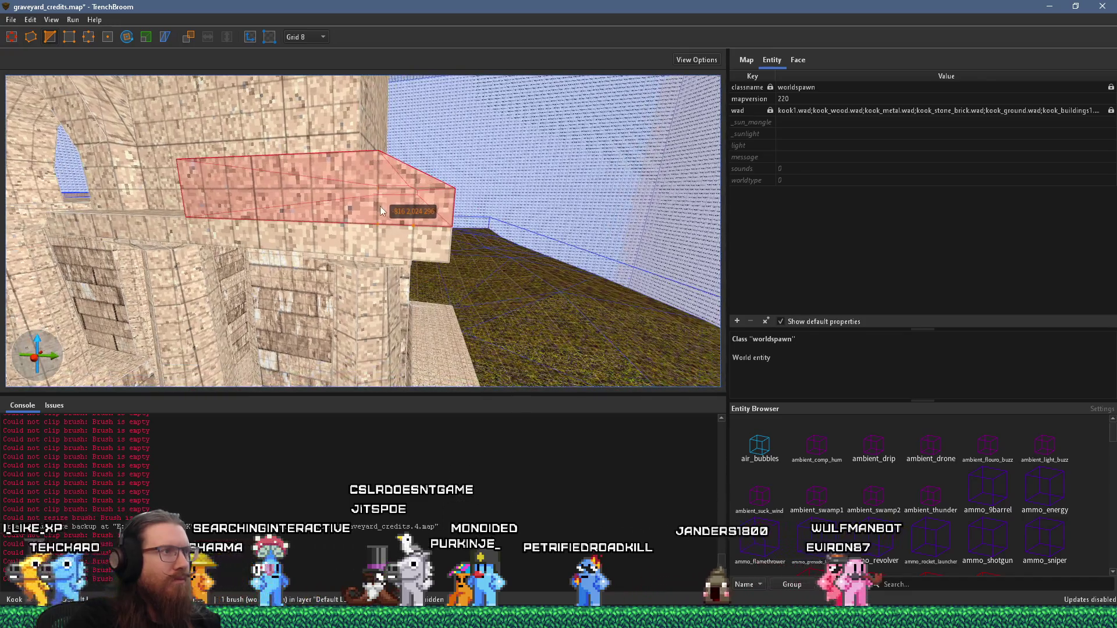
mouse_move(351, 191)
mouse_down()
mouse_move(484, 243)
mouse_move(524, 280)
mouse_up()
scroll(524, 279, down, 10)
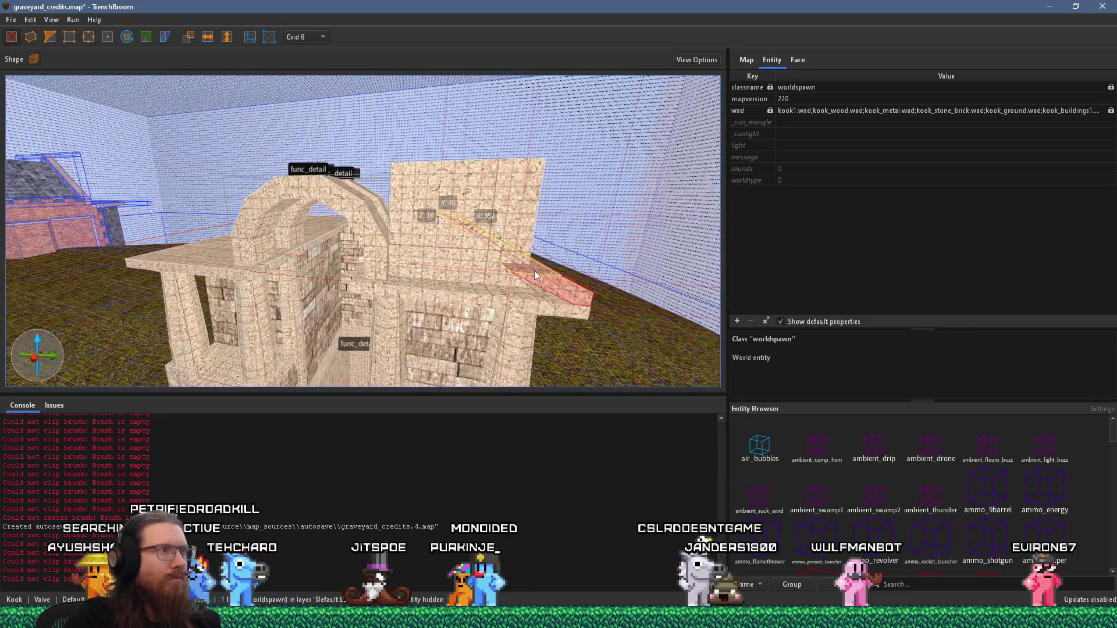
Select the triangular wedge beneath the sloped roof and slide it leftward over the arch
mouse_move(134, 144)
mouse_down()
mouse_move(403, 215)
mouse_move(480, 277)
mouse_move(390, 248)
mouse_up()
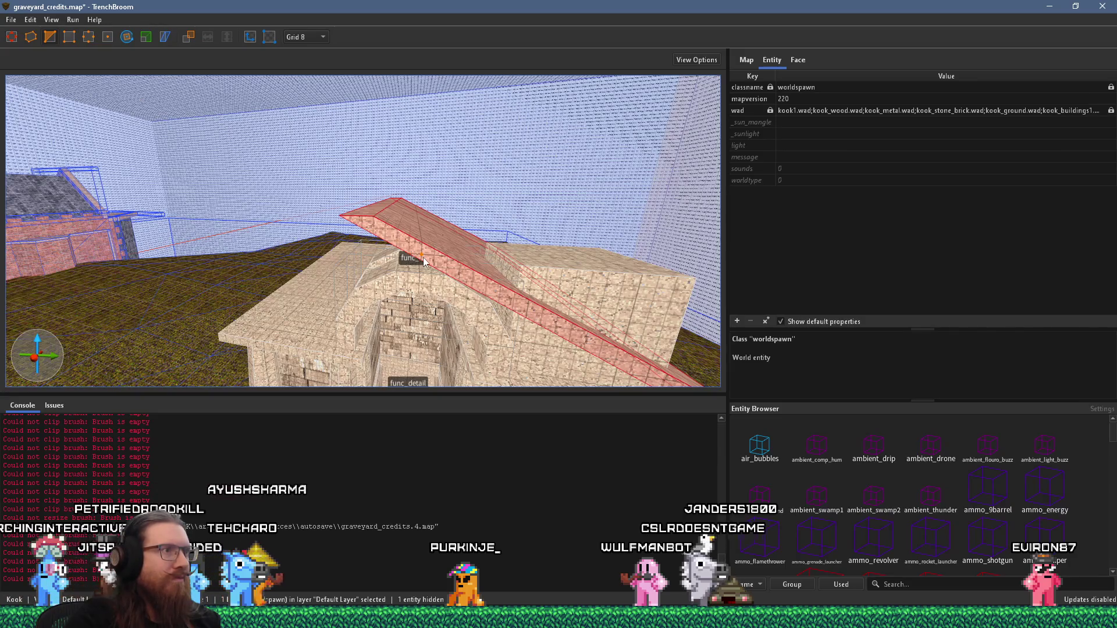
mouse_move(445, 242)
mouse_down()
mouse_move(434, 330)
mouse_move(307, 245)
mouse_move(370, 175)
mouse_move(406, 230)
mouse_move(442, 248)
mouse_up()
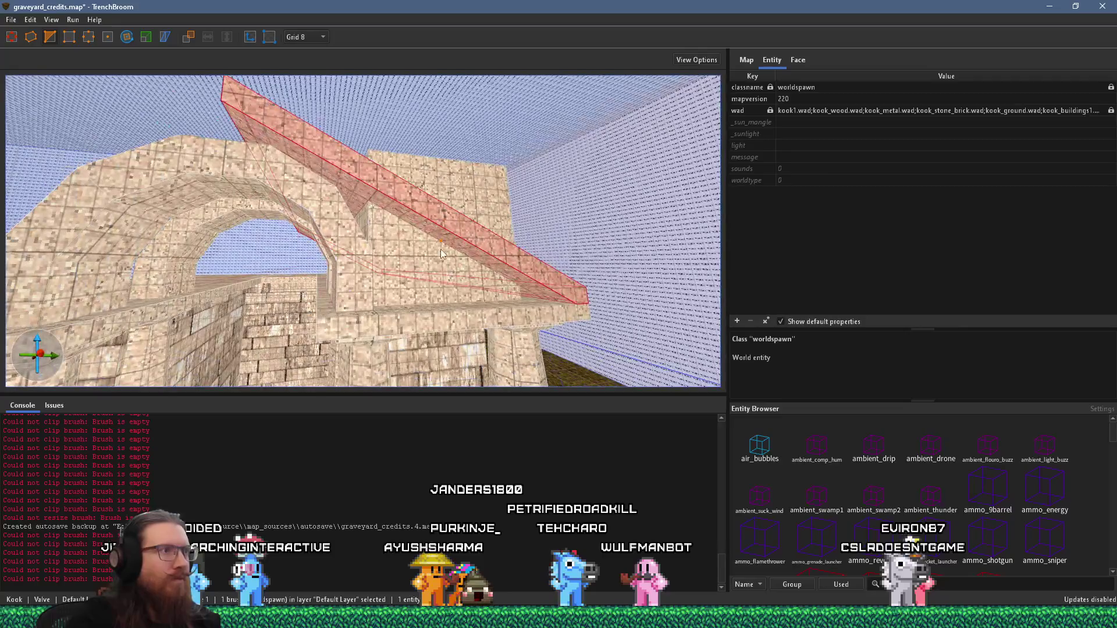
click(438, 256)
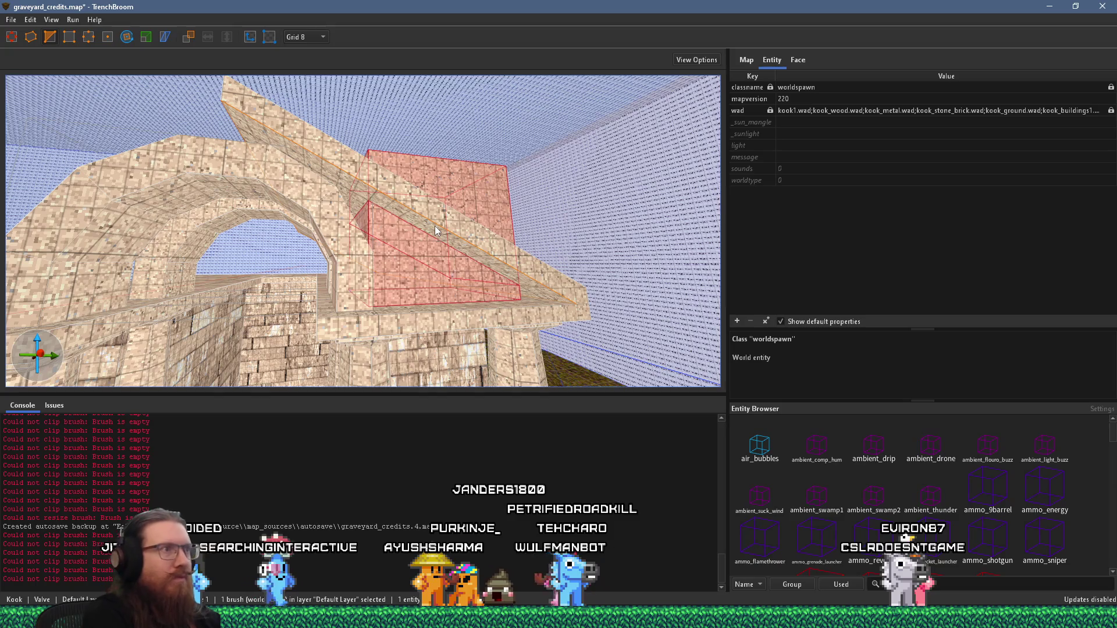
drag(437, 230, 435, 294)
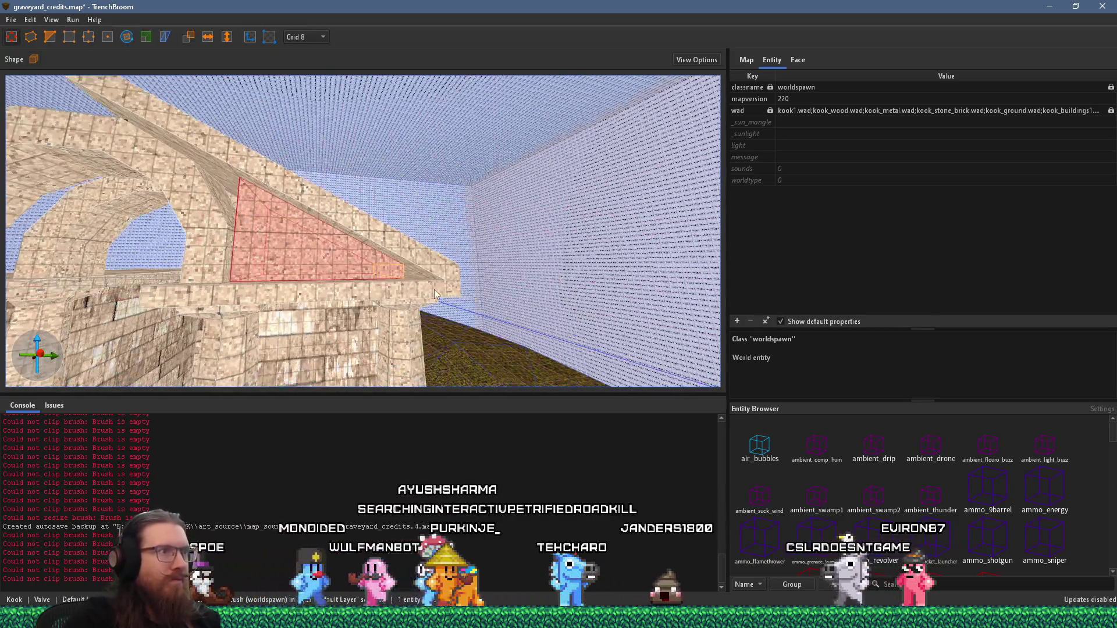
mouse_move(367, 274)
mouse_down()
mouse_move(446, 305)
mouse_move(362, 302)
mouse_move(392, 312)
mouse_move(392, 329)
mouse_move(489, 303)
mouse_move(439, 288)
mouse_move(382, 313)
mouse_up()
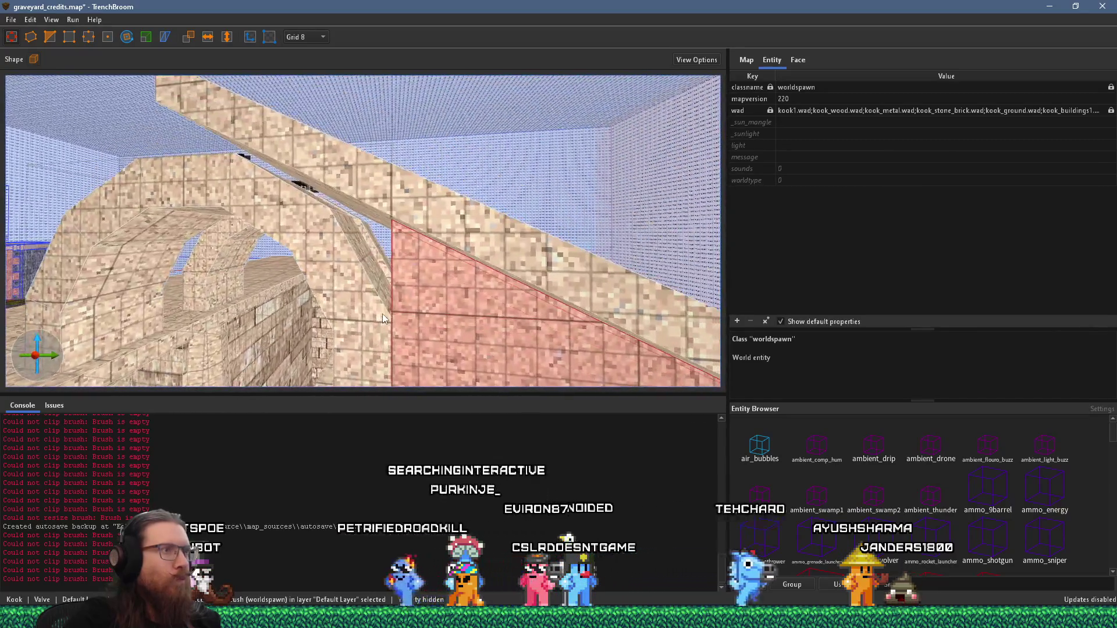
scroll(382, 314, up, 8)
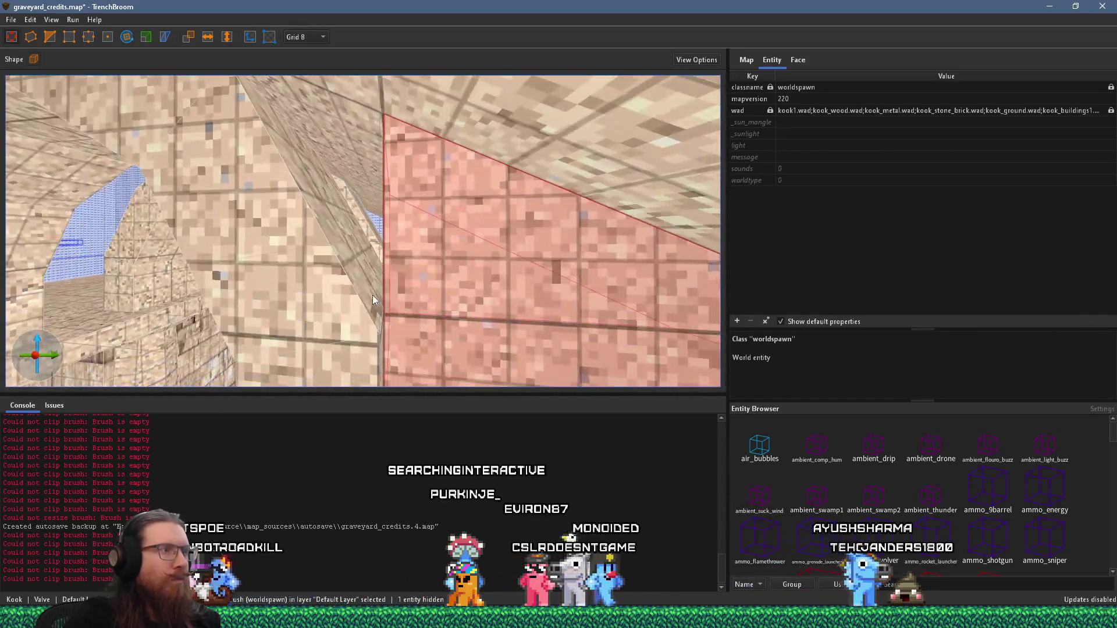
scroll(374, 293, down, 6)
scroll(387, 302, down, 6)
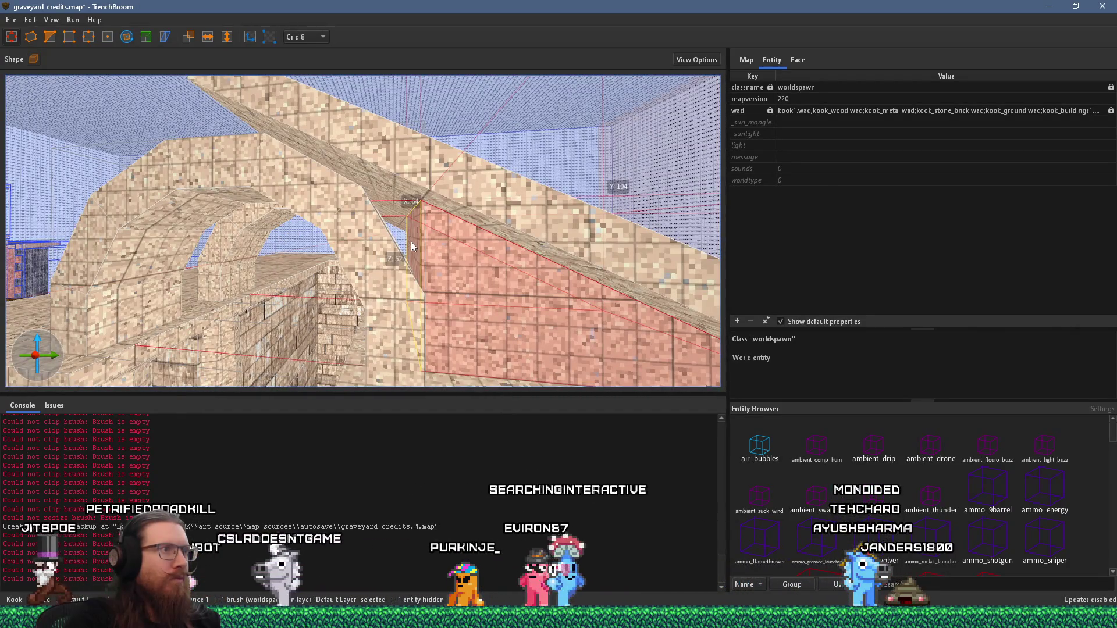
drag(411, 242, 243, 218)
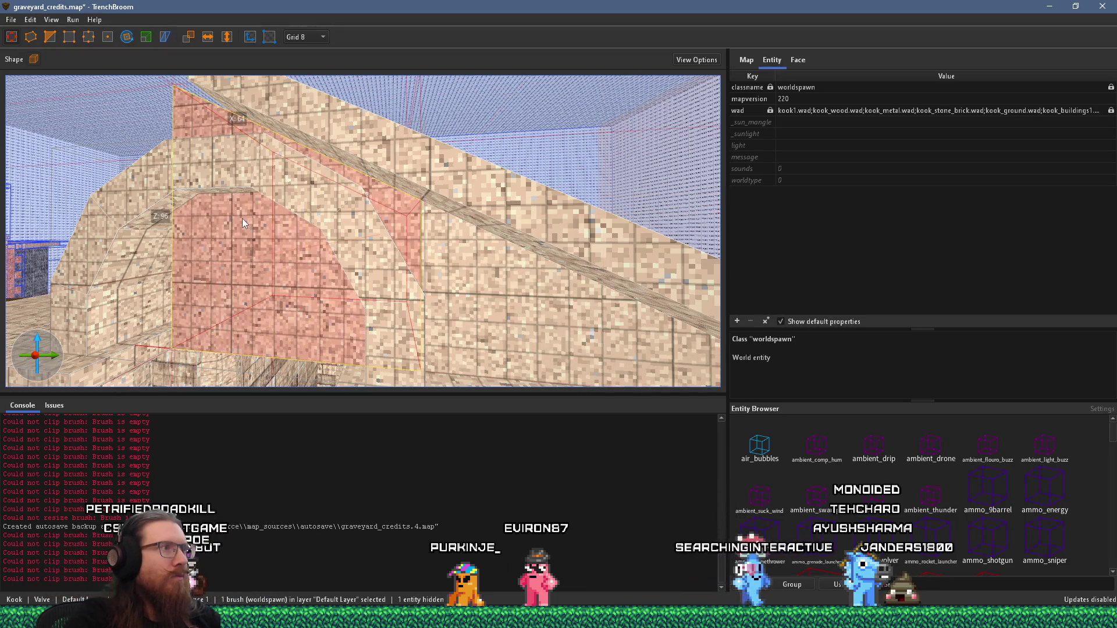
Clip the selected wedge brush to trim it beneath the roof slope
key(d)
key(a)
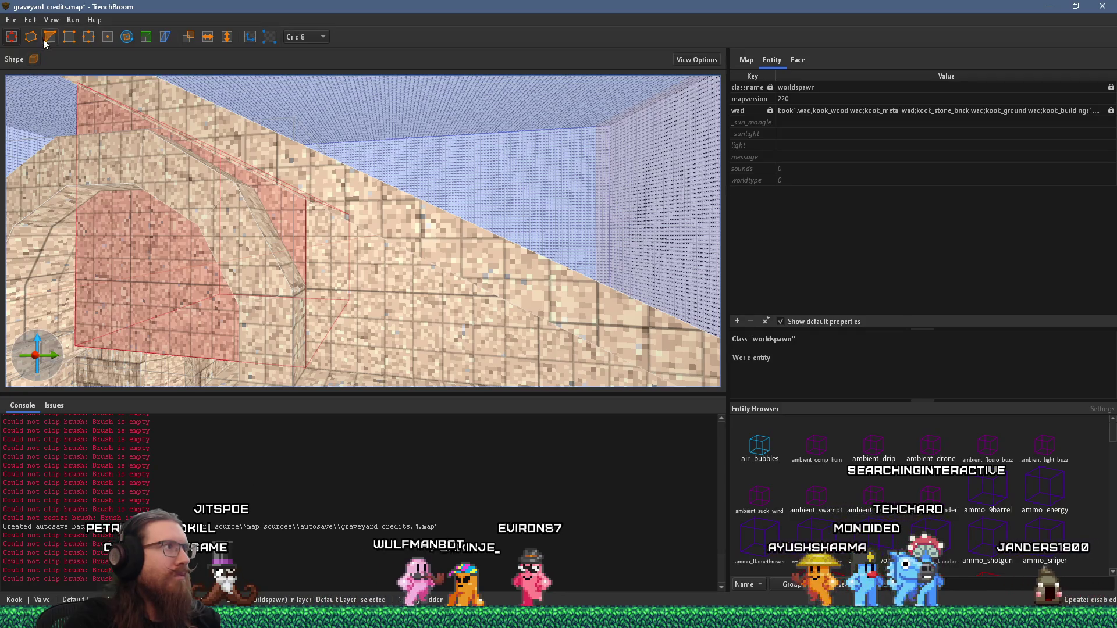
key(Escape)
key(a)
key(a)
key(d)
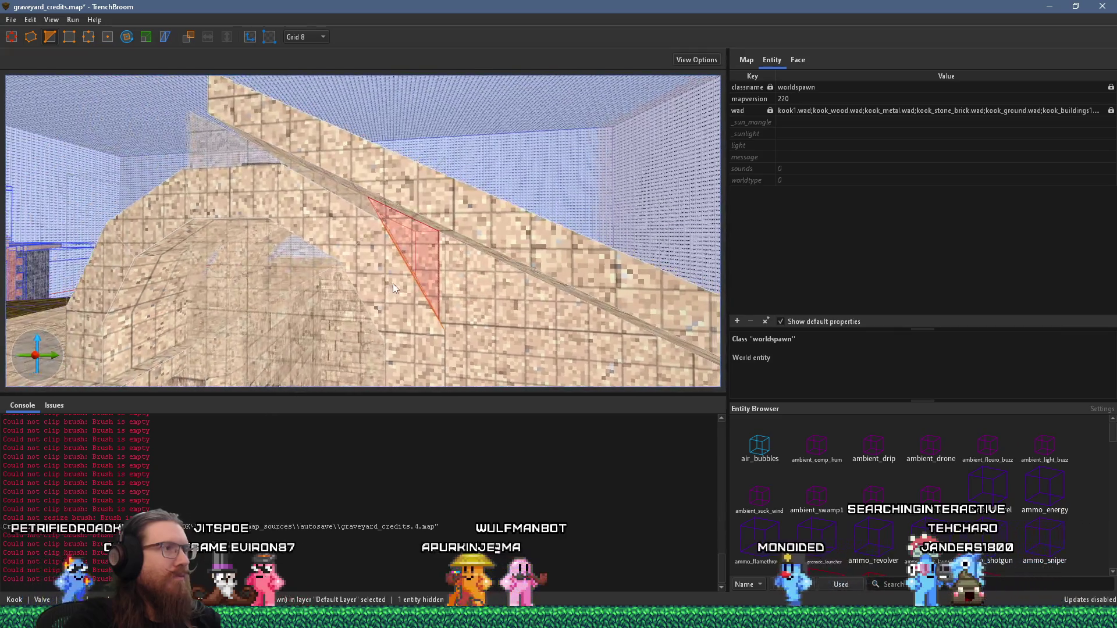
key(a)
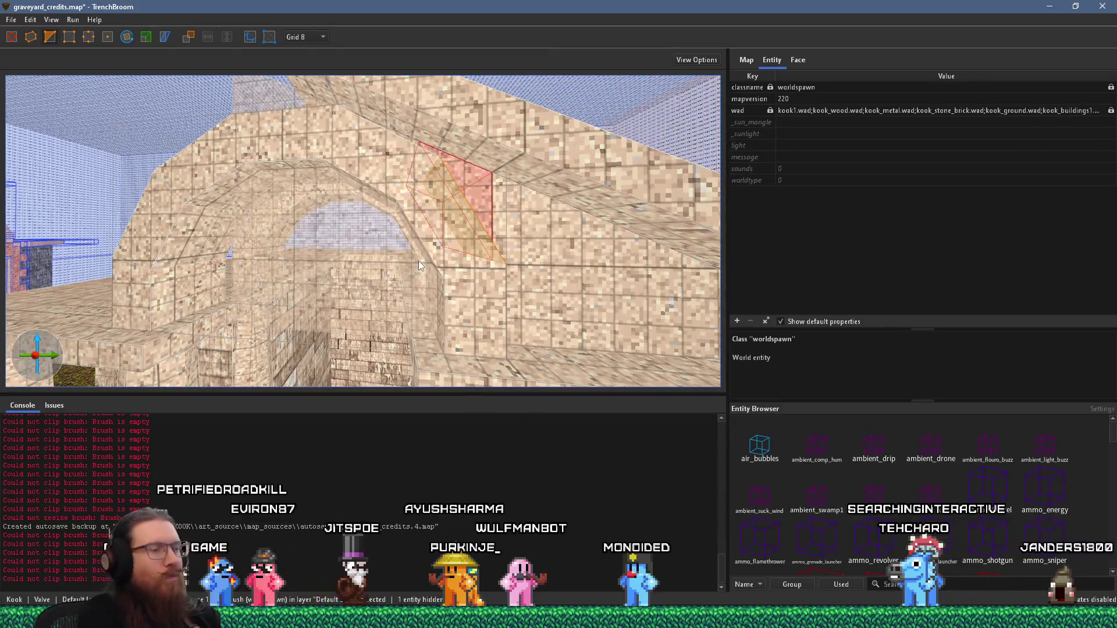
key(w)
key(s)
key(Escape)
Reselect the sloped infill brush, then undo and redo its last change
key(d)
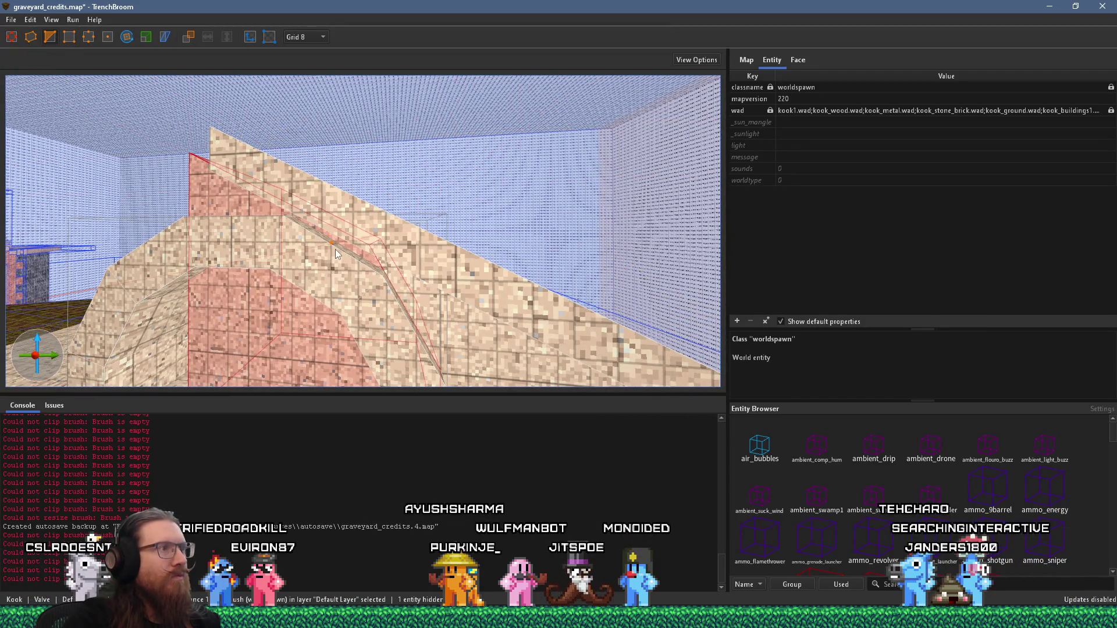
key(w)
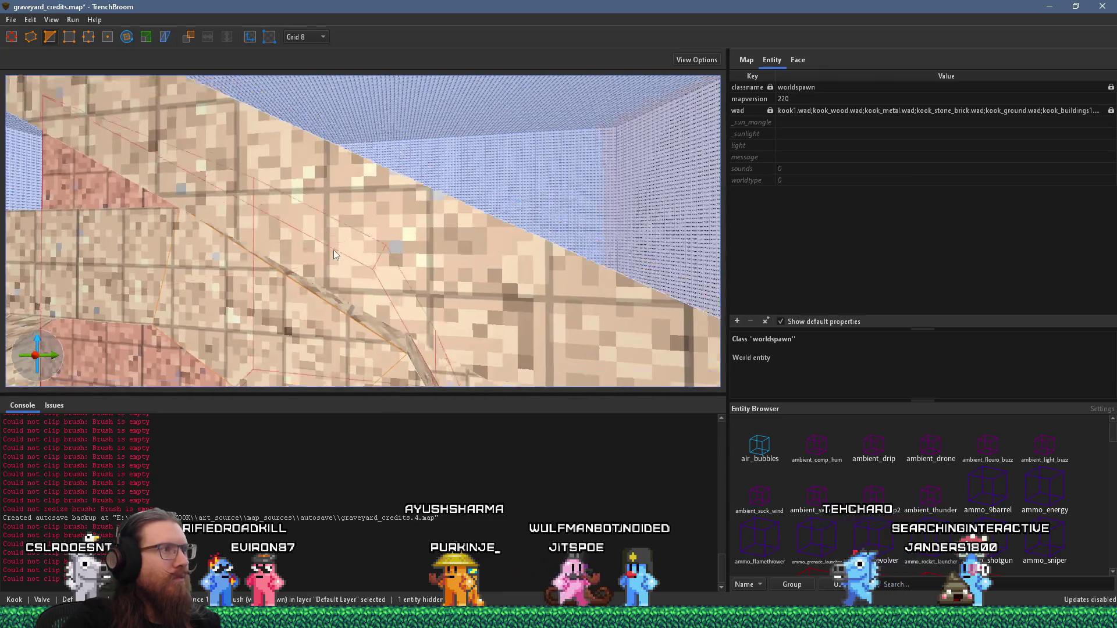
key(s)
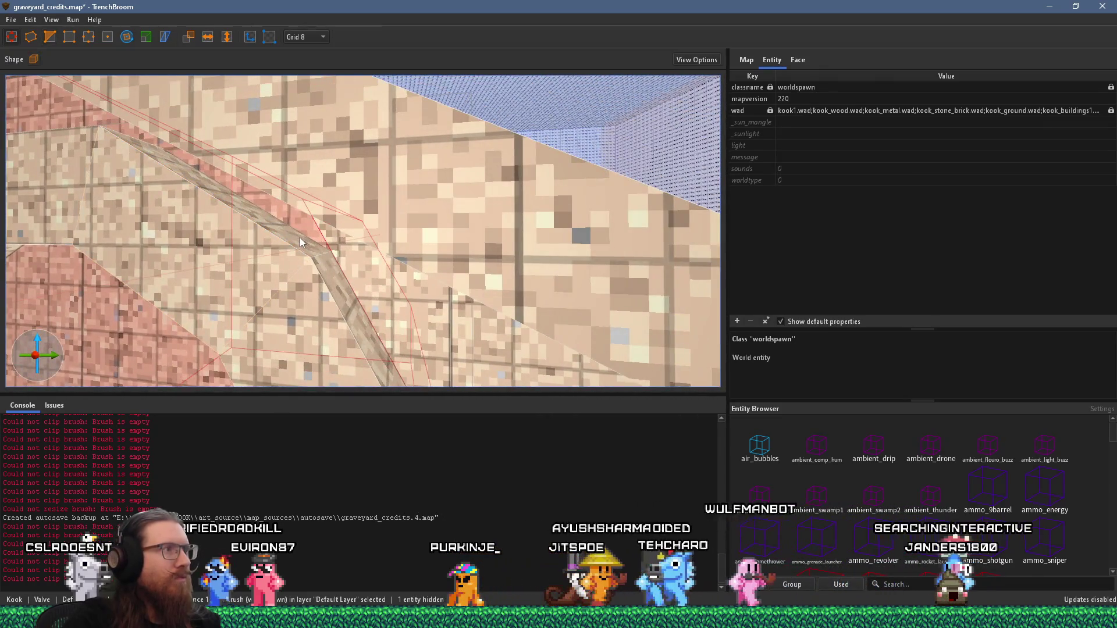
click(307, 237)
key(Escape)
click(308, 238)
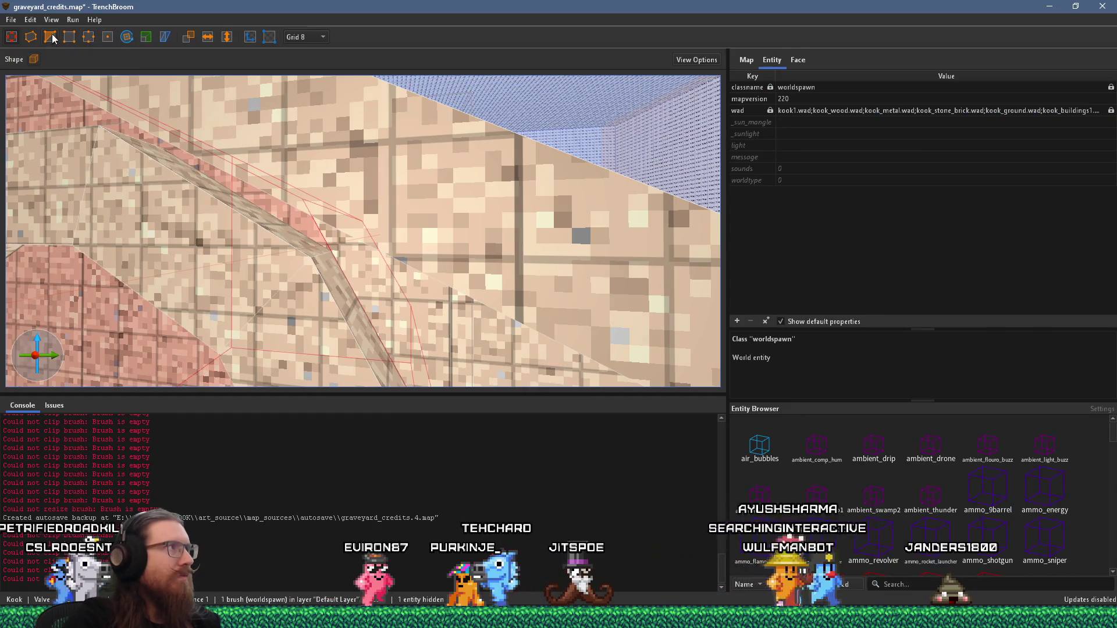
key(s)
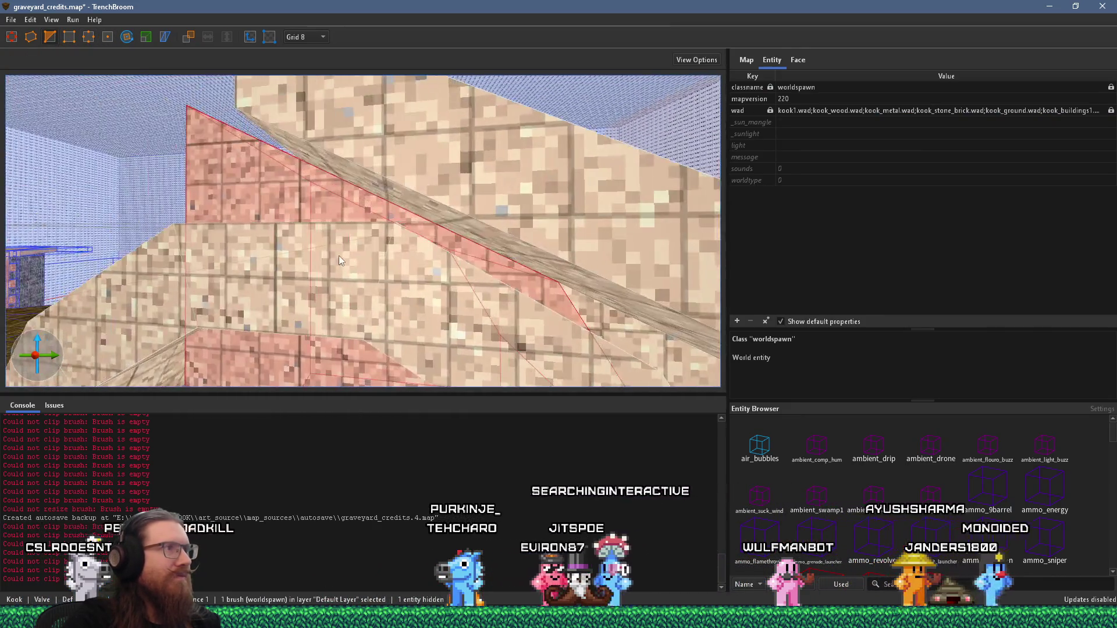
click(410, 299)
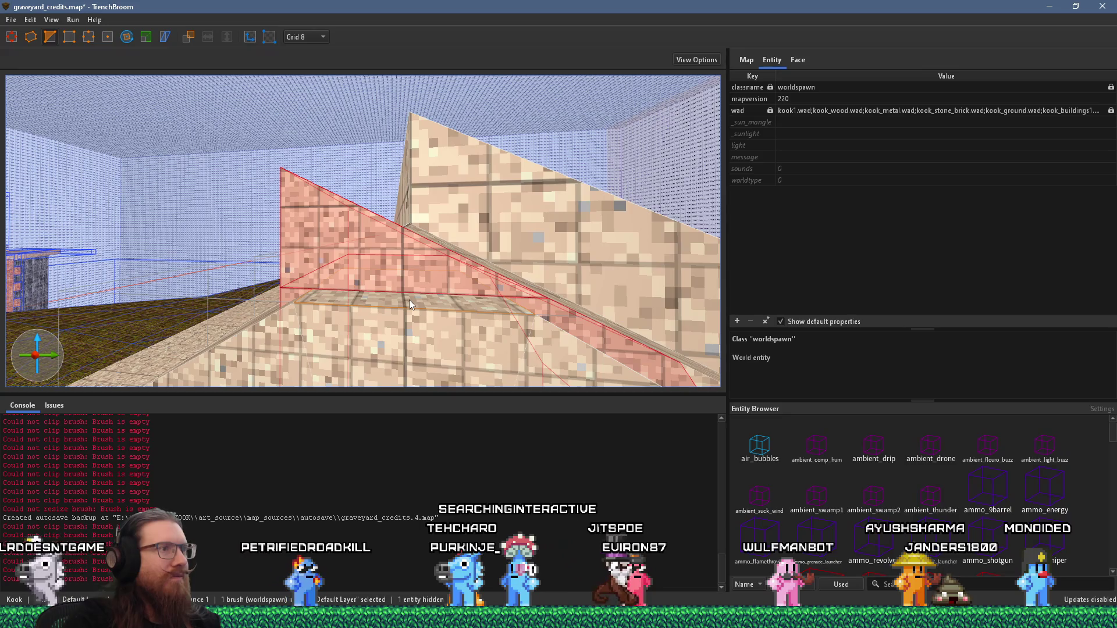
key(ctrl+z)
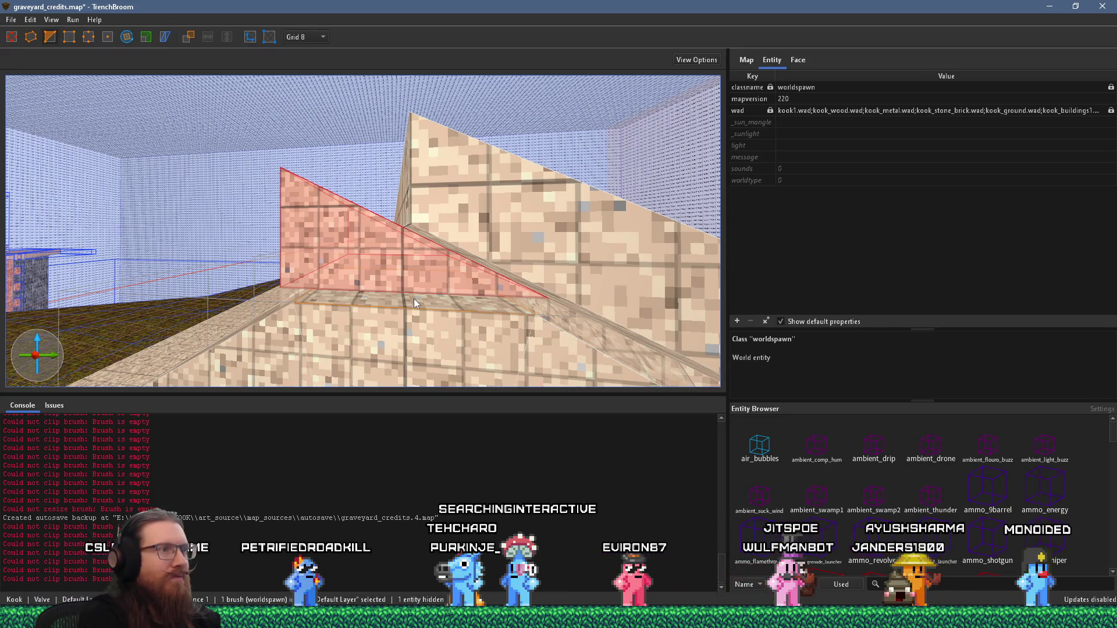
key(ctrl+shift+z)
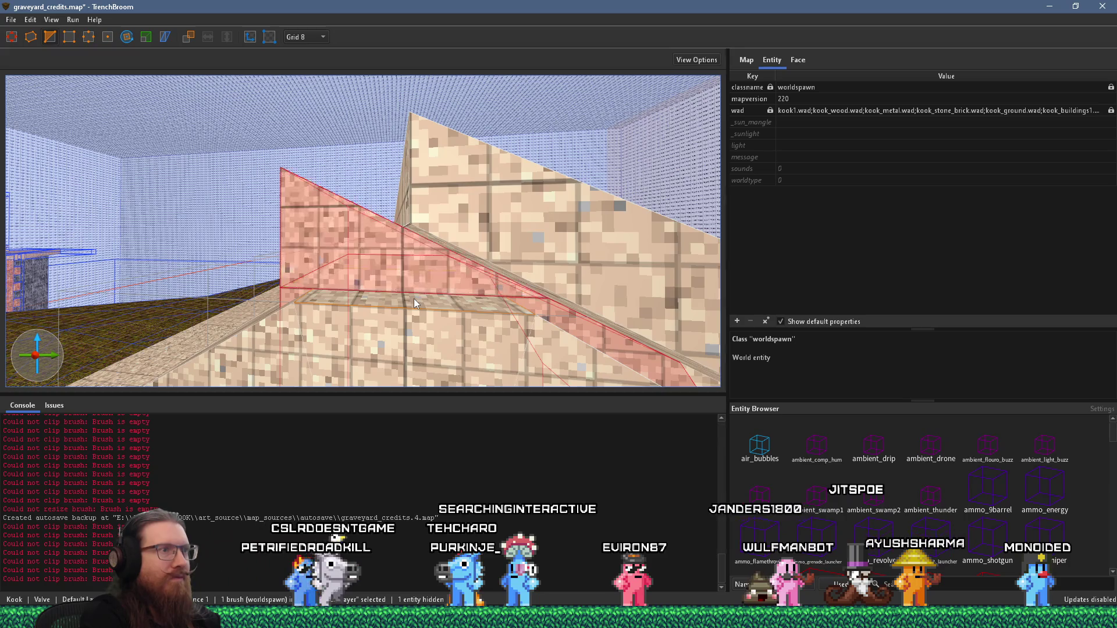
Nudge the sloped brush's slanted edge so it sits flush under the roof
key(Escape)
scroll(431, 282, up, 5)
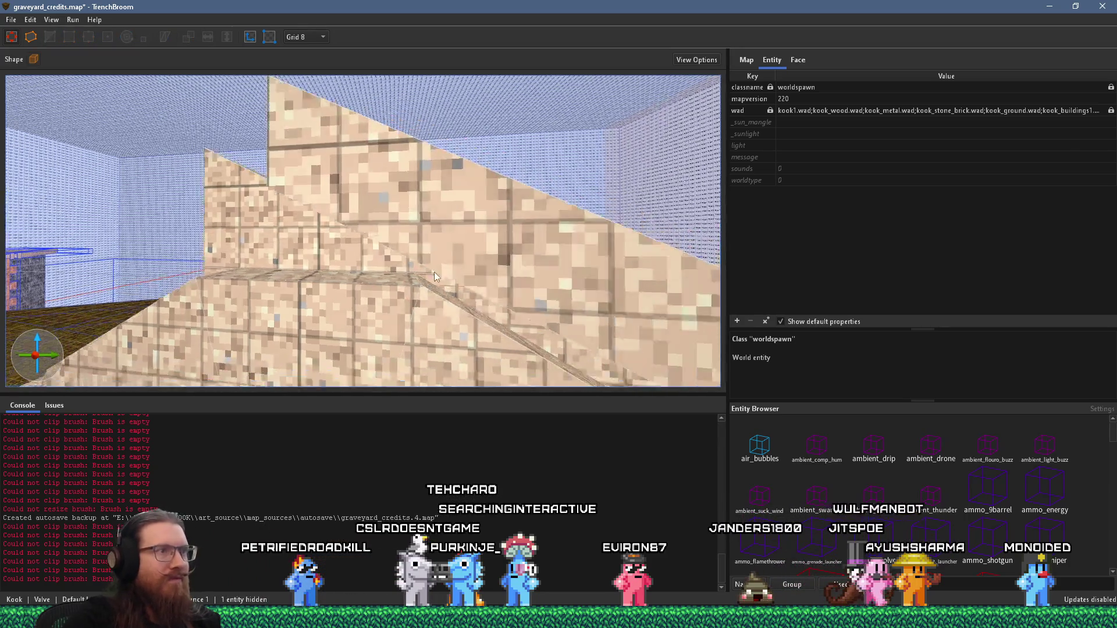
scroll(430, 268, up, 3)
click(436, 250)
scroll(435, 249, up, 3)
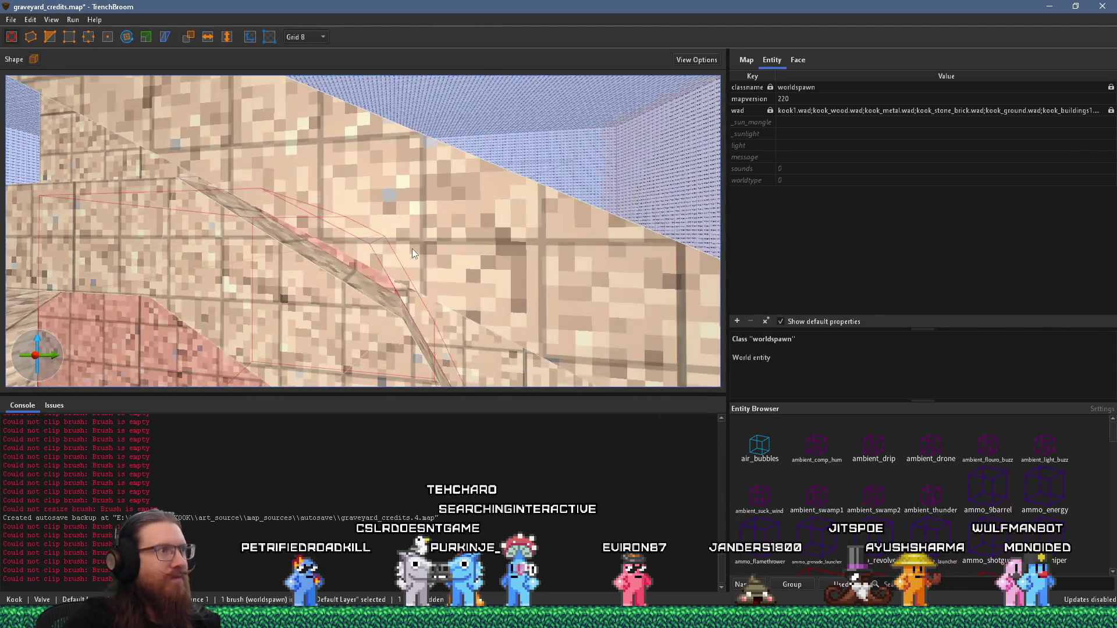
drag(302, 254, 303, 251)
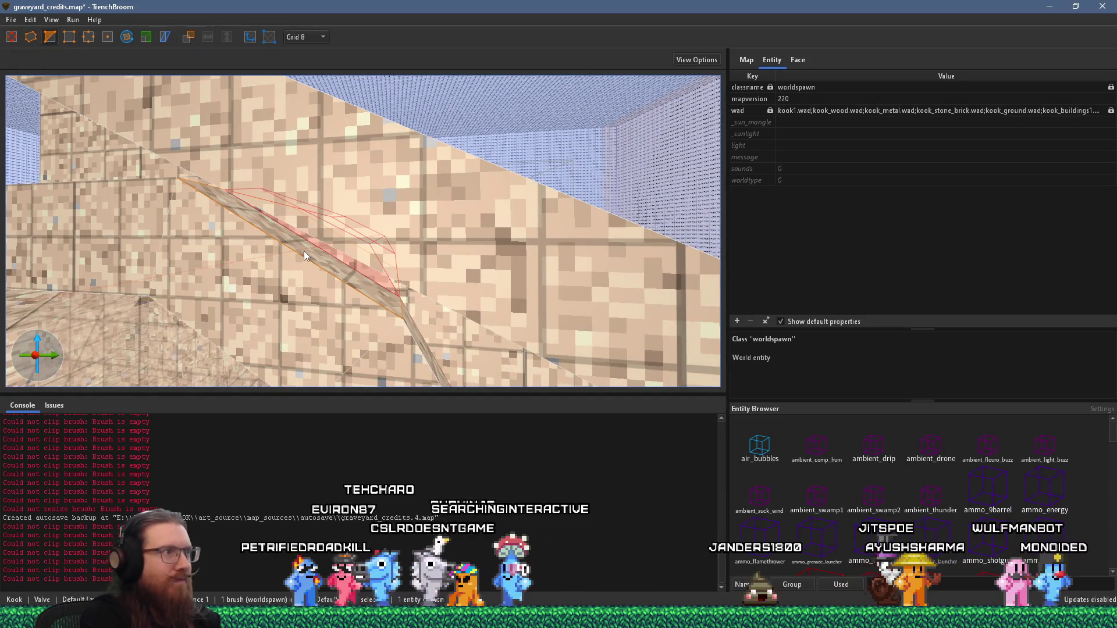
scroll(303, 250, down, 5)
scroll(472, 184, up, 5)
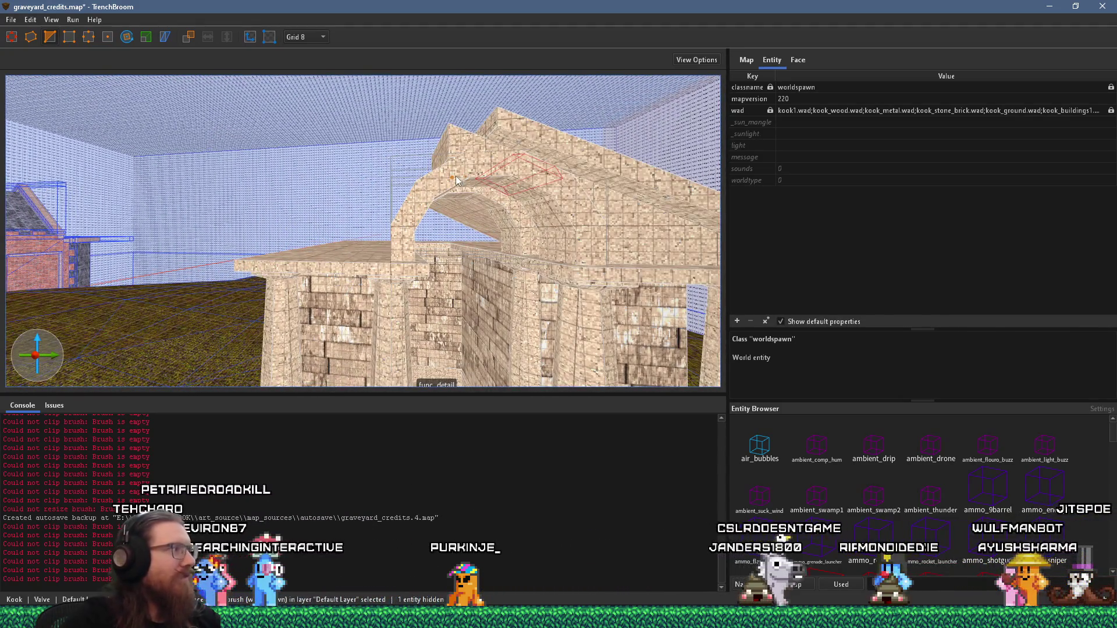
Clip the triangular roof brush, flipping which side of the cut is kept
drag(503, 221, 441, 296)
click(306, 184)
mouse_move(344, 197)
mouse_down()
mouse_move(309, 221)
mouse_move(309, 243)
mouse_up()
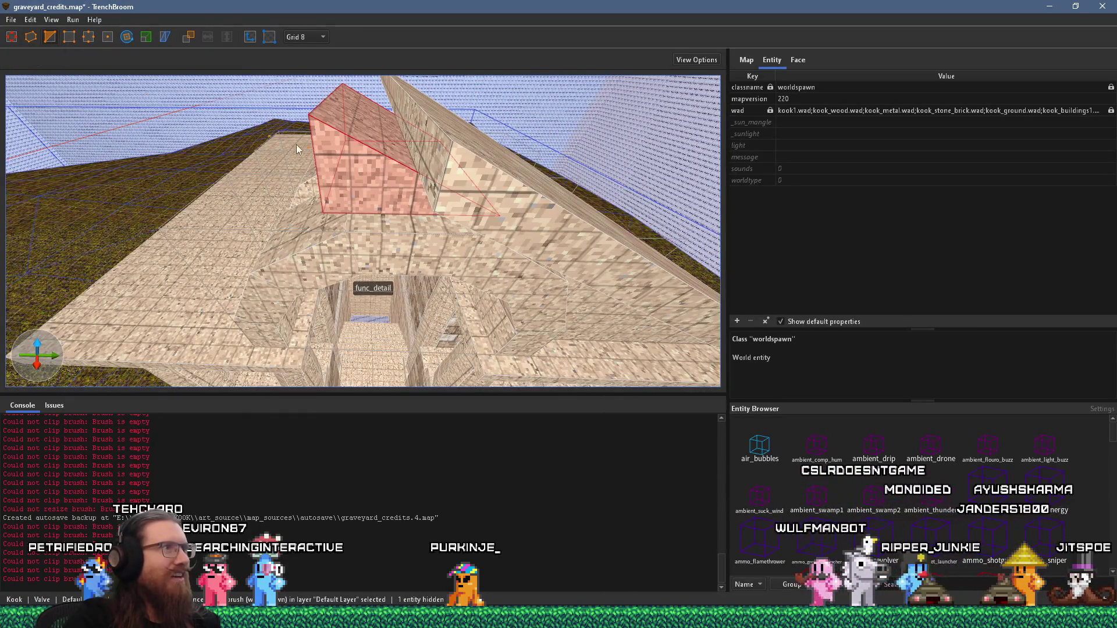
click(383, 145)
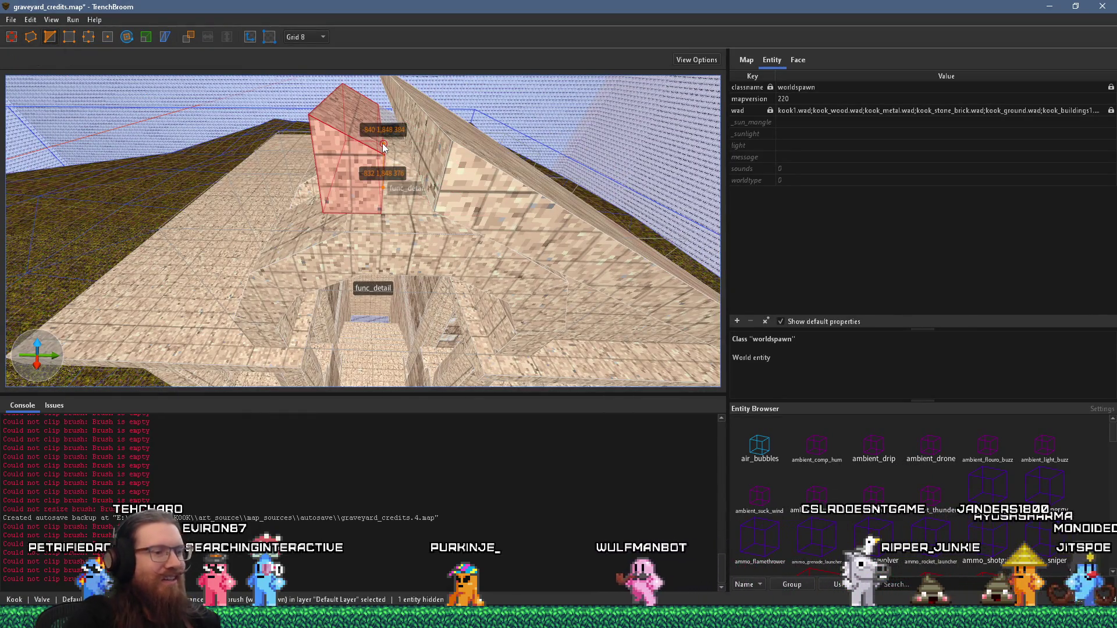
key(ctrl+Return)
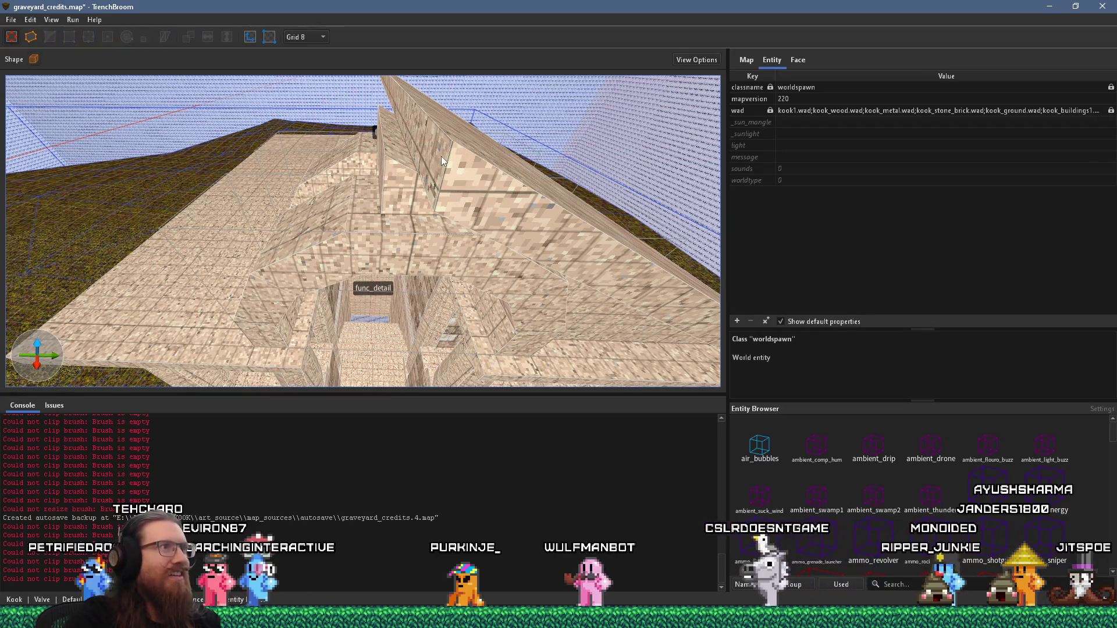
click(441, 156)
mouse_move(383, 152)
mouse_down()
mouse_move(365, 152)
mouse_move(546, 120)
mouse_move(497, 155)
mouse_move(328, 138)
mouse_move(282, 166)
mouse_move(243, 142)
mouse_up()
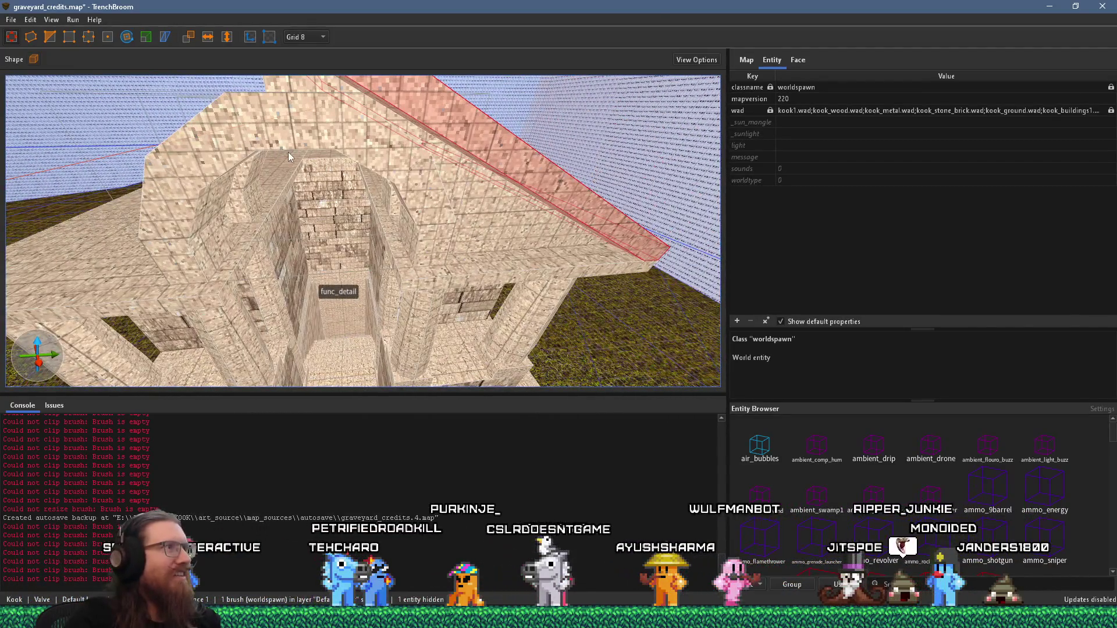
Select the four triangular roof trim pieces together and inspect them from above and behind
key(Escape)
click(361, 107)
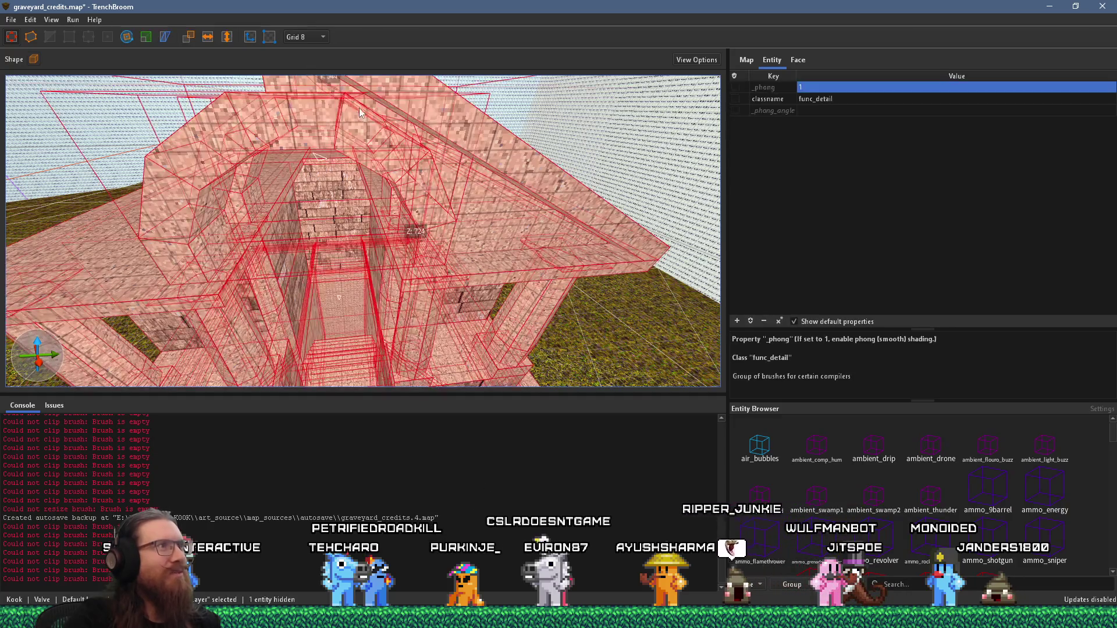
drag(361, 107, 357, 121)
key(Escape)
click(312, 117)
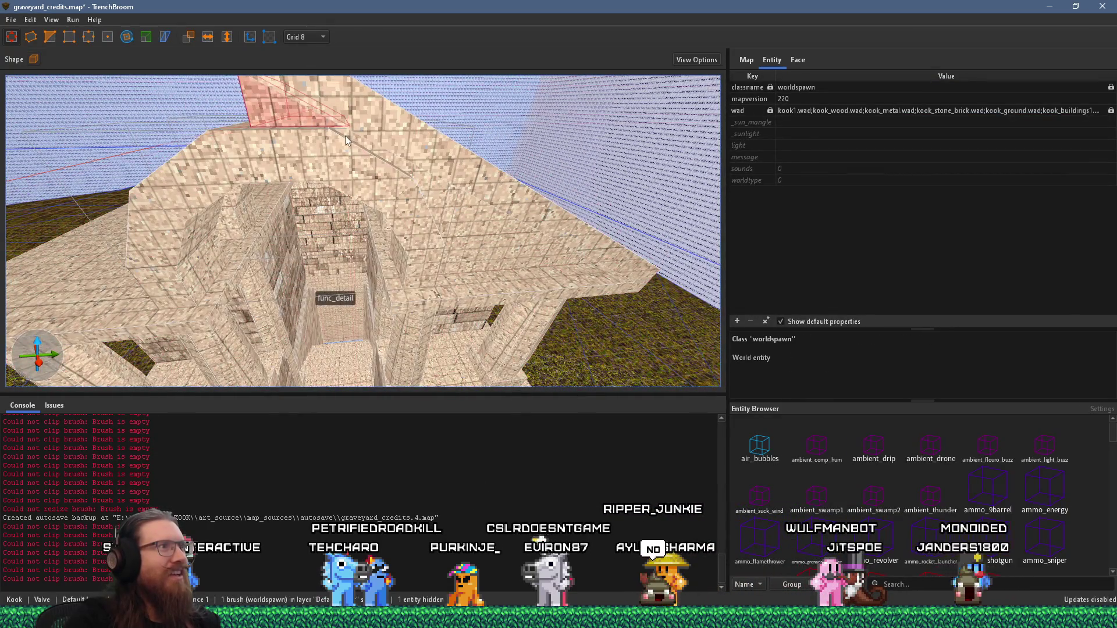
scroll(346, 135, up, 3)
ctrl+click(420, 185)
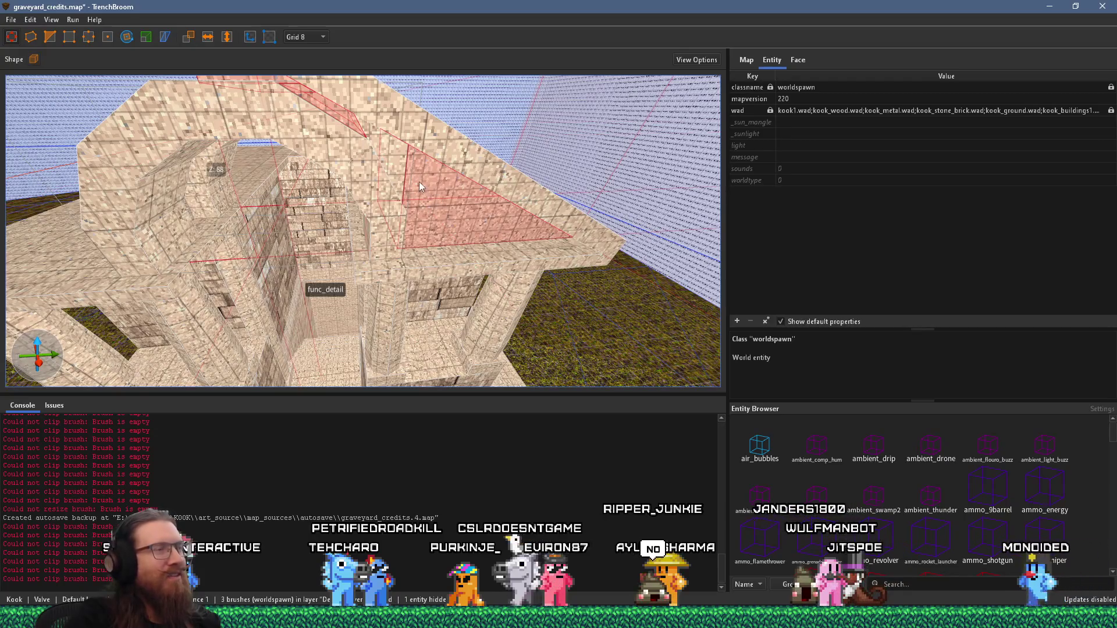
ctrl+click(399, 163)
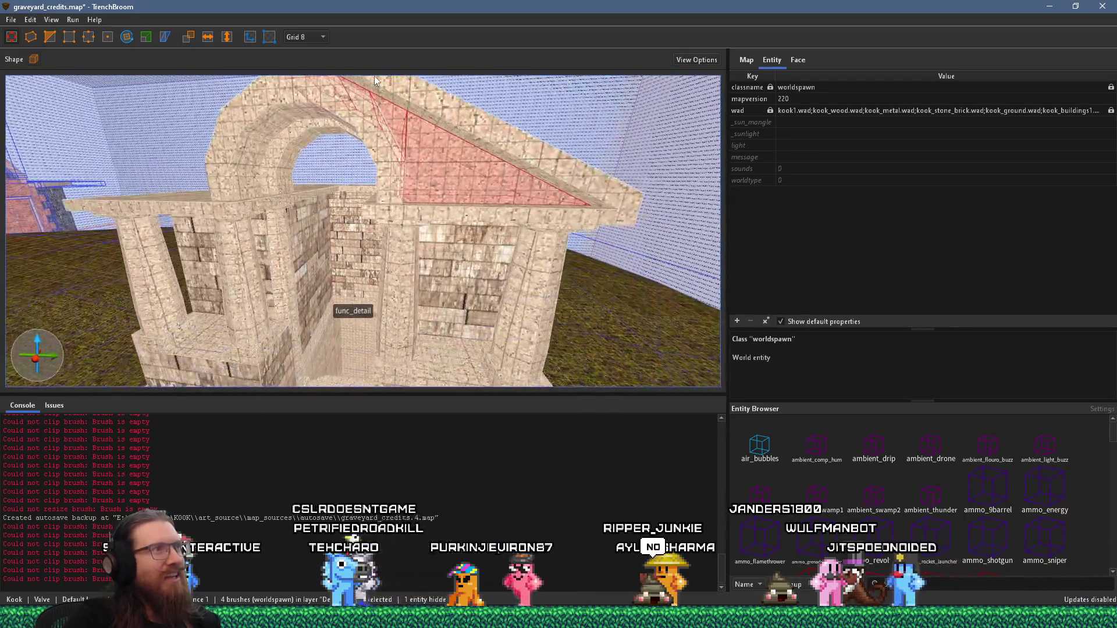
drag(393, 129, 480, 208)
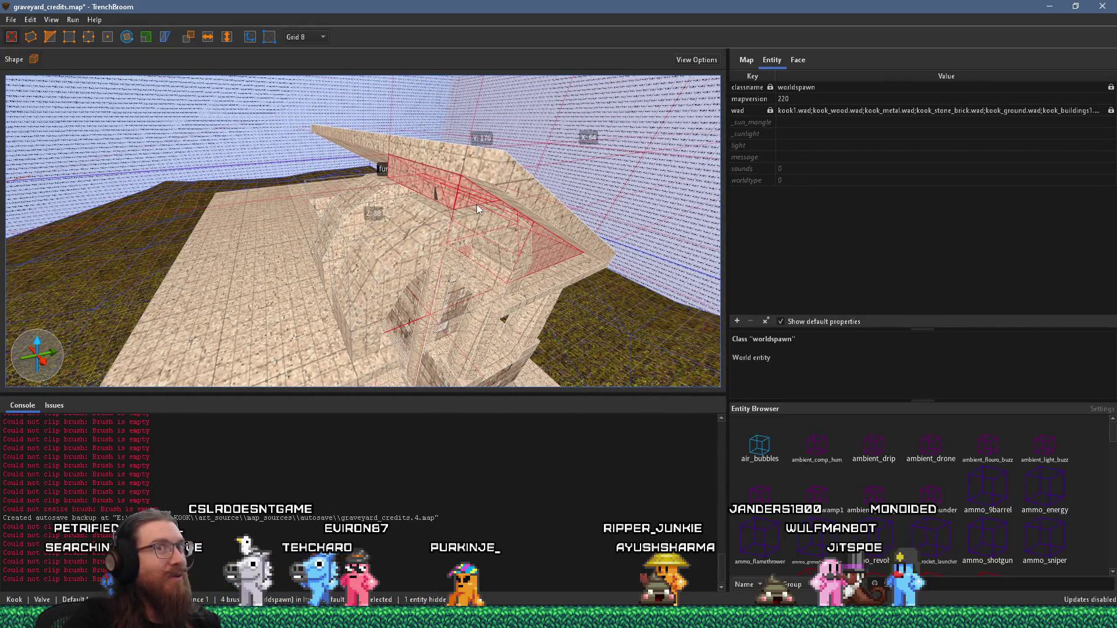
mouse_move(476, 204)
mouse_down()
mouse_move(363, 169)
mouse_move(291, 87)
mouse_up()
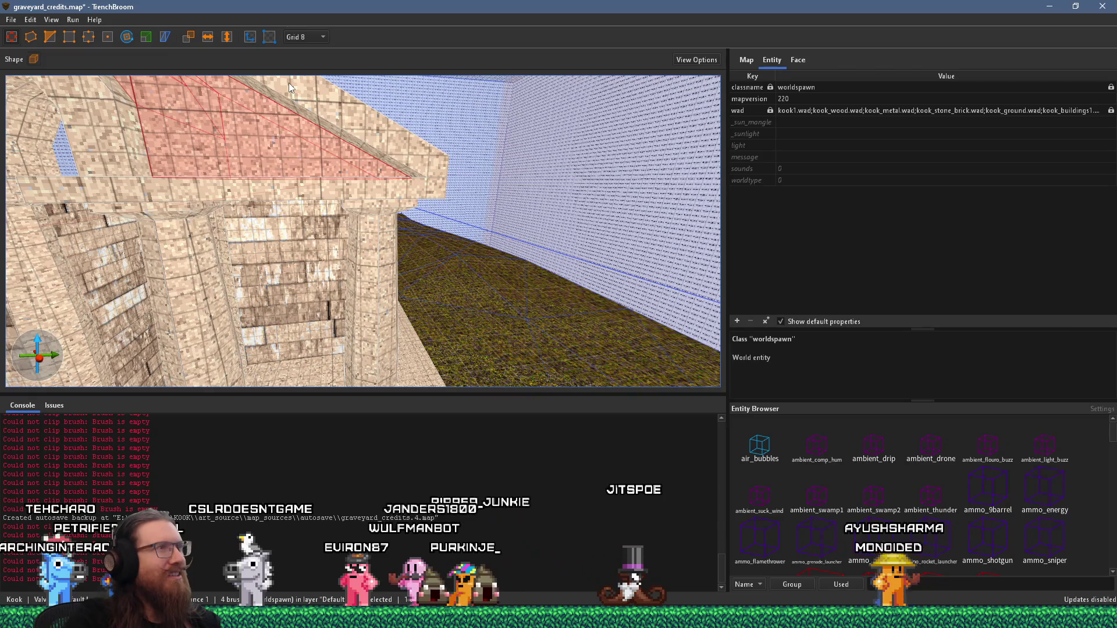
mouse_move(288, 89)
mouse_down()
mouse_move(432, 178)
mouse_move(467, 164)
mouse_move(503, 182)
mouse_up()
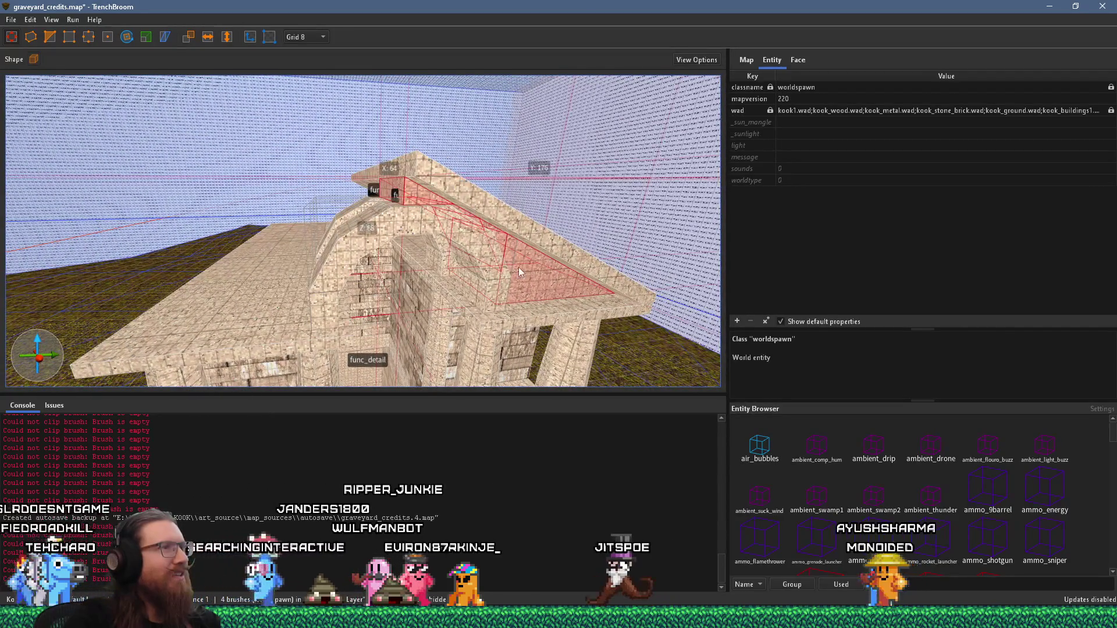
Flip the selected roof trim pieces and slide them onto the opposite roof edge
key(ctrl+f)
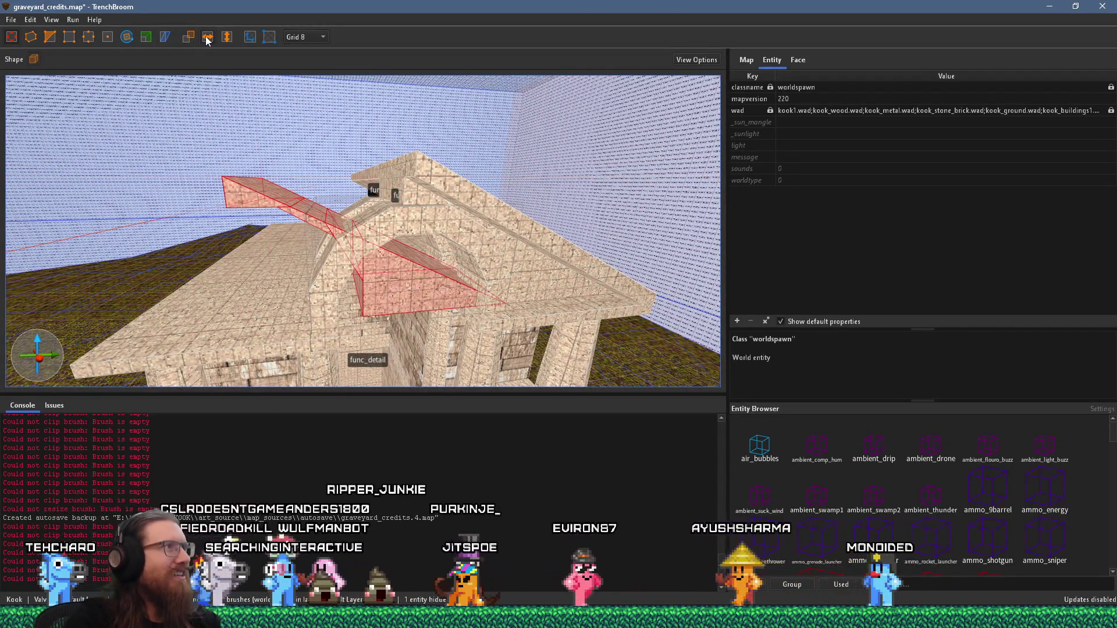
click(207, 38)
drag(508, 203, 361, 183)
scroll(401, 194, up, 3)
scroll(351, 176, up, 4)
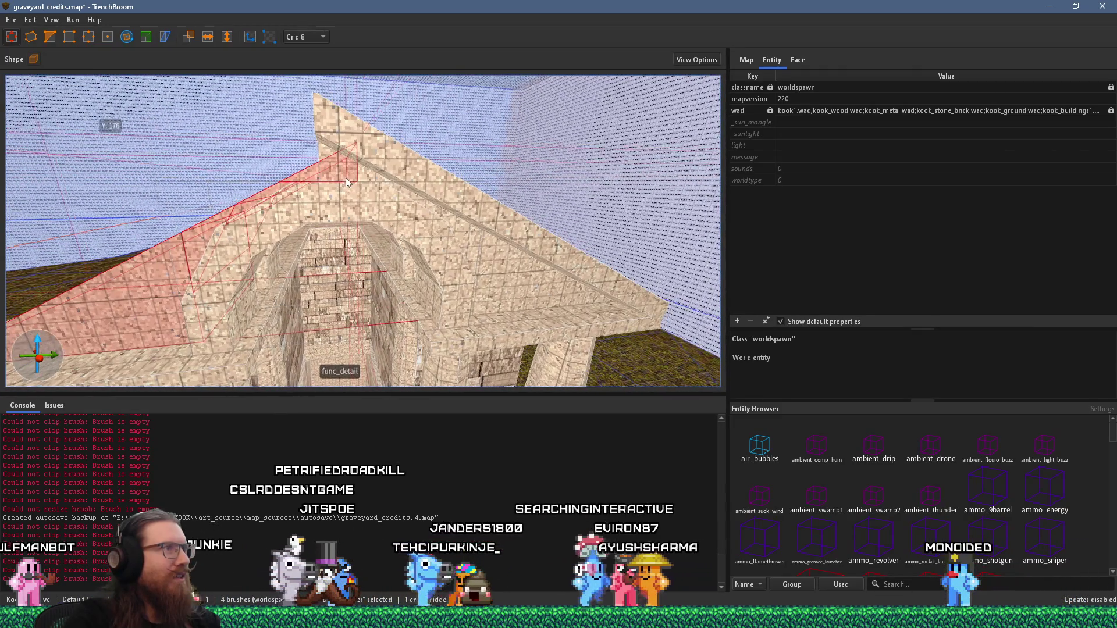
scroll(341, 179, up, 2)
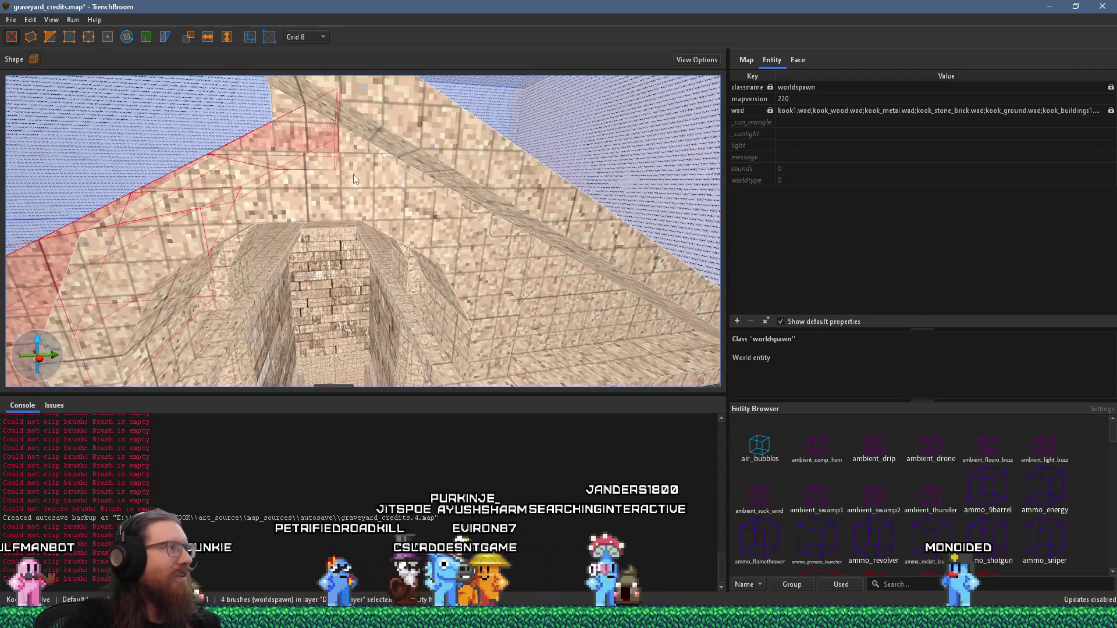
scroll(373, 183, down, 3)
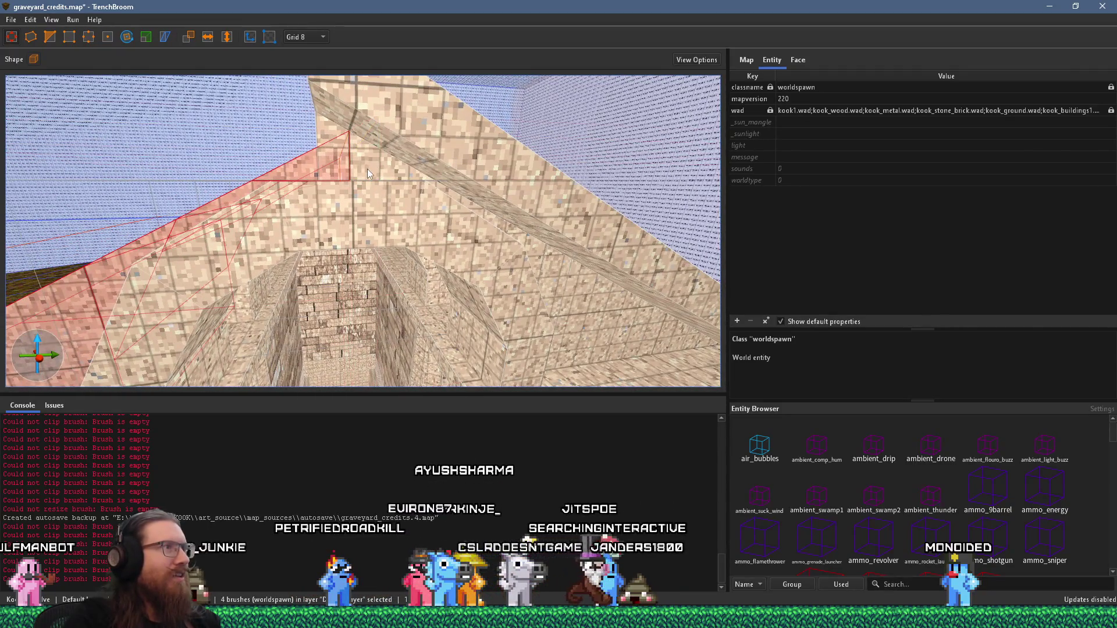
Hide the single sloped roof trim piece and select the small brush below the front gable
click(316, 164)
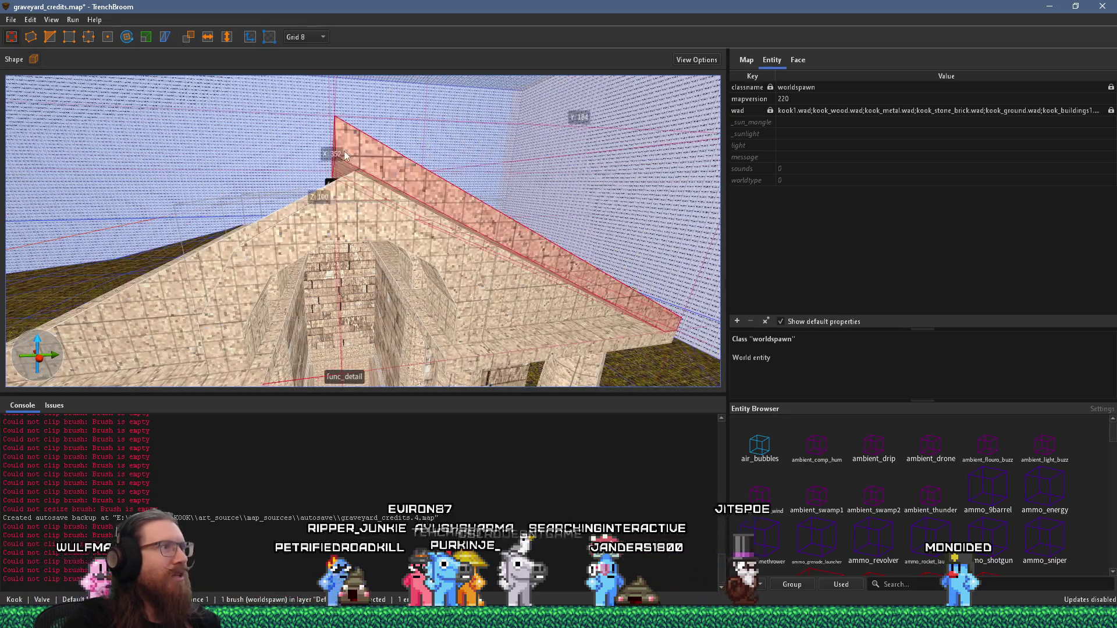
scroll(314, 174, down, 6)
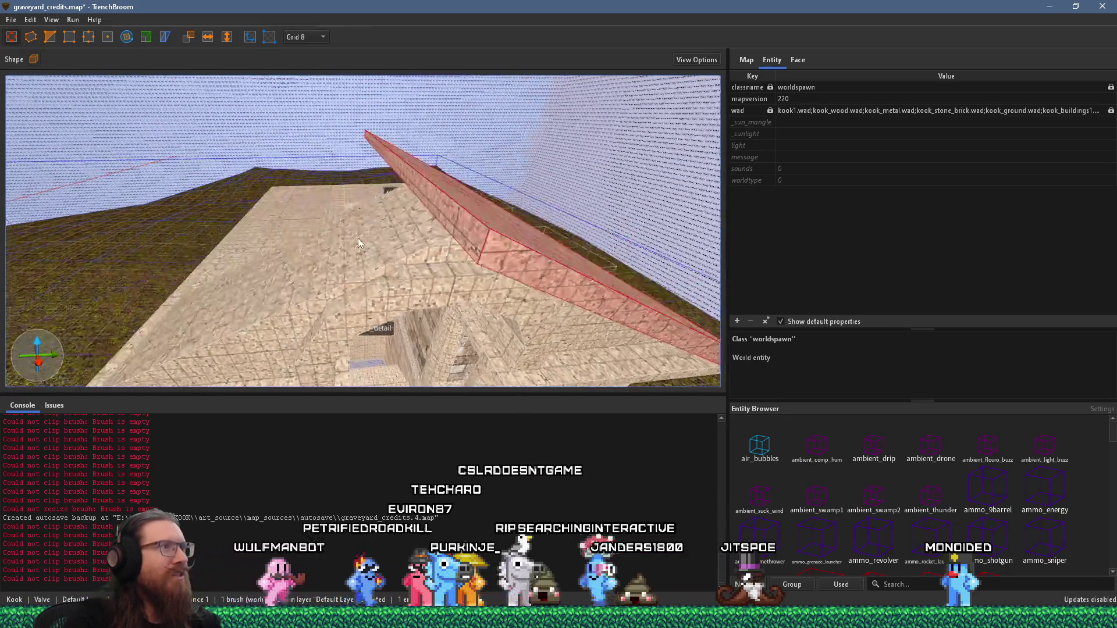
key(ctrl+h)
scroll(407, 213, up, 3)
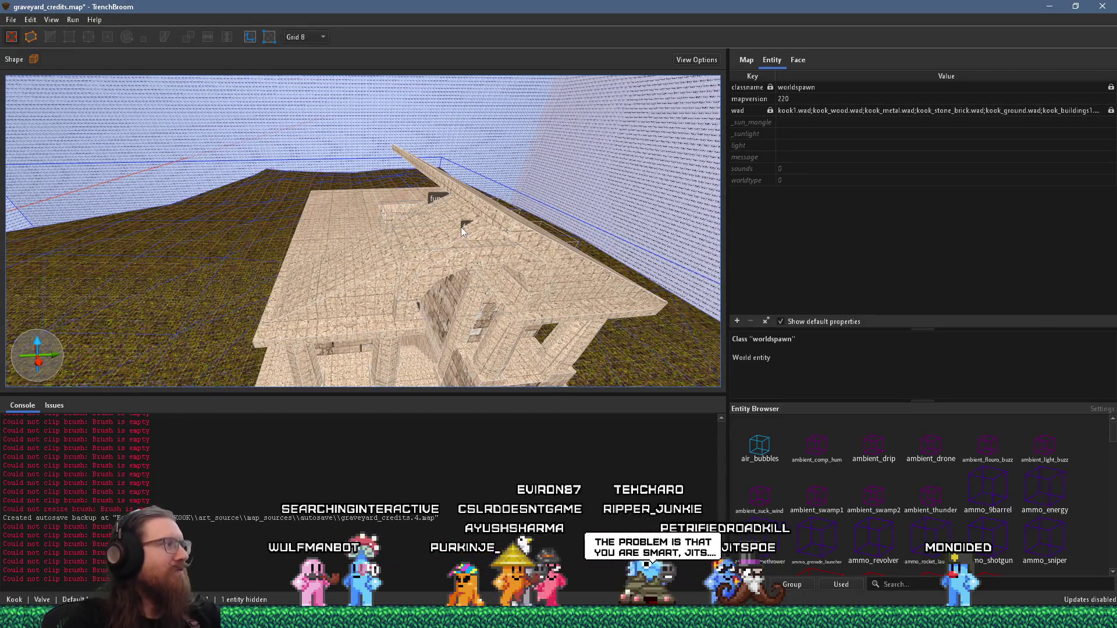
mouse_move(461, 238)
mouse_down()
mouse_move(507, 237)
mouse_move(431, 142)
mouse_move(337, 141)
mouse_move(412, 252)
mouse_up()
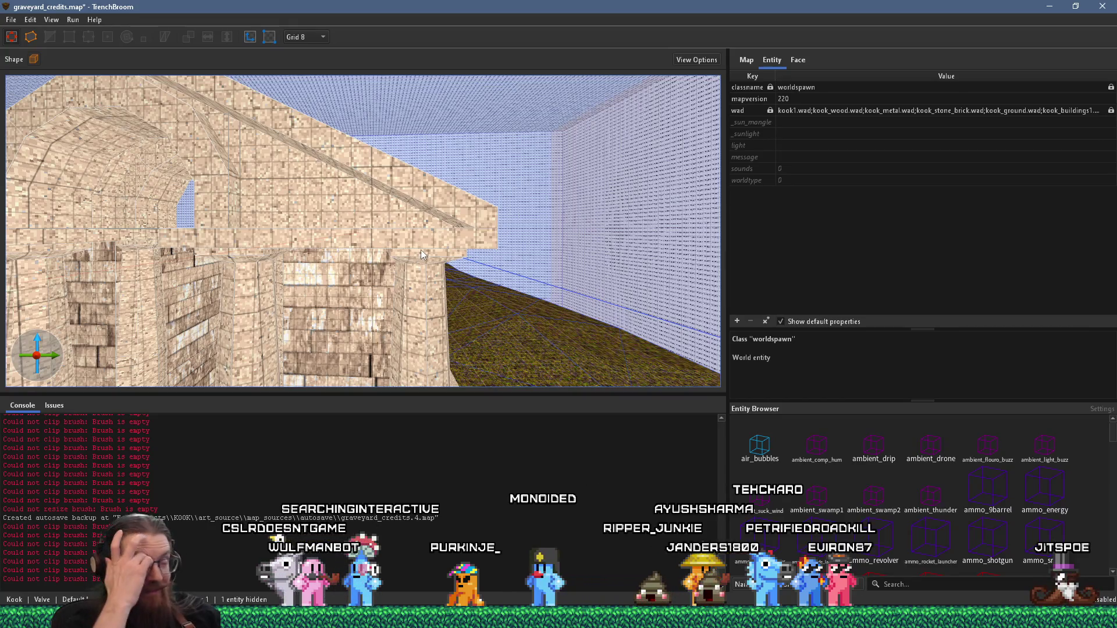
click(405, 254)
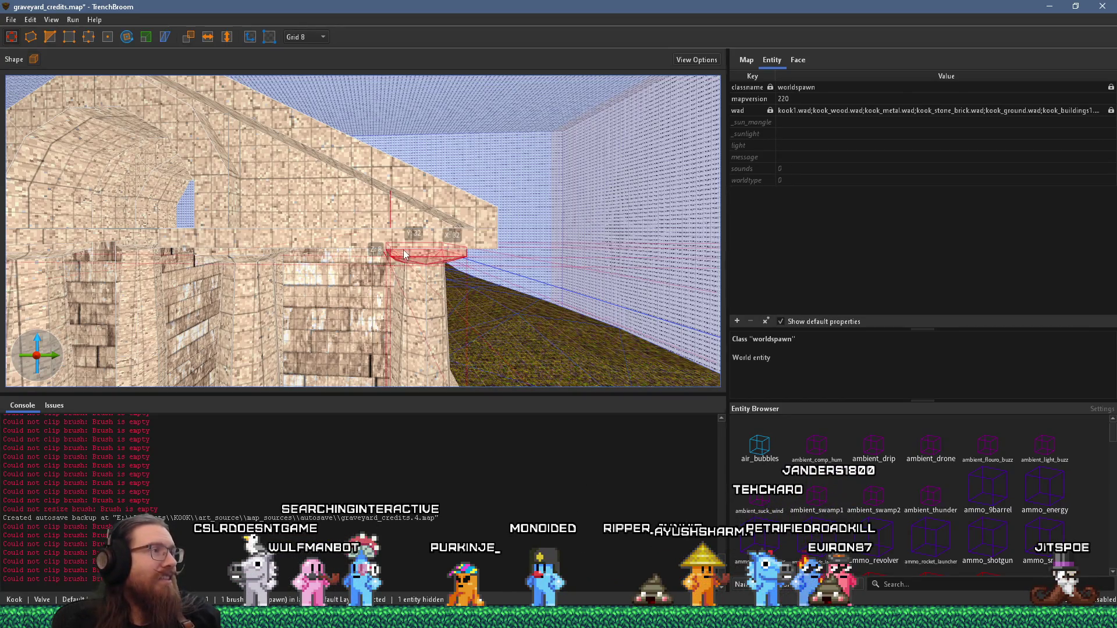
Turn and pull back the view to look along the sloped trim toward its end
mouse_move(372, 241)
mouse_down()
mouse_move(487, 240)
mouse_move(469, 284)
mouse_move(607, 277)
mouse_move(543, 204)
mouse_move(564, 256)
mouse_move(534, 287)
mouse_move(301, 206)
mouse_move(422, 268)
mouse_move(596, 385)
mouse_up()
mouse_move(561, 324)
mouse_down()
mouse_move(563, 356)
mouse_move(483, 219)
mouse_move(462, 333)
mouse_move(469, 291)
mouse_move(455, 240)
mouse_move(519, 236)
mouse_move(473, 240)
mouse_move(597, 272)
mouse_up()
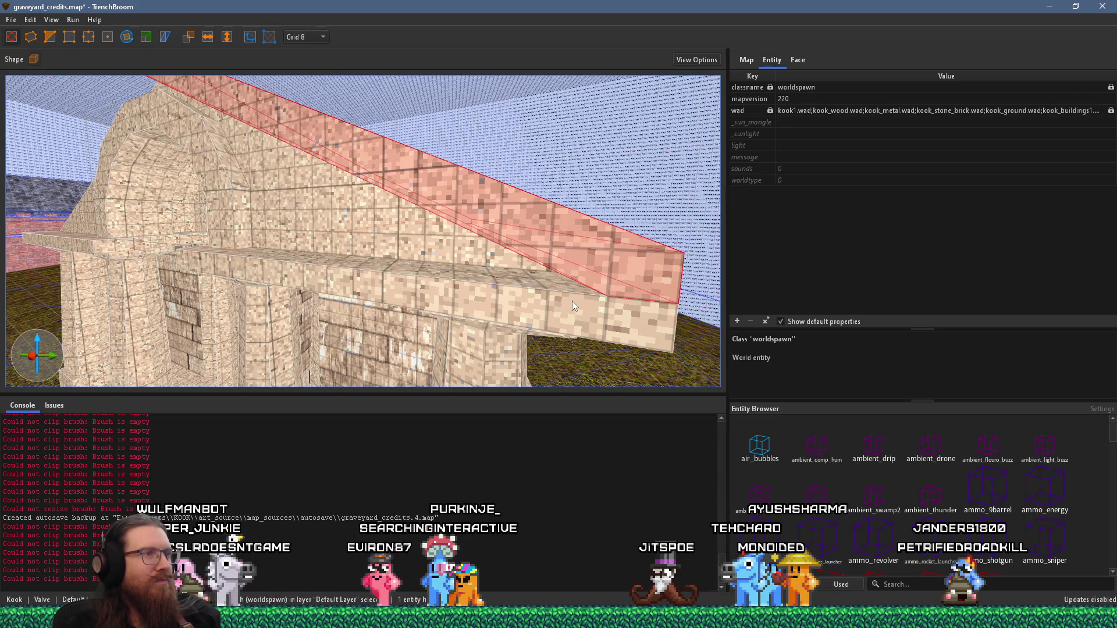
scroll(572, 301, up, 5)
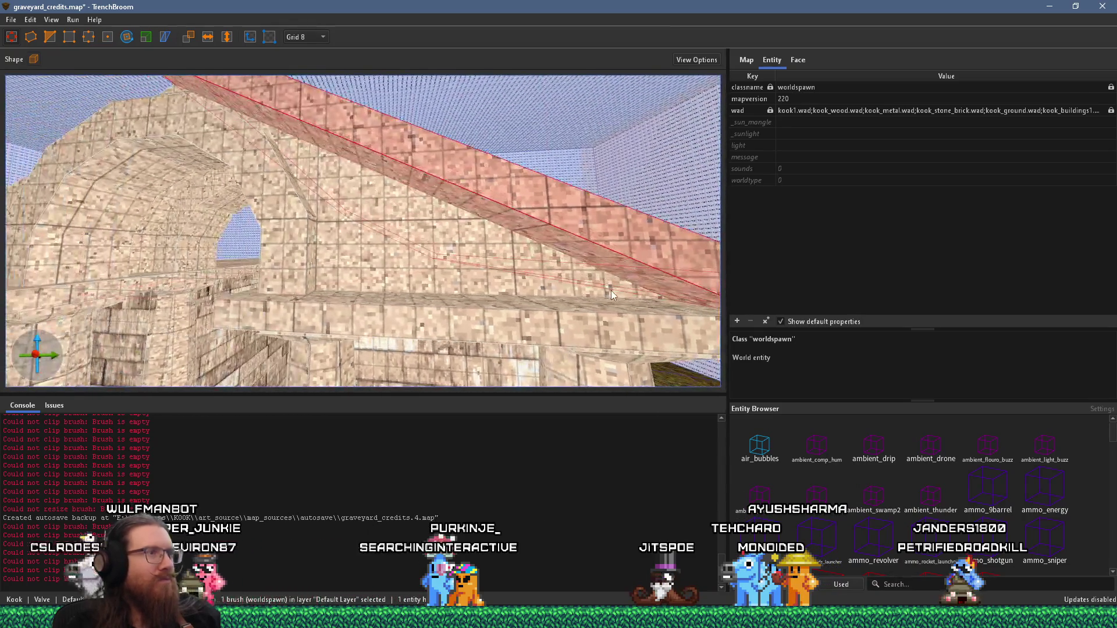
scroll(606, 292, up, 6)
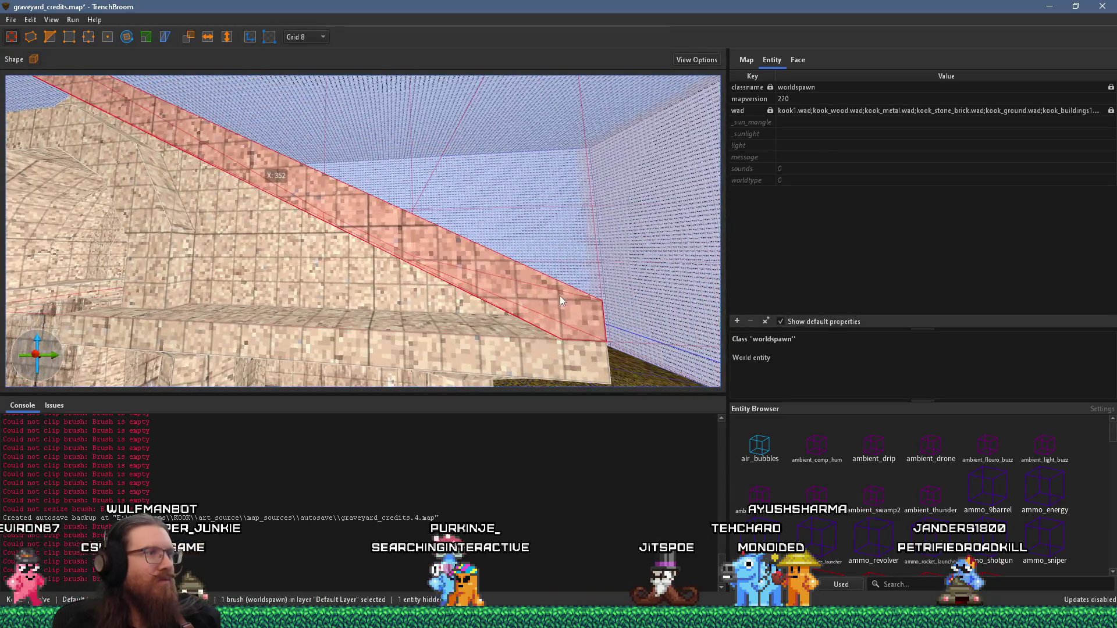
scroll(553, 291, up, 3)
scroll(547, 288, down, 2)
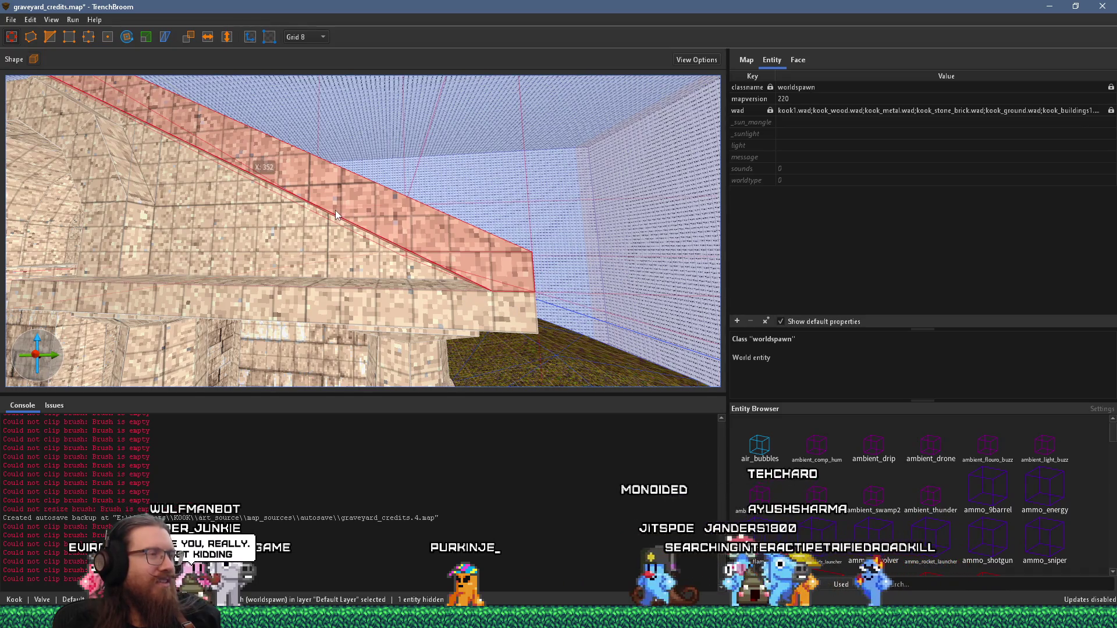
scroll(442, 233, up, 4)
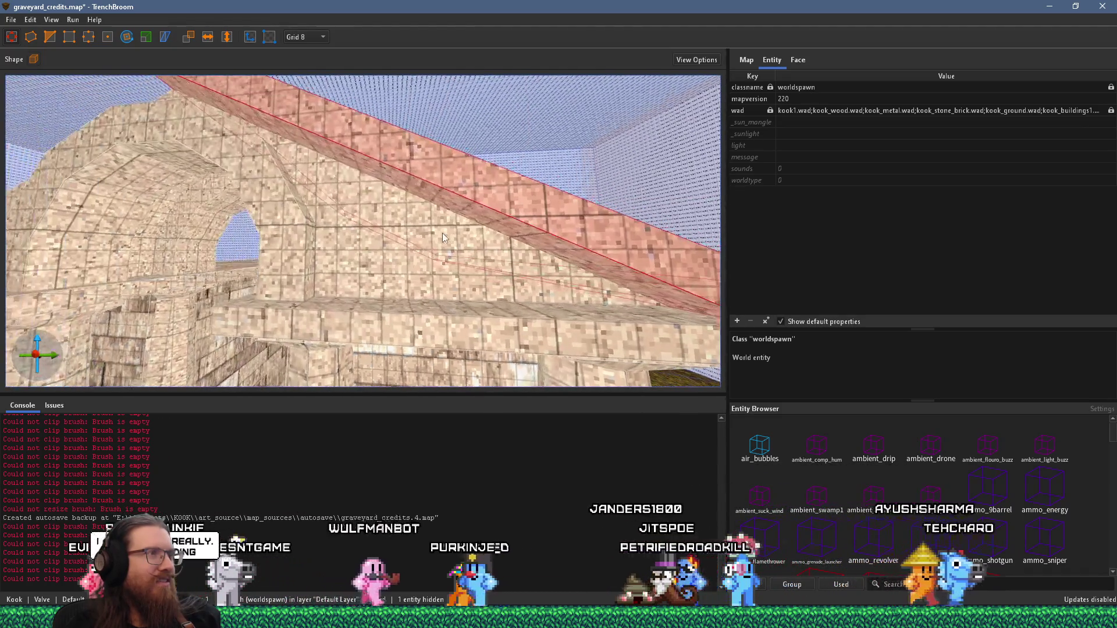
scroll(442, 233, down, 5)
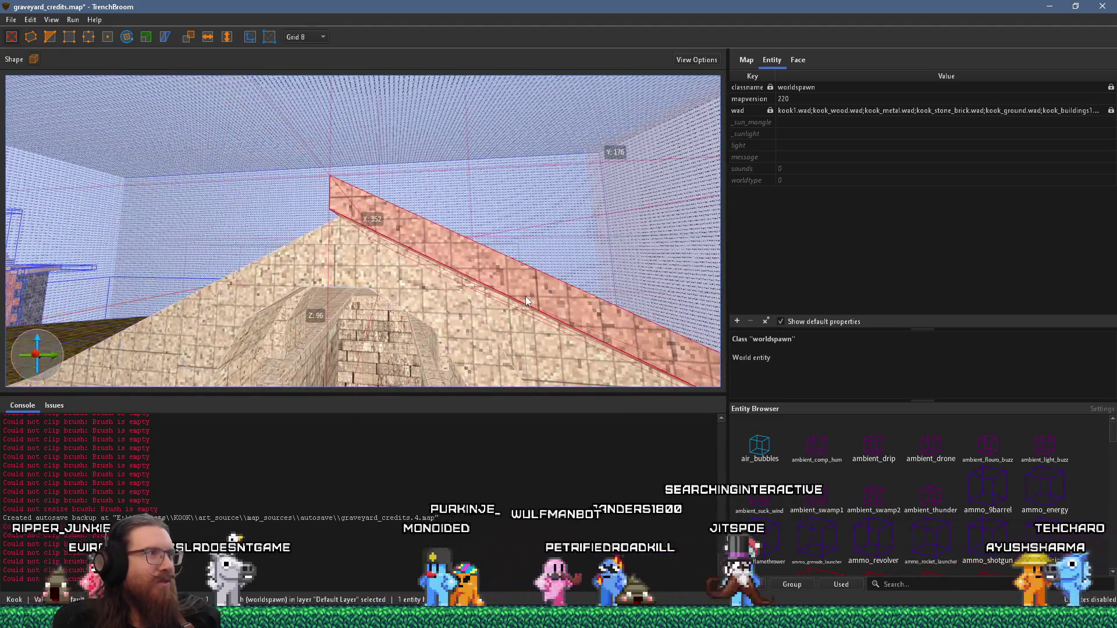
scroll(564, 307, down, 2)
drag(595, 311, 362, 215)
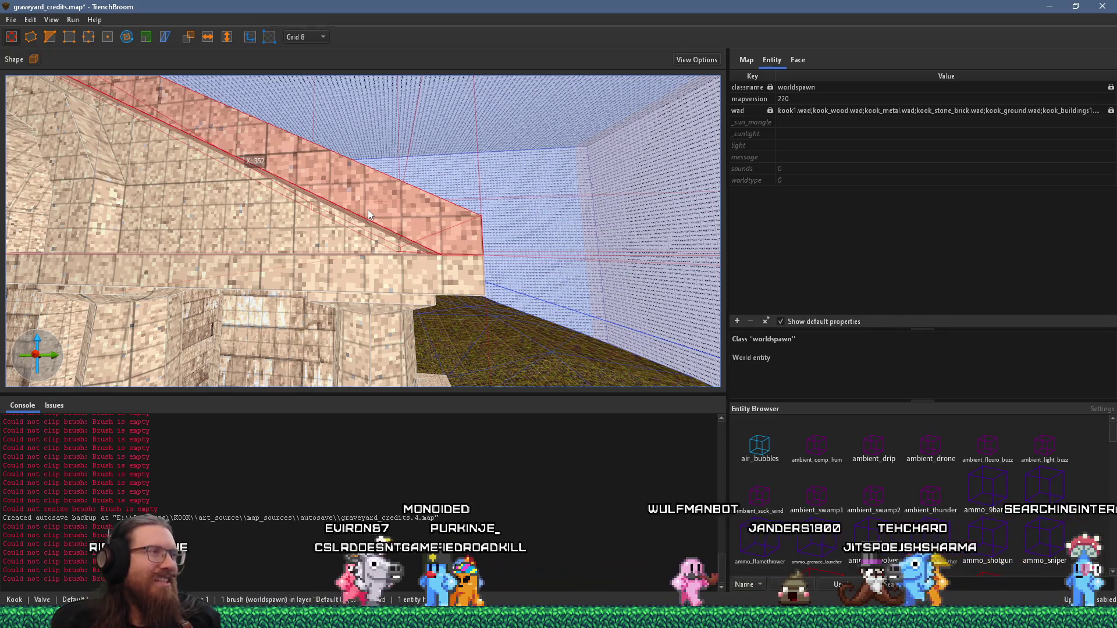
scroll(406, 241, up, 2)
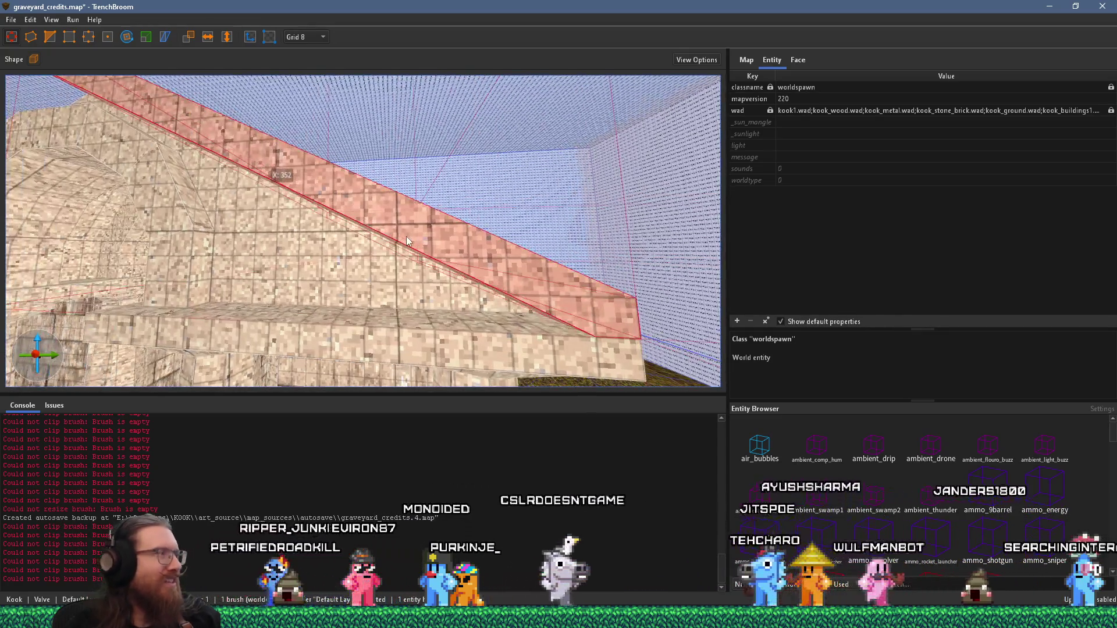
scroll(526, 275, down, 3)
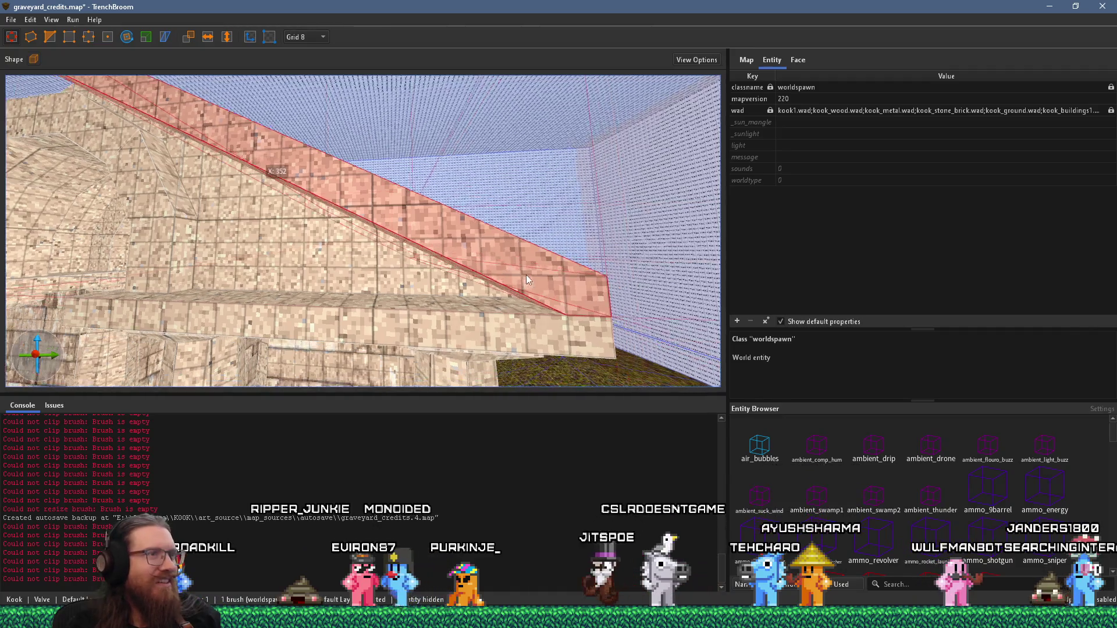
scroll(526, 278, down, 2)
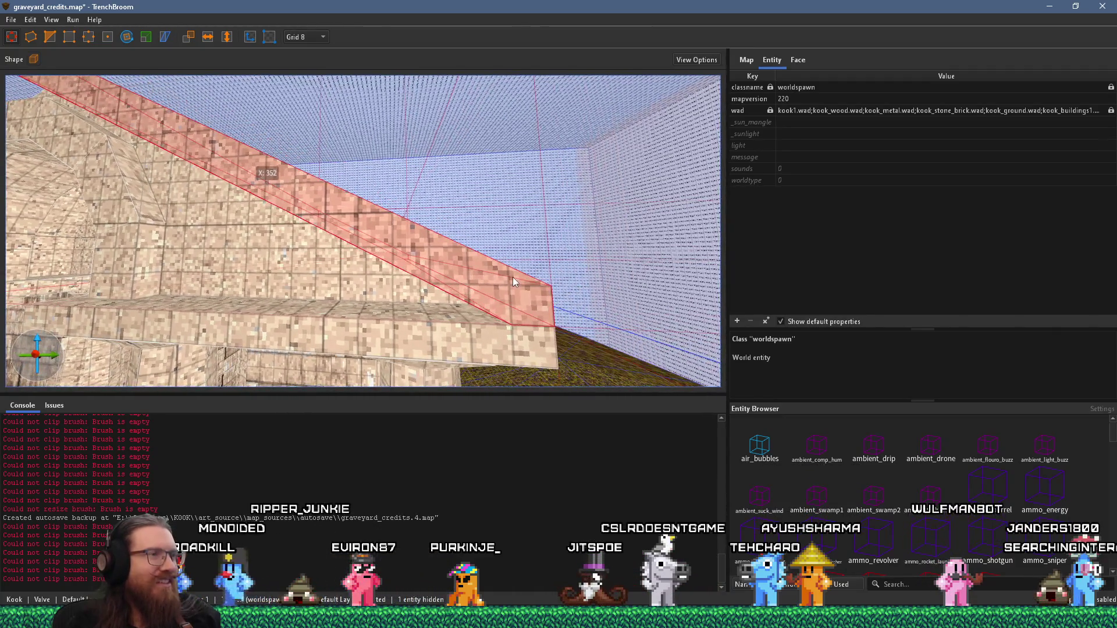
Select the sloped roof trim, set Grid 1, and resize its end toward the ledge
click(500, 344)
click(482, 292)
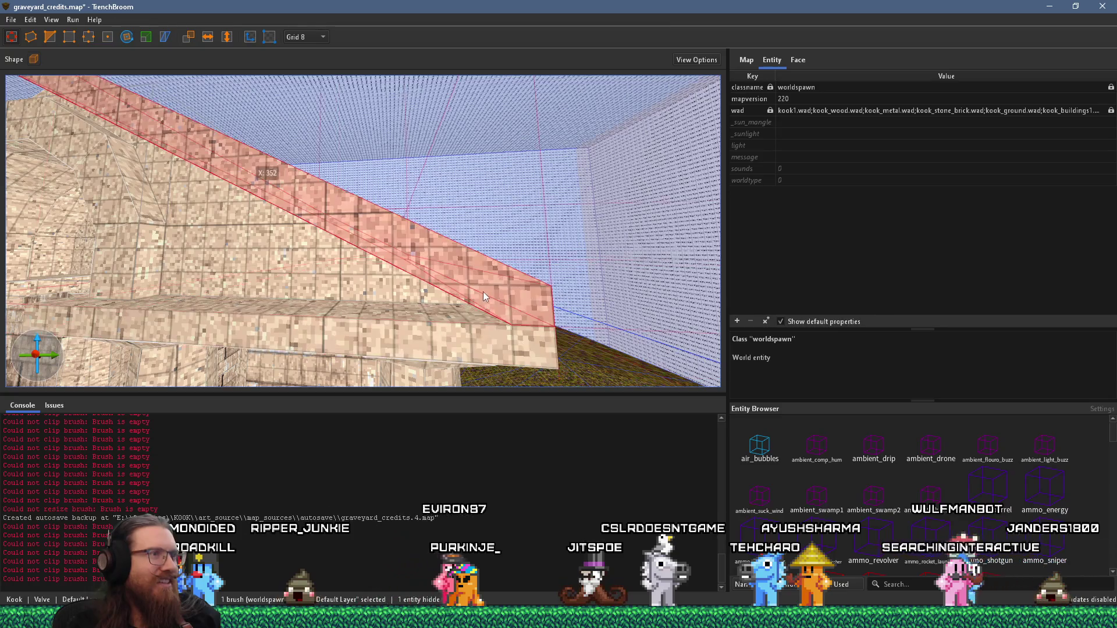
scroll(477, 306, up, 4)
scroll(454, 299, down, 3)
click(320, 37)
click(314, 53)
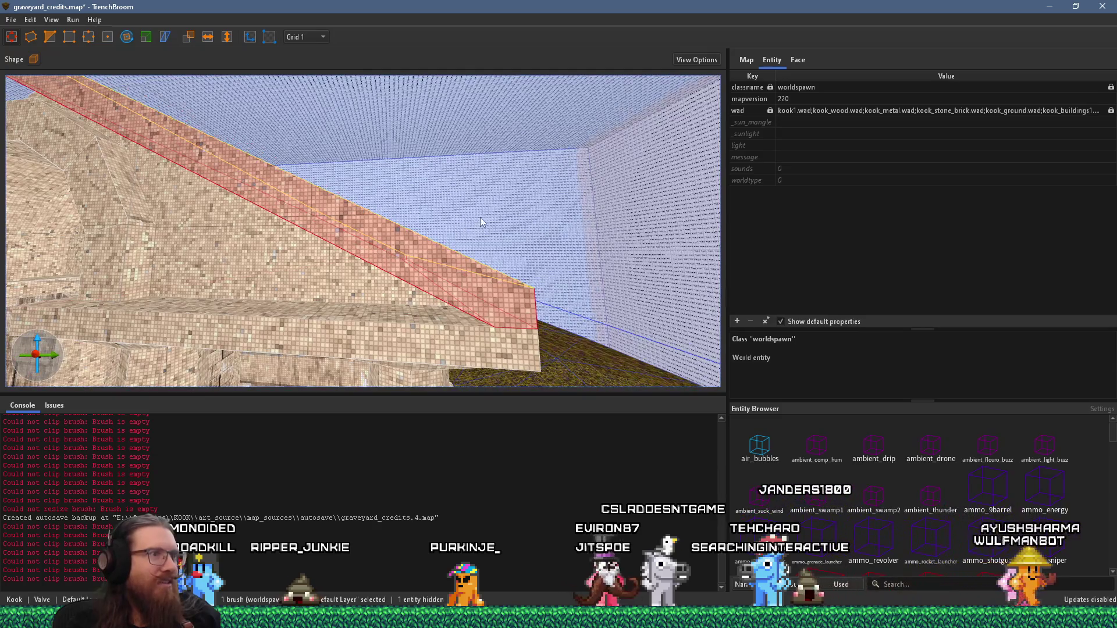
drag(475, 228, 473, 243)
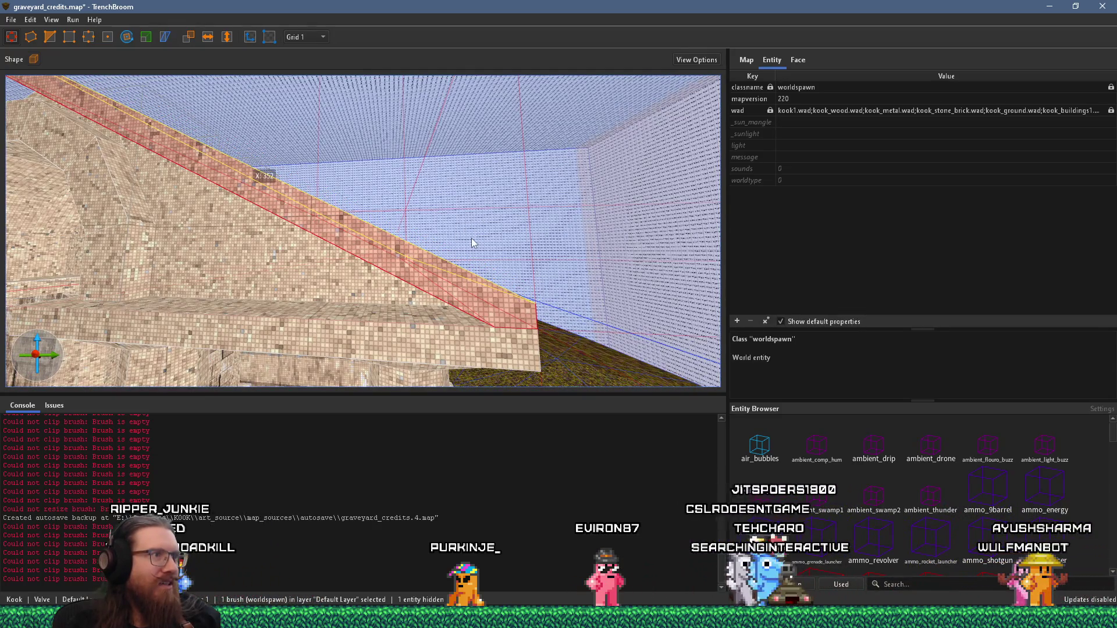
key(ctrl+z)
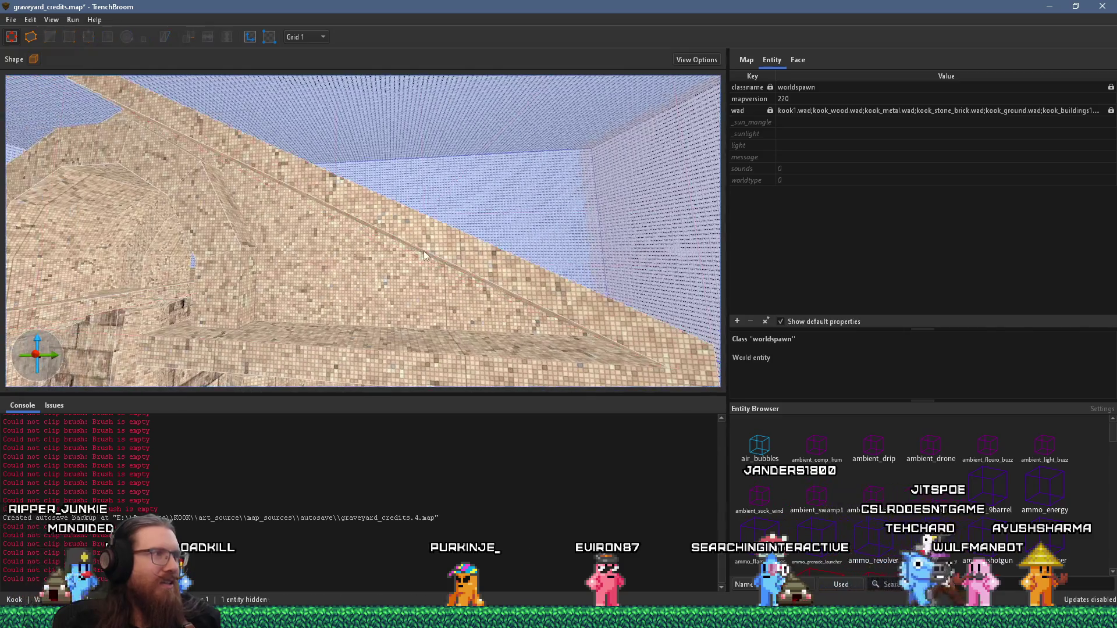
Switch to the 16-unit grid and orbit to view the gatehouse roof from another angle
scroll(421, 250, down, 5)
scroll(533, 289, up, 3)
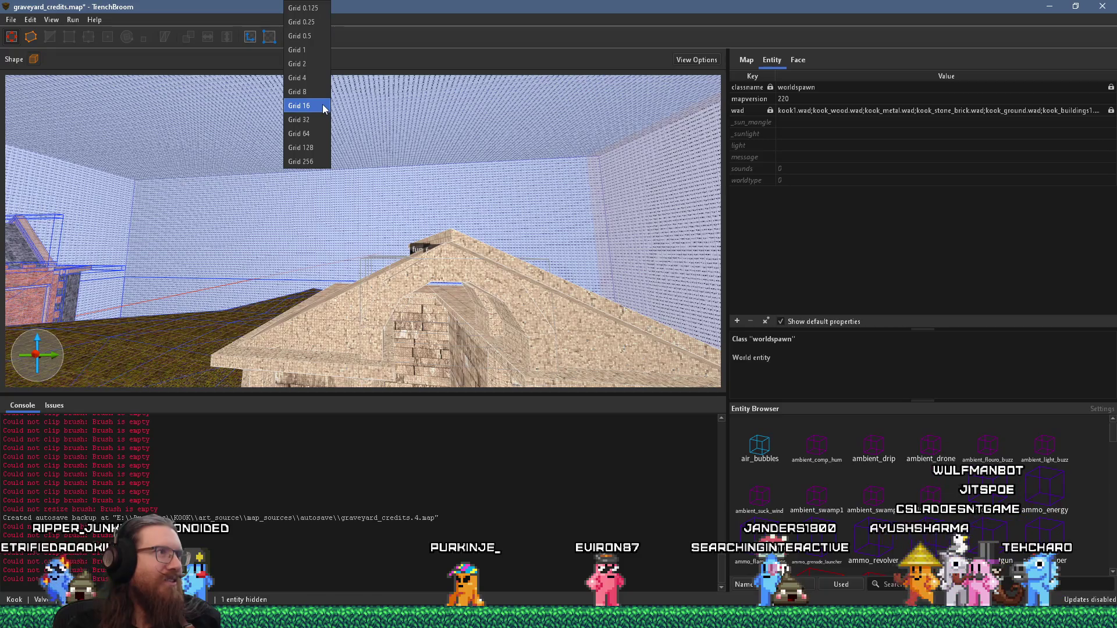
click(323, 110)
scroll(481, 266, up, 4)
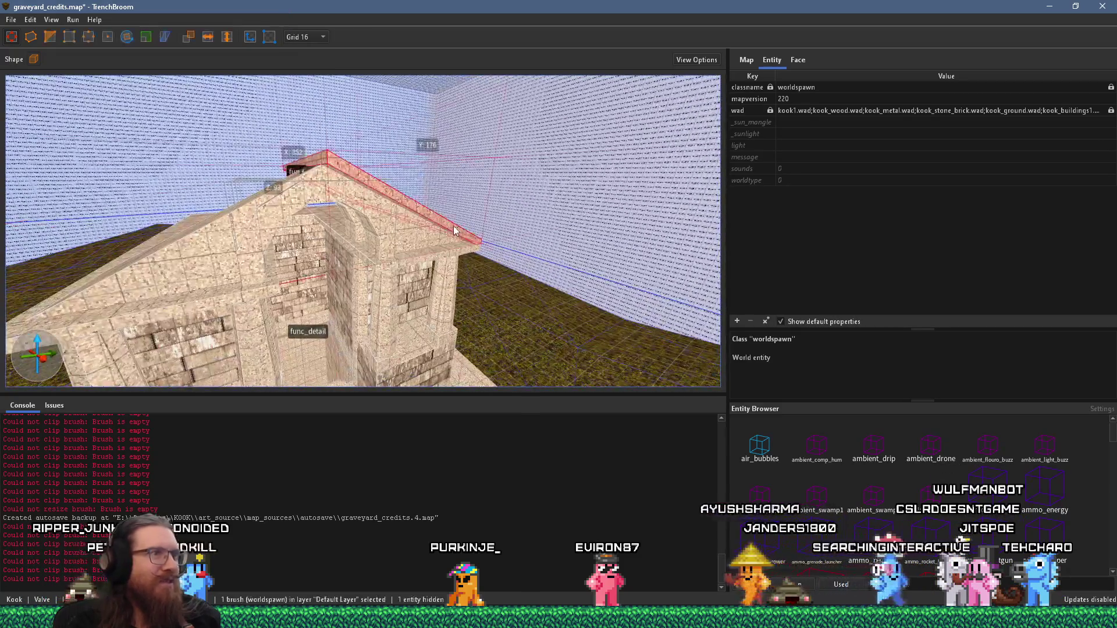
scroll(454, 230, down, 4)
scroll(449, 332, up, 5)
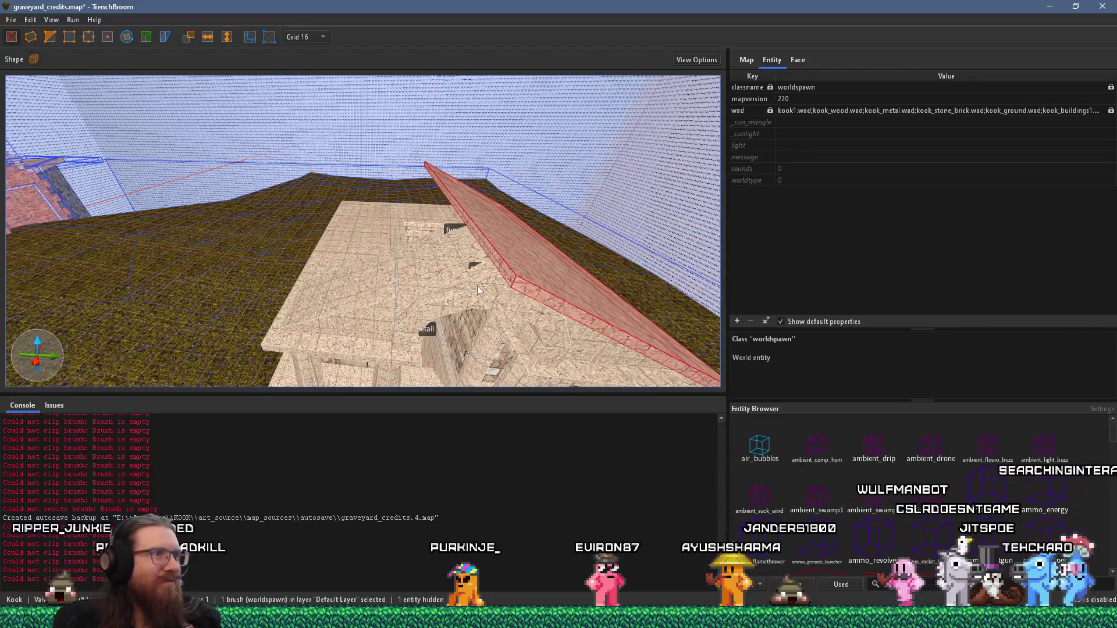
scroll(400, 240, down, 4)
scroll(403, 223, up, 4)
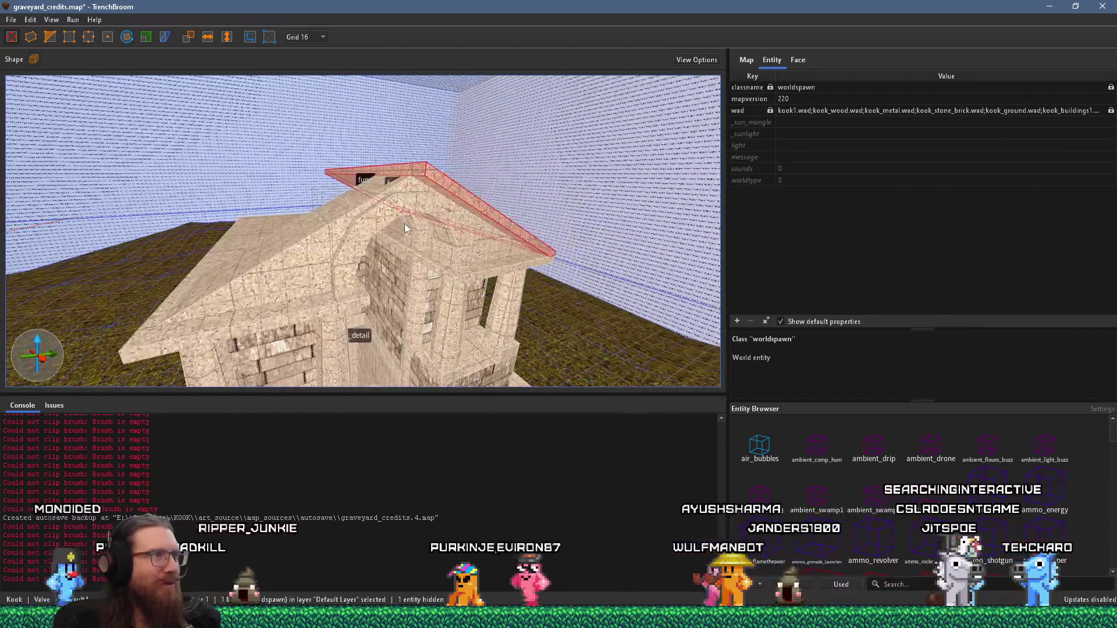
mouse_move(414, 217)
mouse_down()
mouse_move(310, 221)
mouse_move(411, 245)
mouse_move(313, 277)
mouse_move(218, 262)
mouse_move(235, 122)
mouse_up()
scroll(410, 240, down, 3)
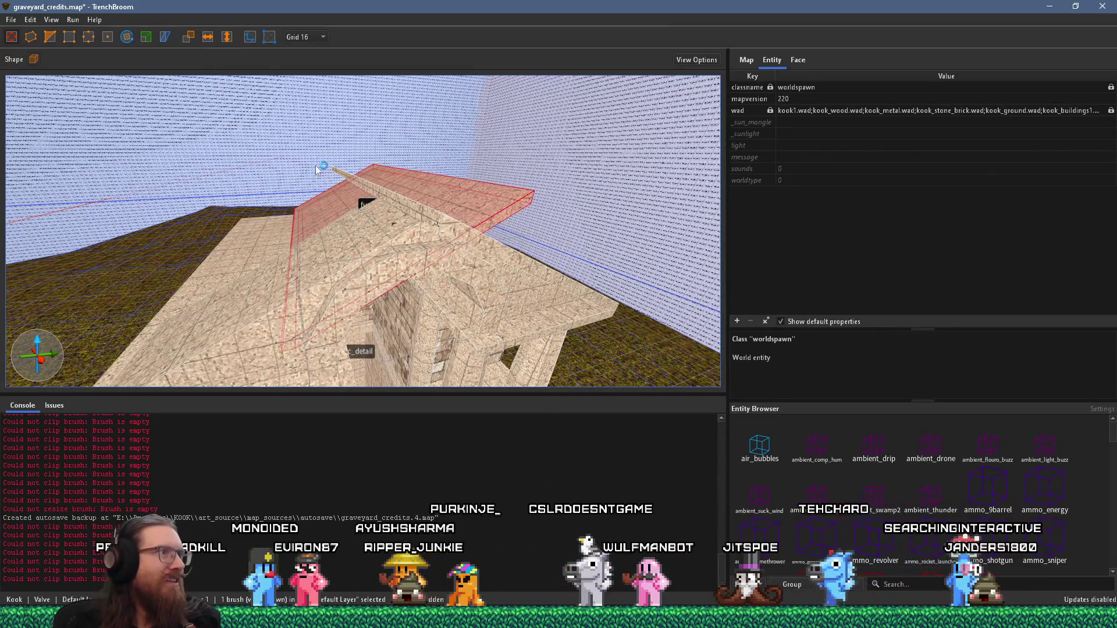
Lower the roof trim brush onto the roof slope and align it along the gable
drag(479, 213, 367, 244)
scroll(357, 252, up, 10)
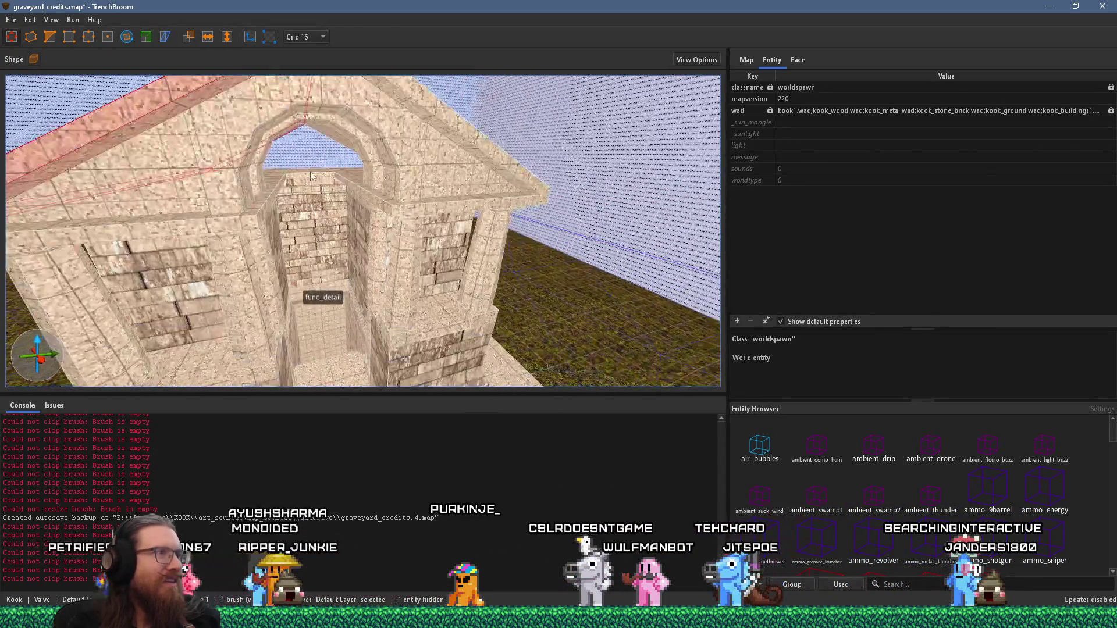
scroll(241, 153, down, 10)
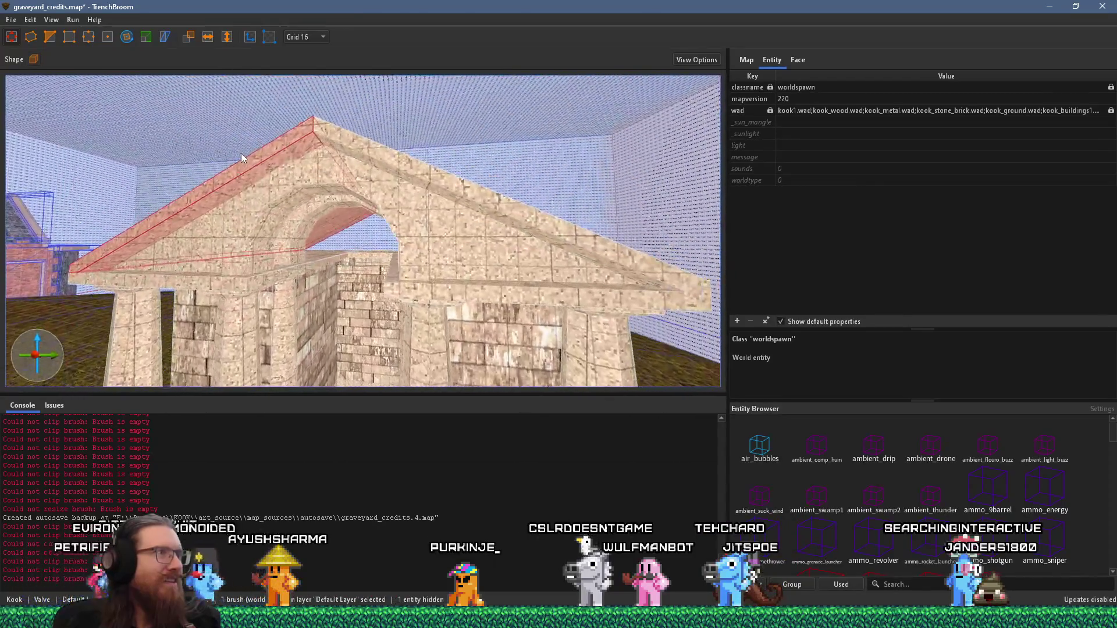
drag(297, 172, 298, 175)
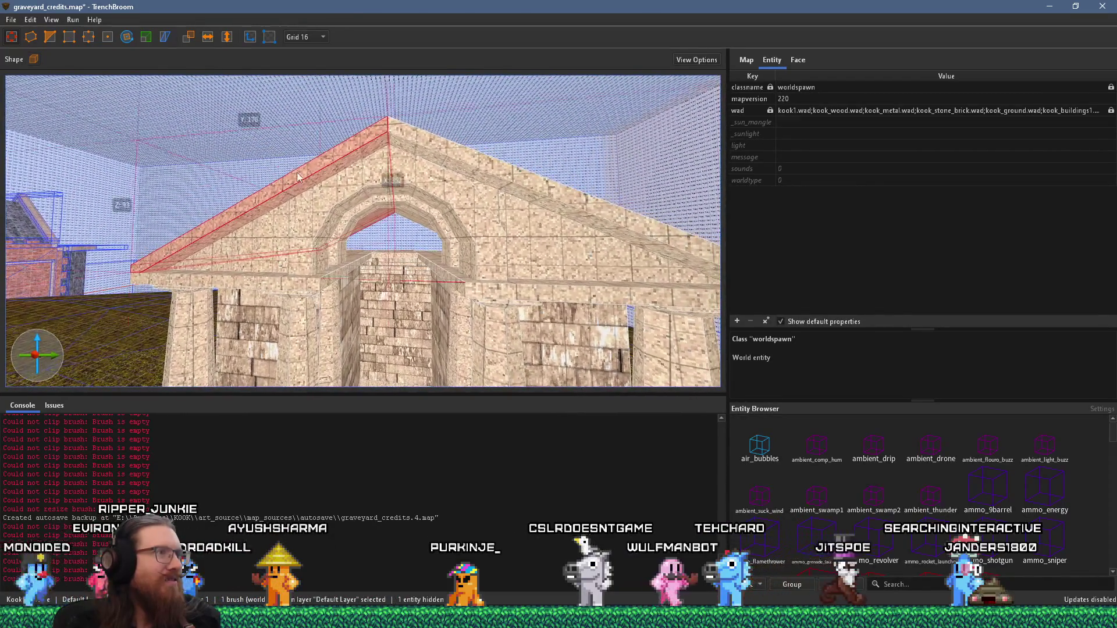
mouse_move(271, 244)
mouse_down()
mouse_move(188, 222)
mouse_move(116, 226)
mouse_move(83, 166)
mouse_move(190, 179)
mouse_up()
Select the roof slope brush, the roof band, and the left roof slope together
click(313, 131)
ctrl+click(357, 190)
scroll(307, 187, up, 3)
drag(307, 188, 386, 149)
ctrl+click(314, 164)
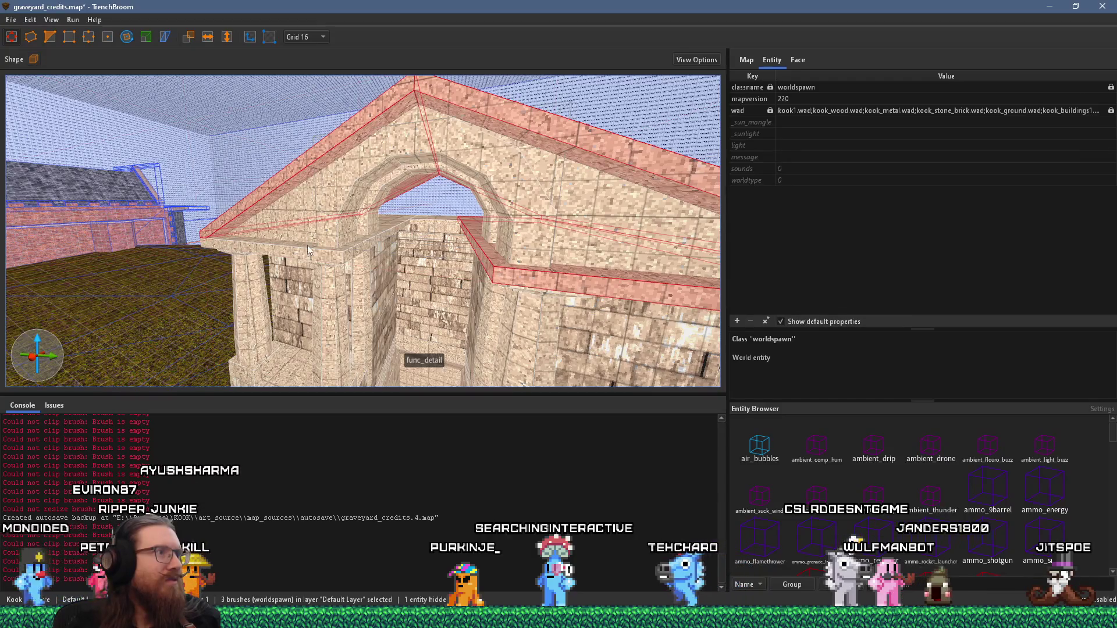
scroll(344, 259, up, 2)
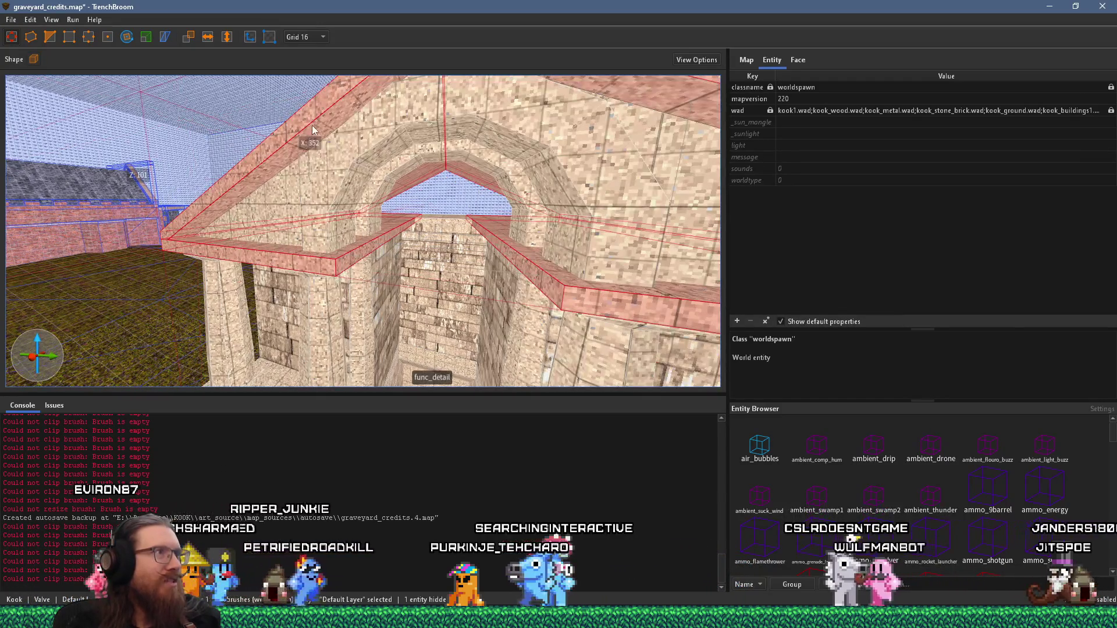
Set the grid to 4 and look over the finished pitched roof and arch
click(316, 78)
mouse_move(361, 151)
mouse_down()
mouse_move(418, 167)
mouse_move(337, 159)
mouse_up()
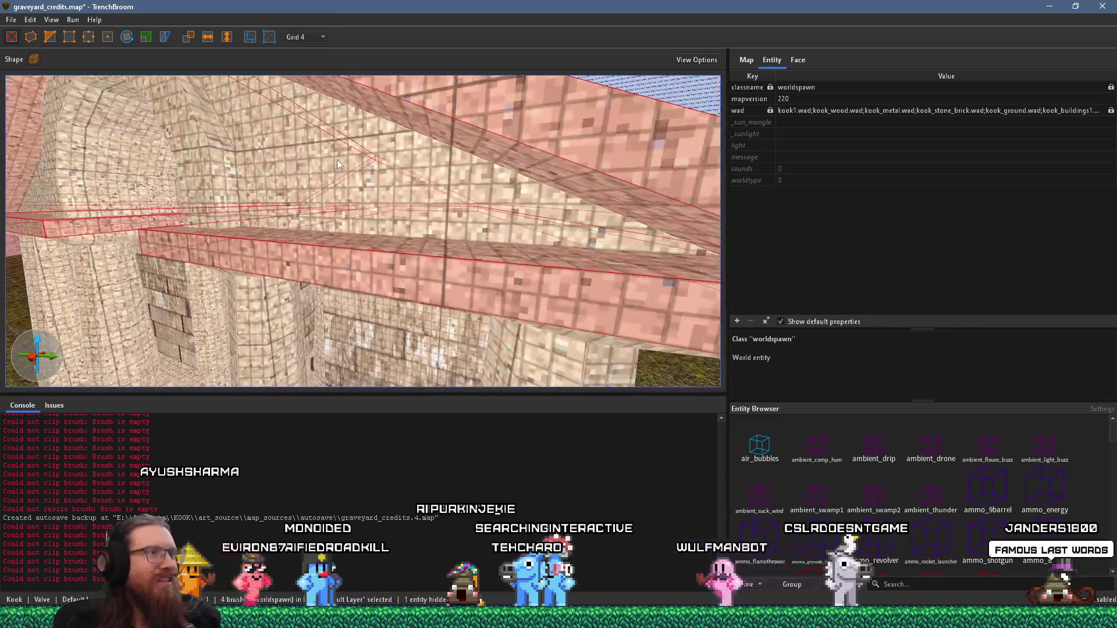
mouse_move(431, 219)
mouse_down()
mouse_move(408, 226)
mouse_move(398, 187)
mouse_move(288, 146)
mouse_move(467, 144)
mouse_up()
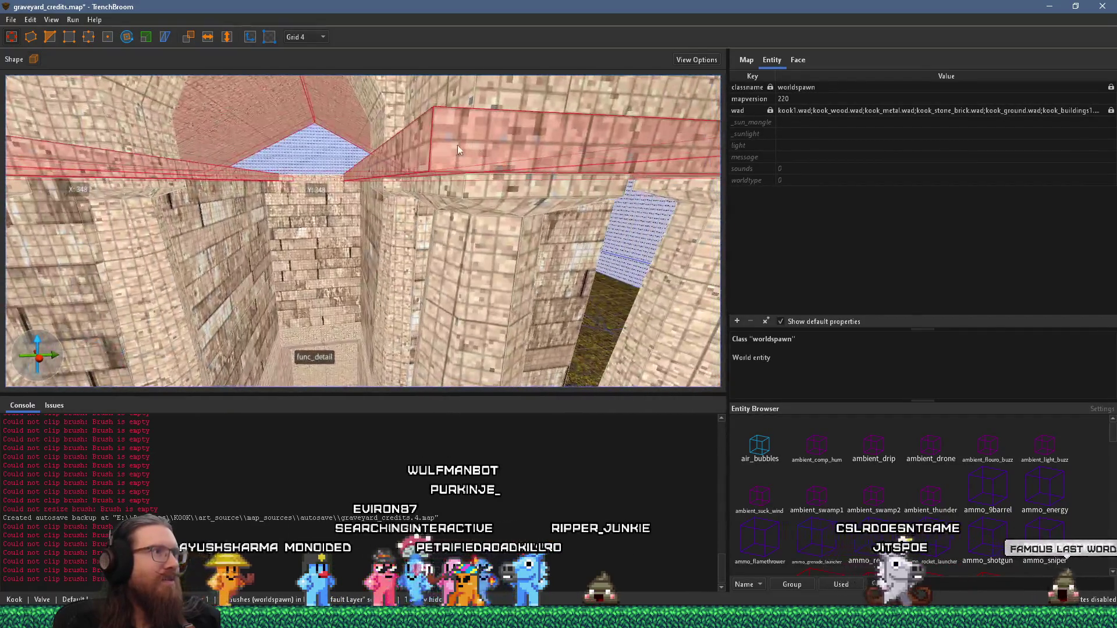
mouse_move(380, 116)
mouse_down()
mouse_move(362, 92)
mouse_move(380, 78)
mouse_move(435, 109)
mouse_move(334, 211)
mouse_move(327, 187)
mouse_move(394, 222)
mouse_up()
mouse_move(438, 266)
mouse_down()
mouse_move(495, 288)
mouse_move(156, 235)
mouse_move(265, 203)
mouse_move(371, 197)
mouse_move(361, 128)
mouse_move(376, 120)
mouse_up()
drag(309, 181, 450, 286)
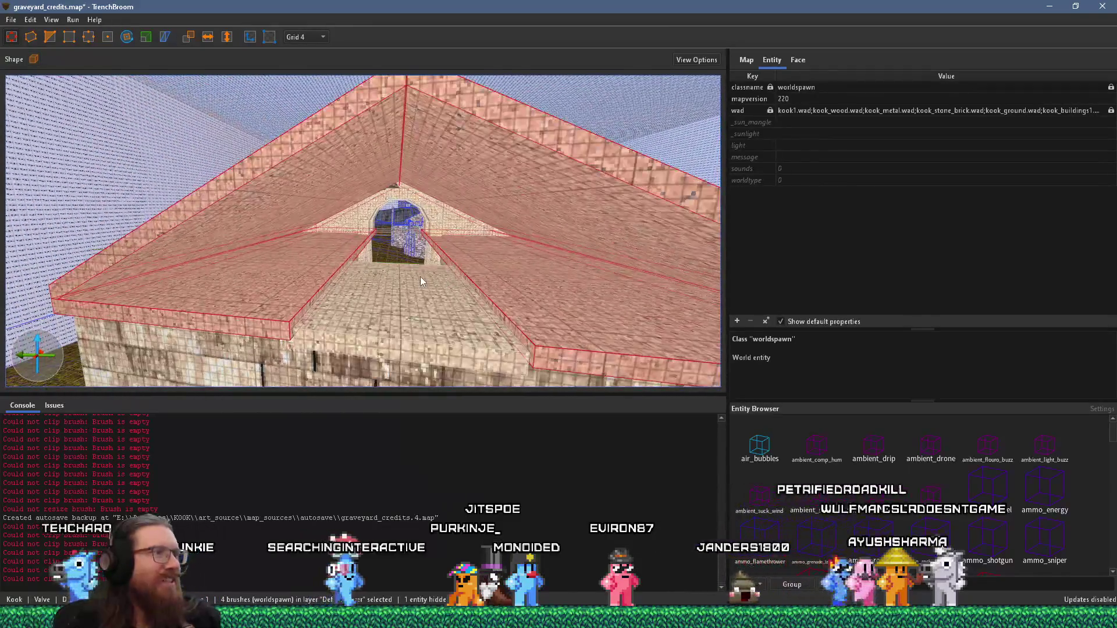
scroll(420, 277, up, 2)
Clear the selection so nothing is selected
key(Escape)
click(420, 310)
key(Escape)
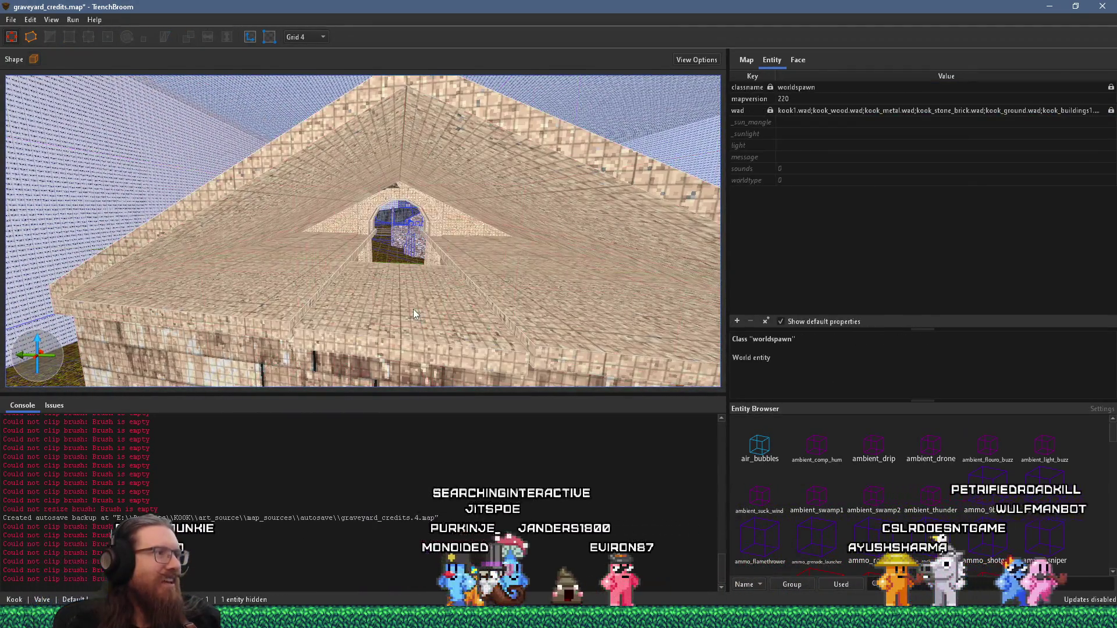
Select the wall-top brush and check its cut as a lintel beam from below
click(414, 309)
scroll(407, 308, up, 3)
scroll(400, 317, up, 4)
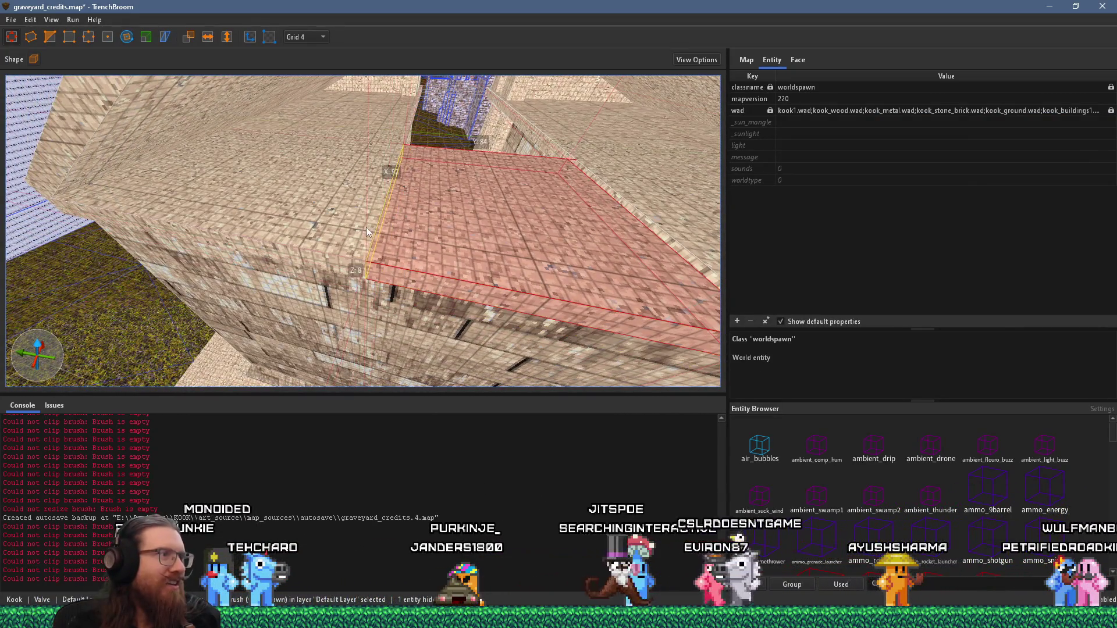
key(d)
mouse_move(450, 219)
mouse_down()
mouse_move(469, 250)
mouse_move(281, 243)
mouse_move(239, 94)
mouse_move(269, 137)
mouse_move(260, 132)
mouse_move(263, 167)
mouse_move(251, 163)
mouse_move(320, 172)
mouse_move(279, 211)
mouse_move(229, 225)
mouse_move(265, 222)
mouse_move(299, 188)
mouse_move(345, 232)
mouse_move(340, 259)
mouse_move(385, 221)
mouse_up()
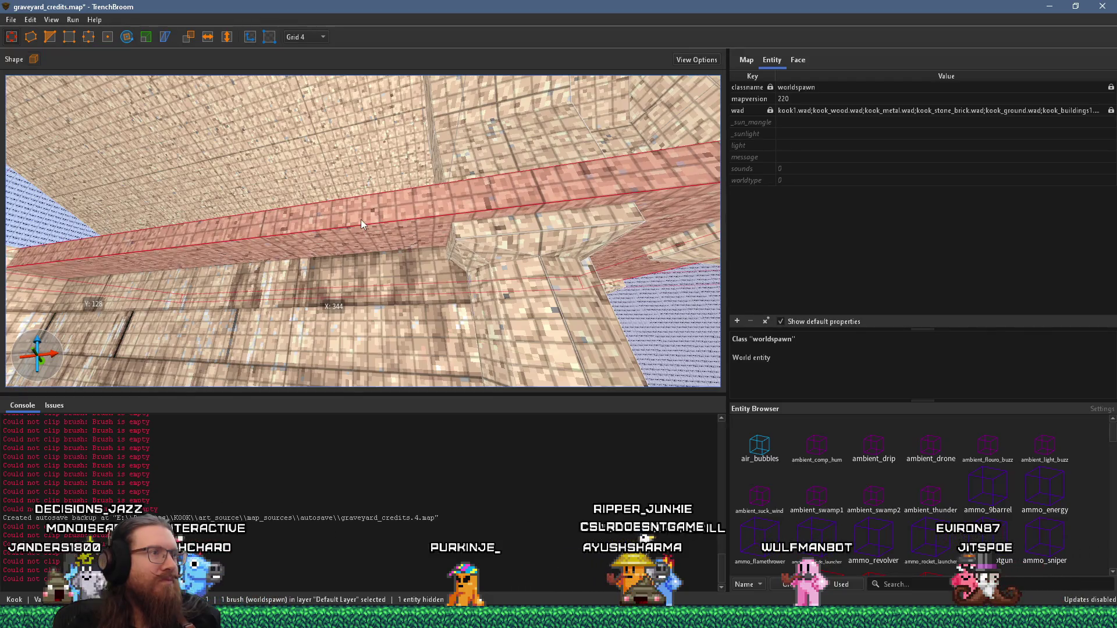
drag(318, 227, 384, 232)
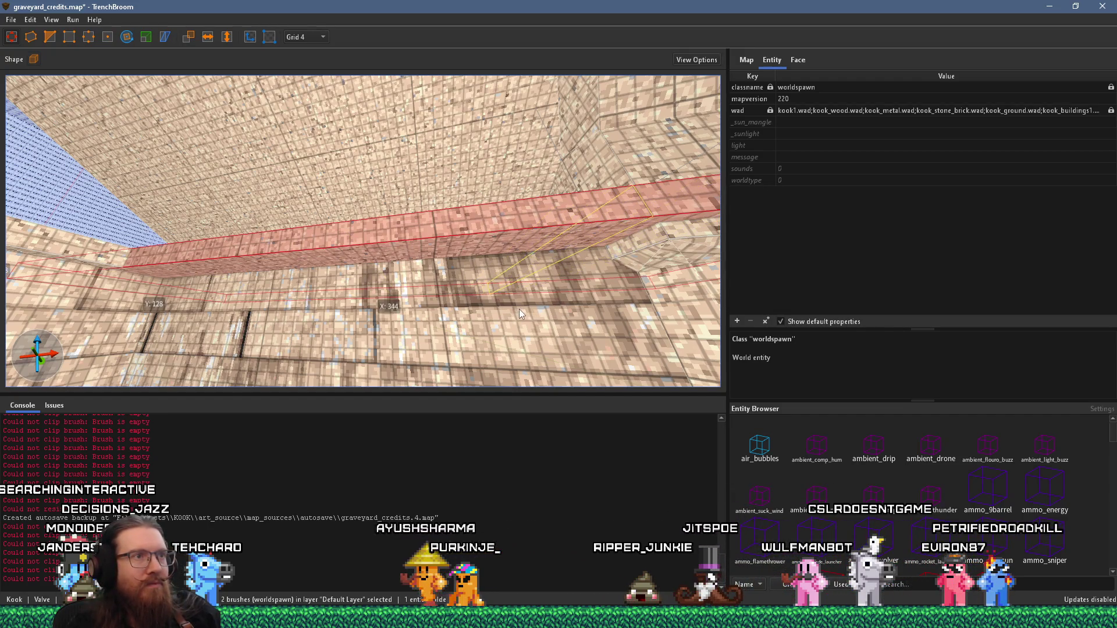
drag(519, 309, 449, 281)
mouse_move(392, 172)
mouse_down()
mouse_move(403, 191)
mouse_move(280, 224)
mouse_up()
Select the ledge brush on the far interior wall and look over the passage and pillars
click(291, 227)
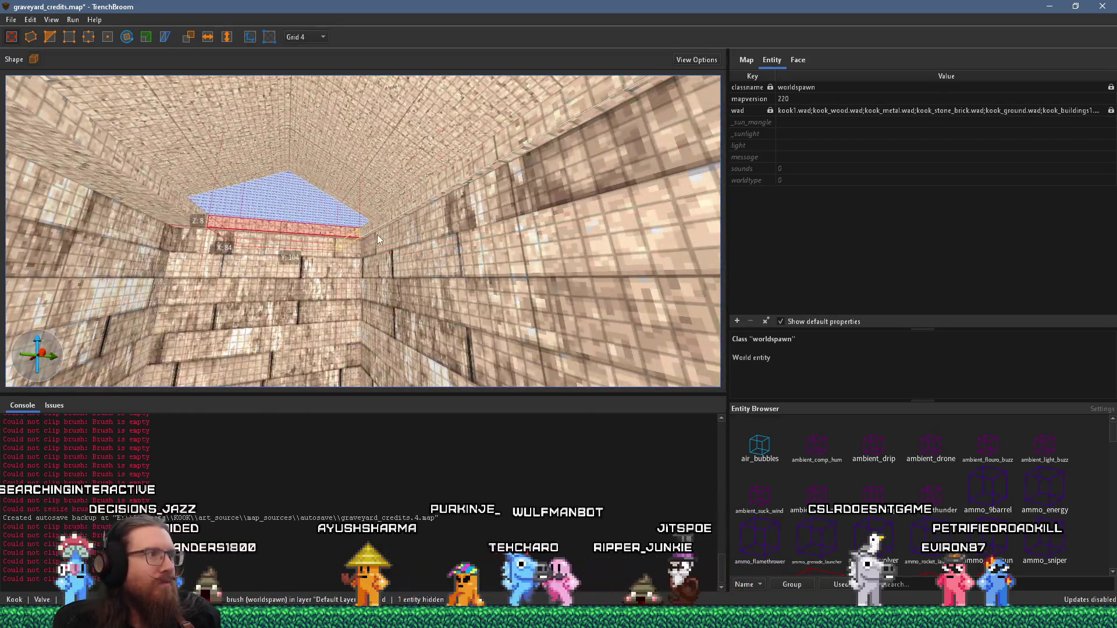
scroll(378, 235, up, 5)
mouse_move(386, 256)
mouse_down()
mouse_move(288, 246)
mouse_move(427, 217)
mouse_move(349, 216)
mouse_move(425, 210)
mouse_up()
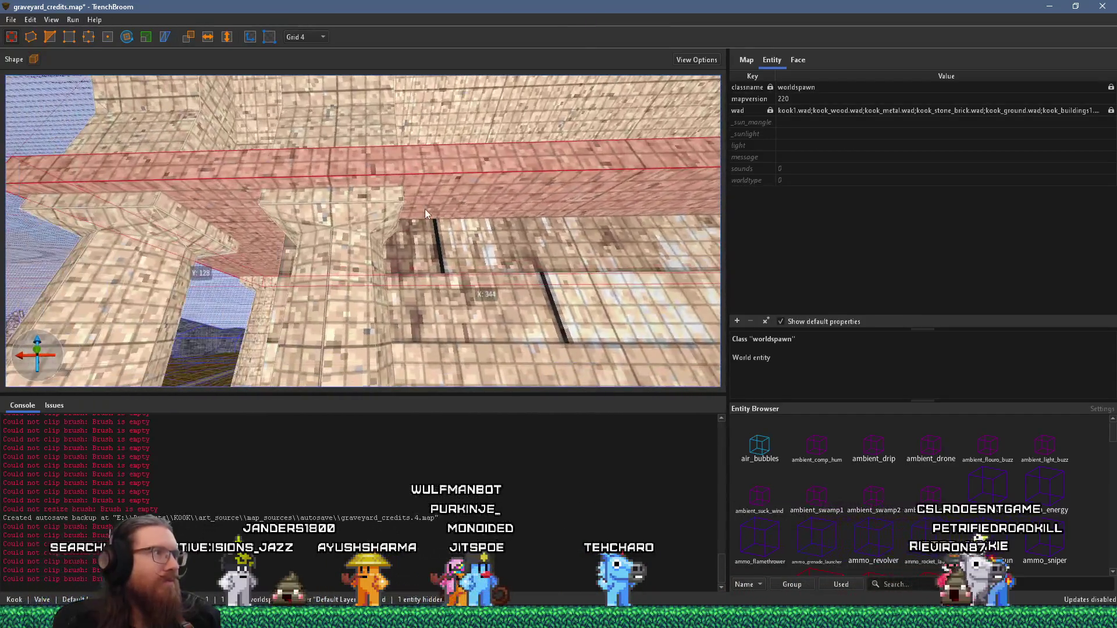
drag(290, 220, 242, 257)
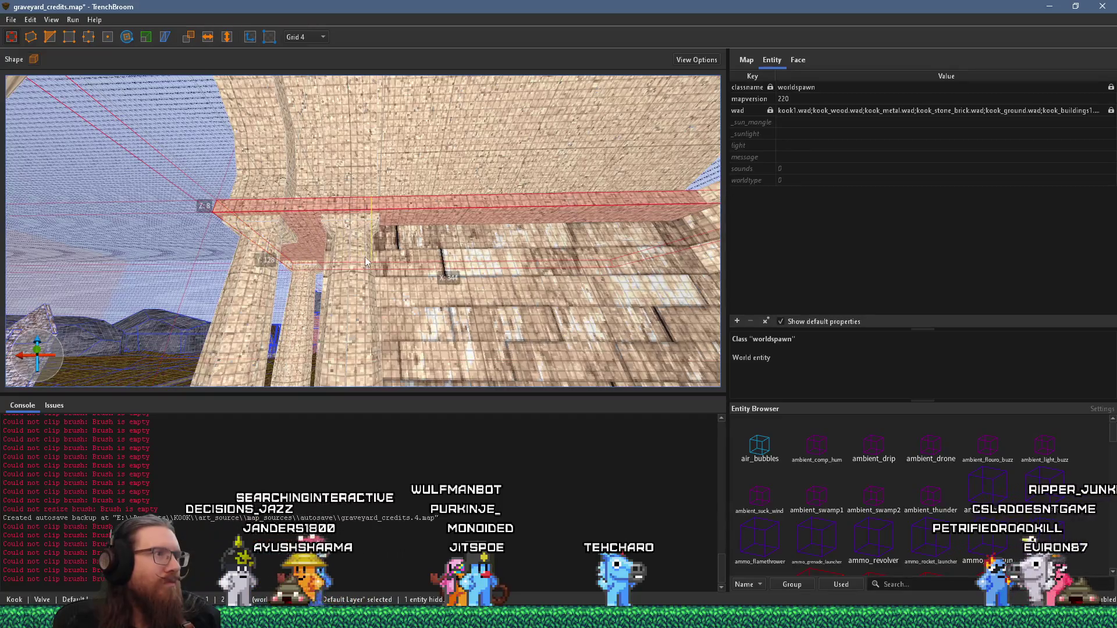
mouse_move(375, 257)
mouse_down()
mouse_move(438, 197)
mouse_move(400, 236)
mouse_move(441, 280)
mouse_move(413, 330)
mouse_up()
scroll(438, 192, down, 3)
key(a)
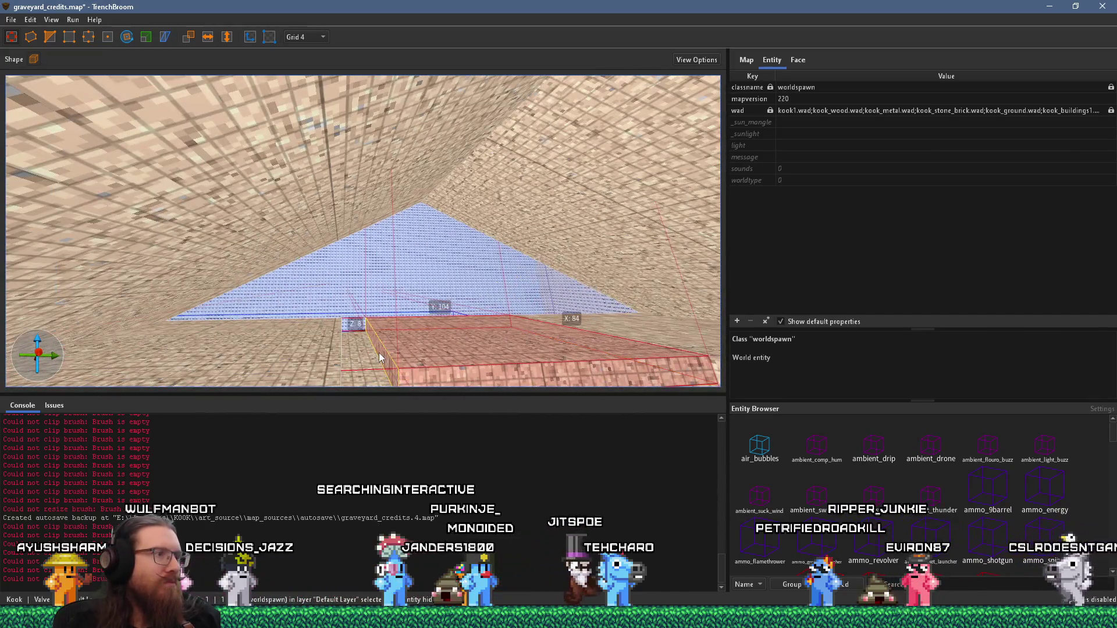
key(s)
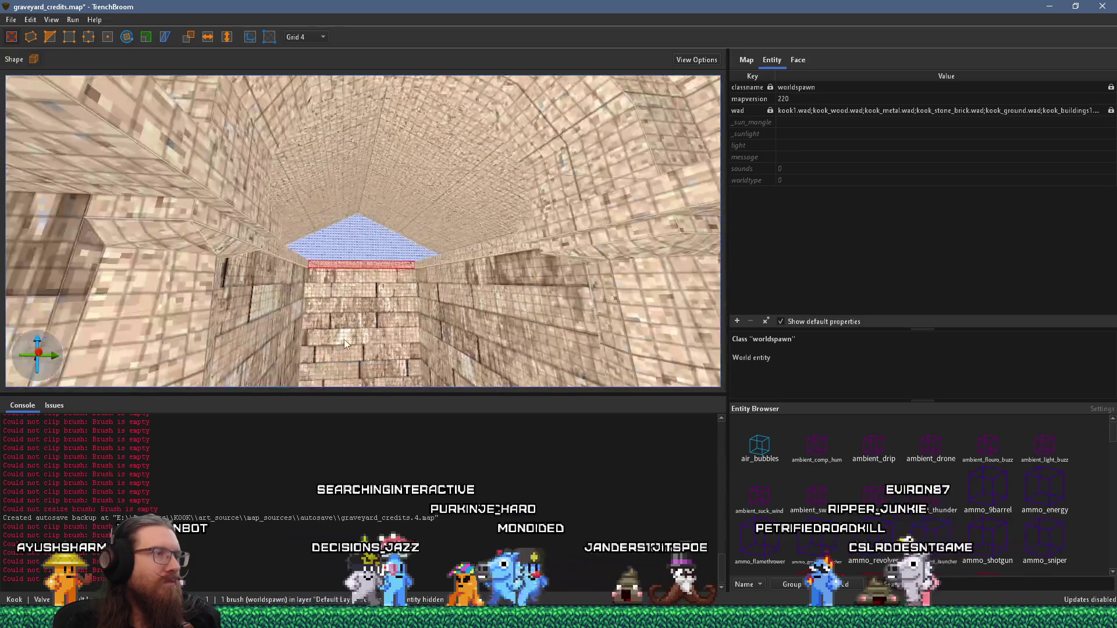
key(w)
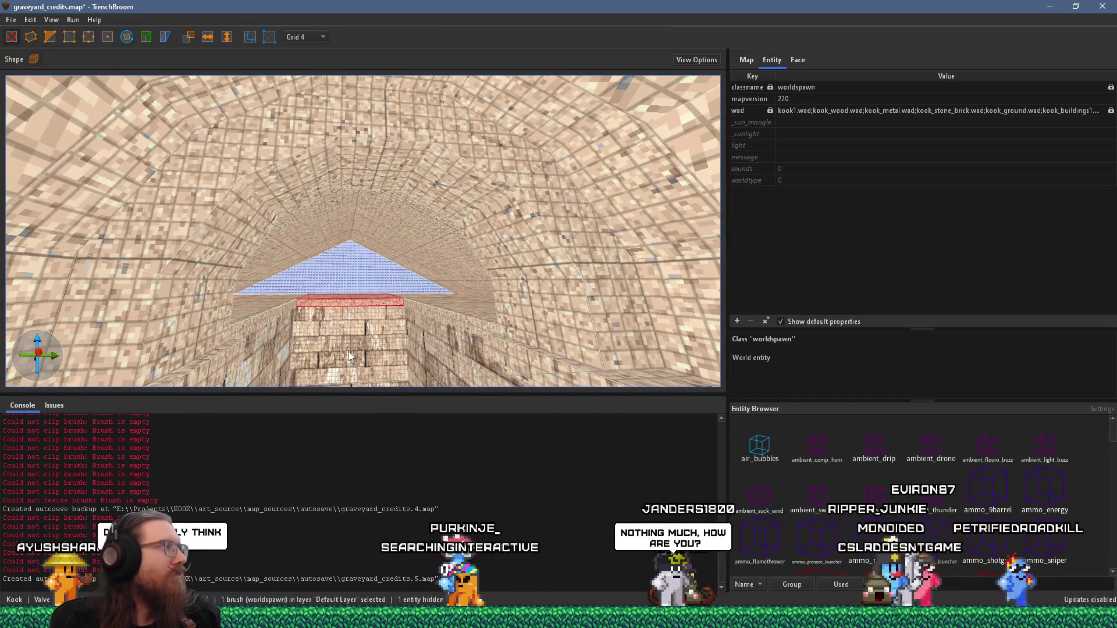
Inspect the arched passage, then select the 7-brush func_detail vault showing _phong 1
scroll(352, 342, down, 3)
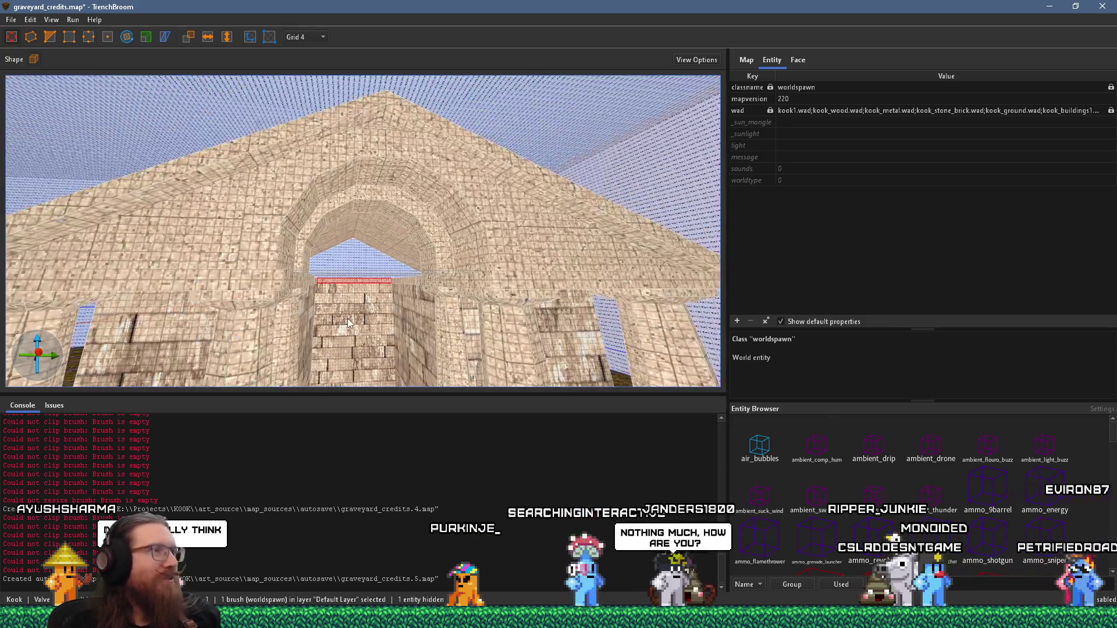
scroll(353, 342, up, 5)
scroll(368, 331, up, 5)
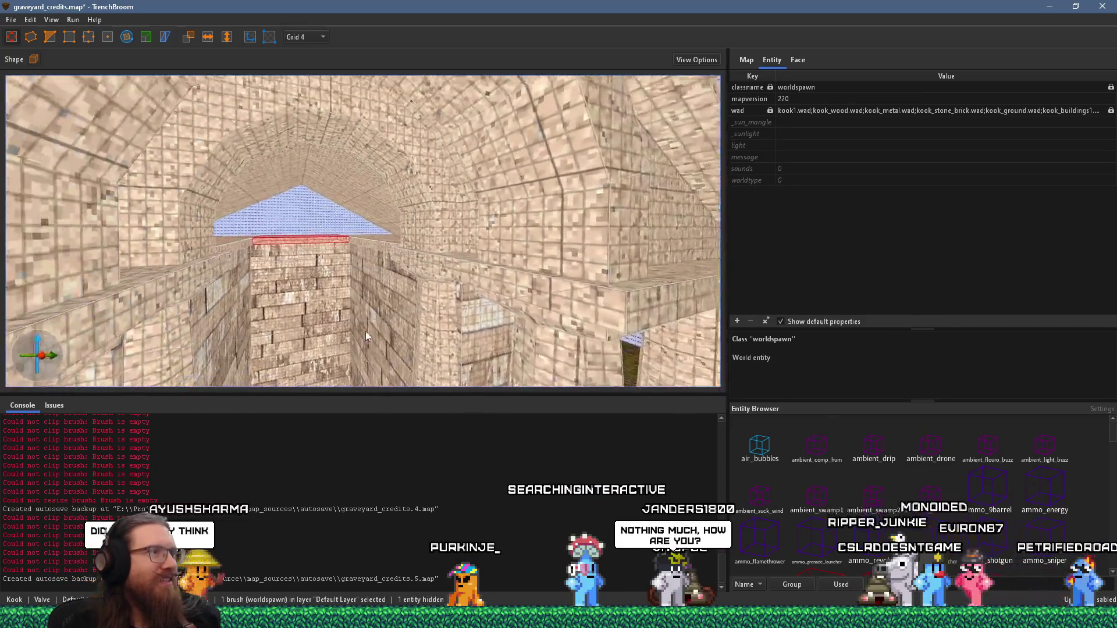
drag(366, 322, 369, 358)
scroll(369, 359, down, 5)
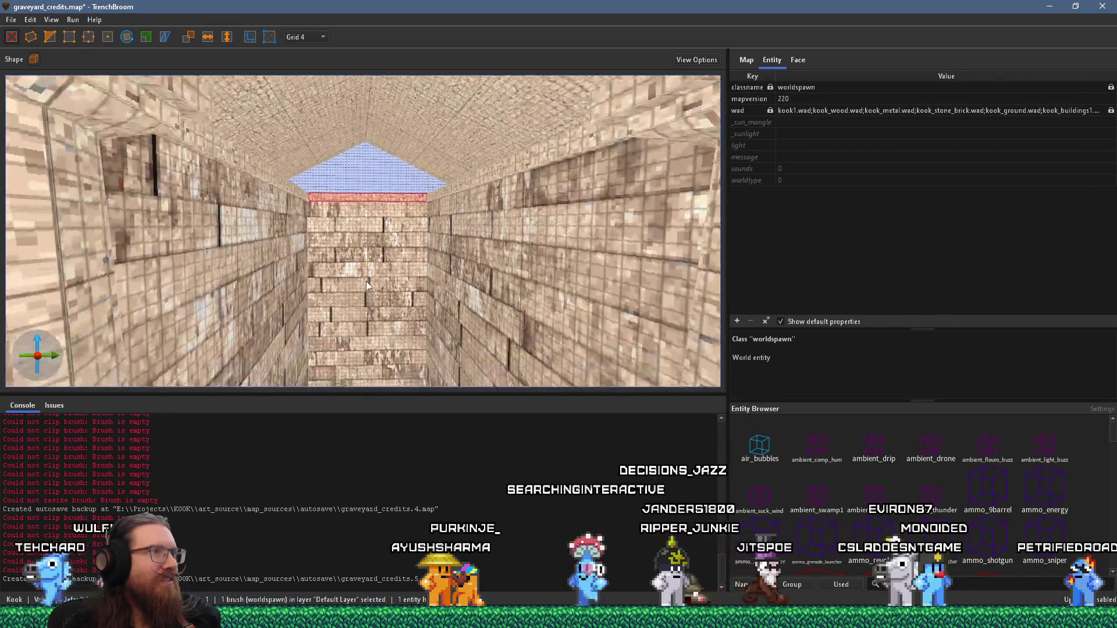
scroll(379, 179, down, 5)
scroll(375, 219, up, 10)
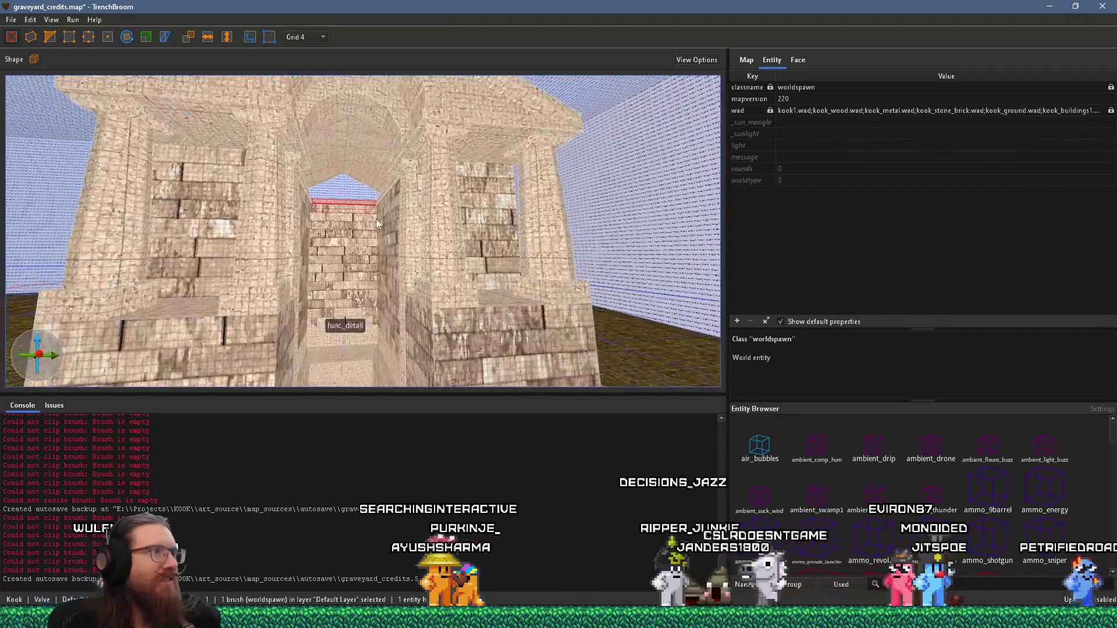
scroll(400, 347, down, 8)
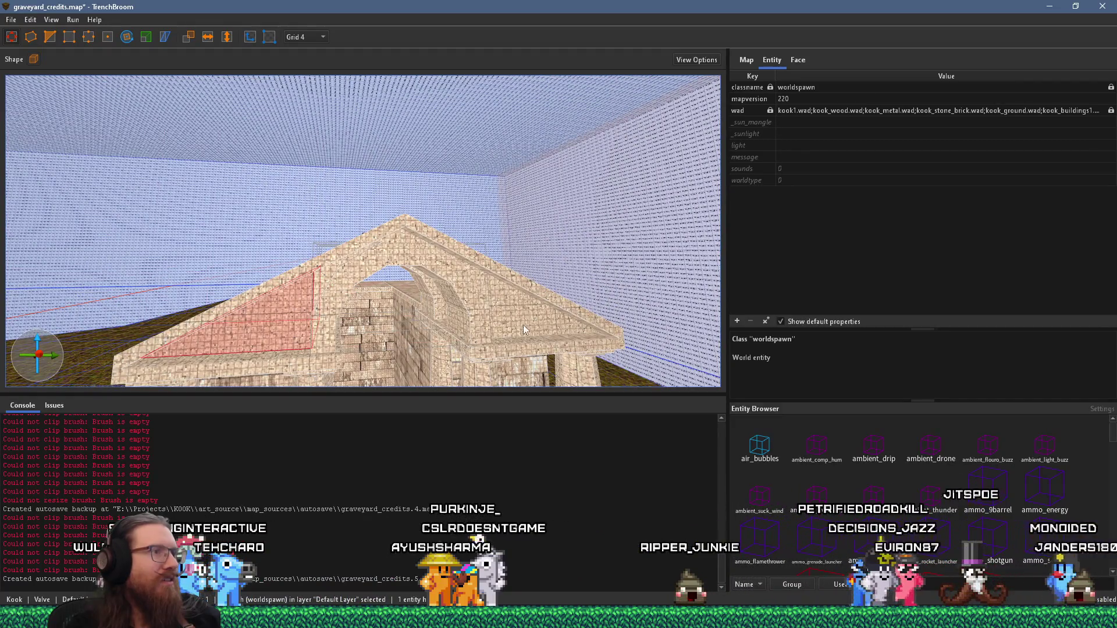
mouse_move(525, 326)
mouse_down()
mouse_move(279, 336)
mouse_move(252, 278)
mouse_move(237, 273)
mouse_move(315, 296)
mouse_move(291, 291)
mouse_move(276, 260)
mouse_move(284, 279)
mouse_move(342, 277)
mouse_move(281, 271)
mouse_move(261, 245)
mouse_move(366, 269)
mouse_move(361, 215)
mouse_move(369, 283)
mouse_move(518, 183)
mouse_move(541, 224)
mouse_move(508, 262)
mouse_move(493, 334)
mouse_move(397, 340)
mouse_move(477, 352)
mouse_move(489, 323)
mouse_move(449, 329)
mouse_up()
scroll(327, 341, up, 5)
click(369, 283)
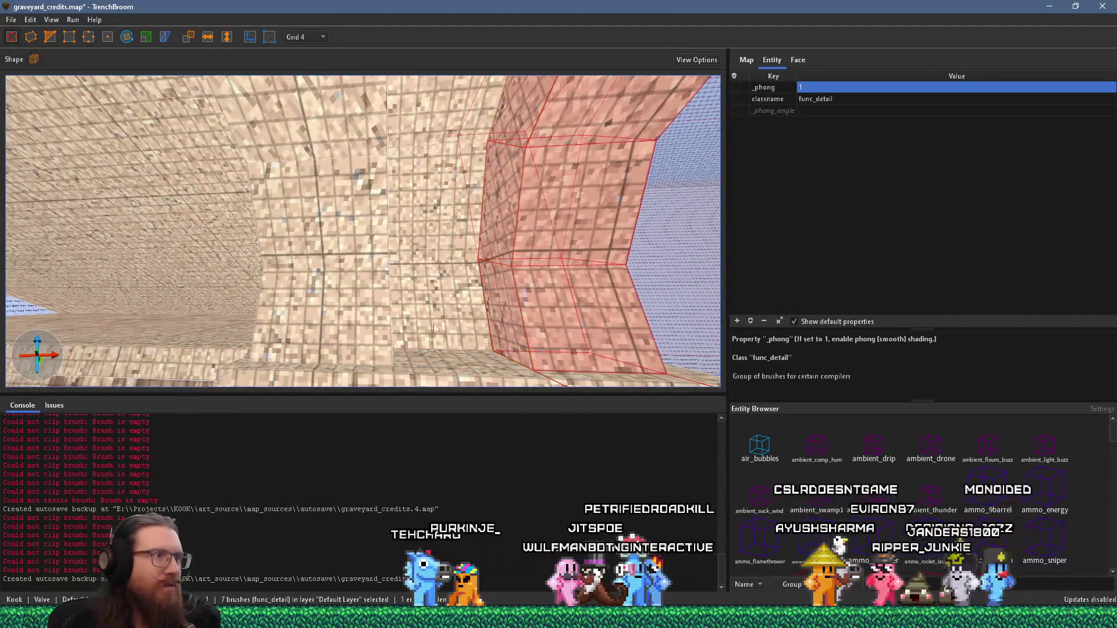
mouse_move(341, 347)
mouse_down()
mouse_move(333, 323)
mouse_move(396, 304)
mouse_move(275, 334)
mouse_move(454, 306)
mouse_up()
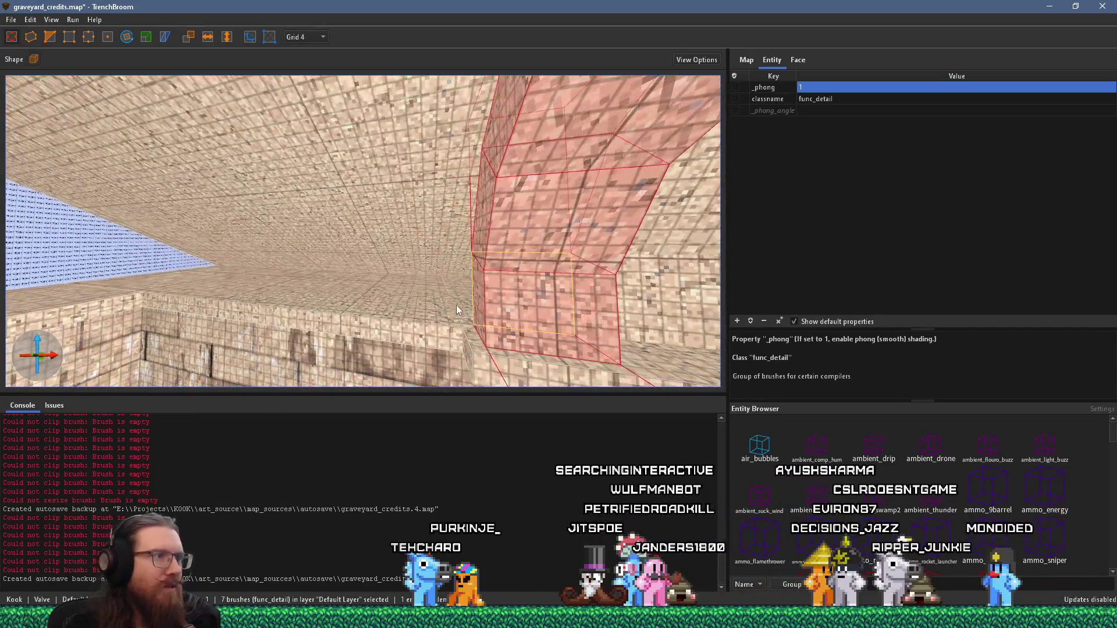
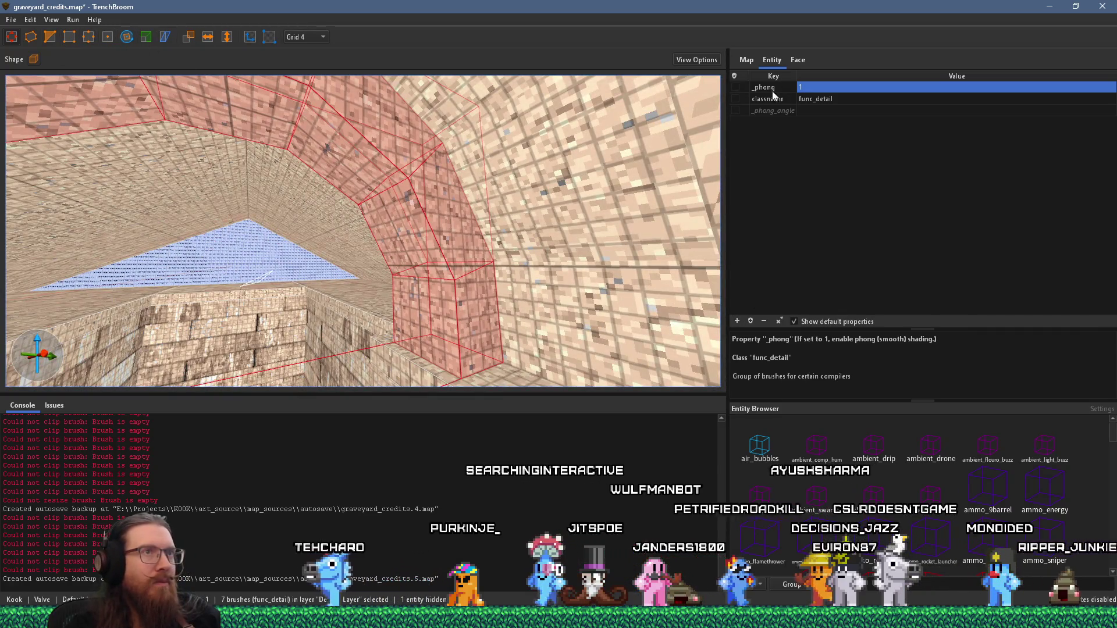
Show face properties, view the crypt entrance front-on, and select the Crypt Entrance 1 group
click(795, 60)
mouse_move(417, 256)
mouse_down()
mouse_move(646, 259)
mouse_move(495, 280)
mouse_move(550, 286)
mouse_move(527, 278)
mouse_move(494, 235)
mouse_move(508, 246)
mouse_move(390, 274)
mouse_move(372, 224)
mouse_move(320, 285)
mouse_move(547, 286)
mouse_move(536, 306)
mouse_move(498, 239)
mouse_move(490, 194)
mouse_move(494, 312)
mouse_up()
scroll(394, 214, down, 5)
key(Escape)
click(343, 268)
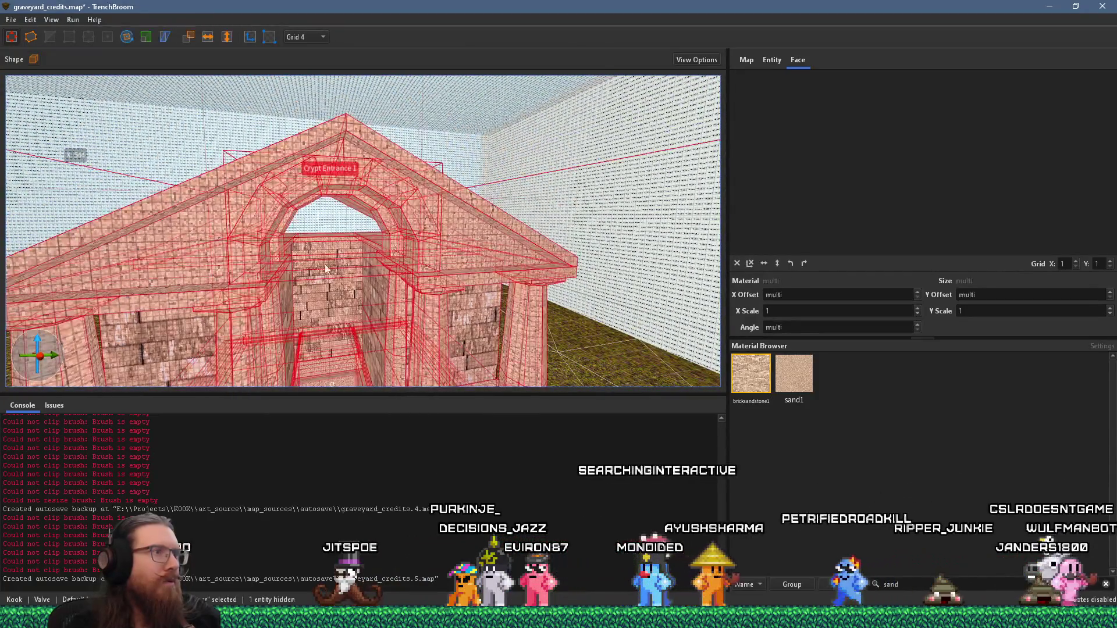
key(Escape)
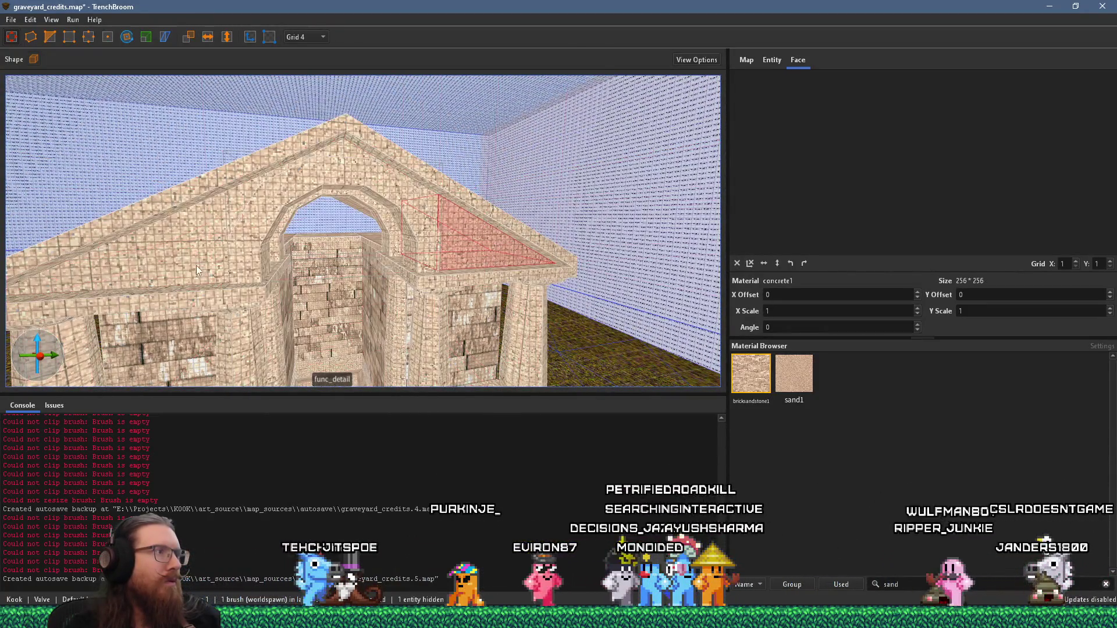
mouse_move(248, 270)
mouse_down()
mouse_move(199, 271)
mouse_move(253, 174)
mouse_move(243, 246)
mouse_move(224, 272)
mouse_move(214, 208)
mouse_move(228, 237)
mouse_move(214, 323)
mouse_up()
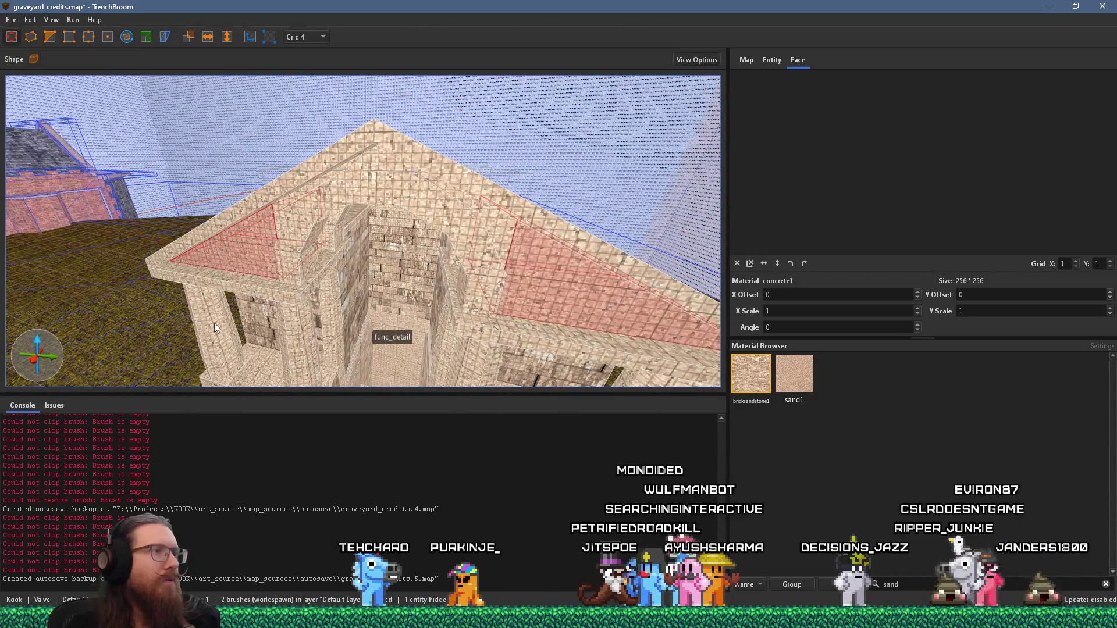
click(552, 299)
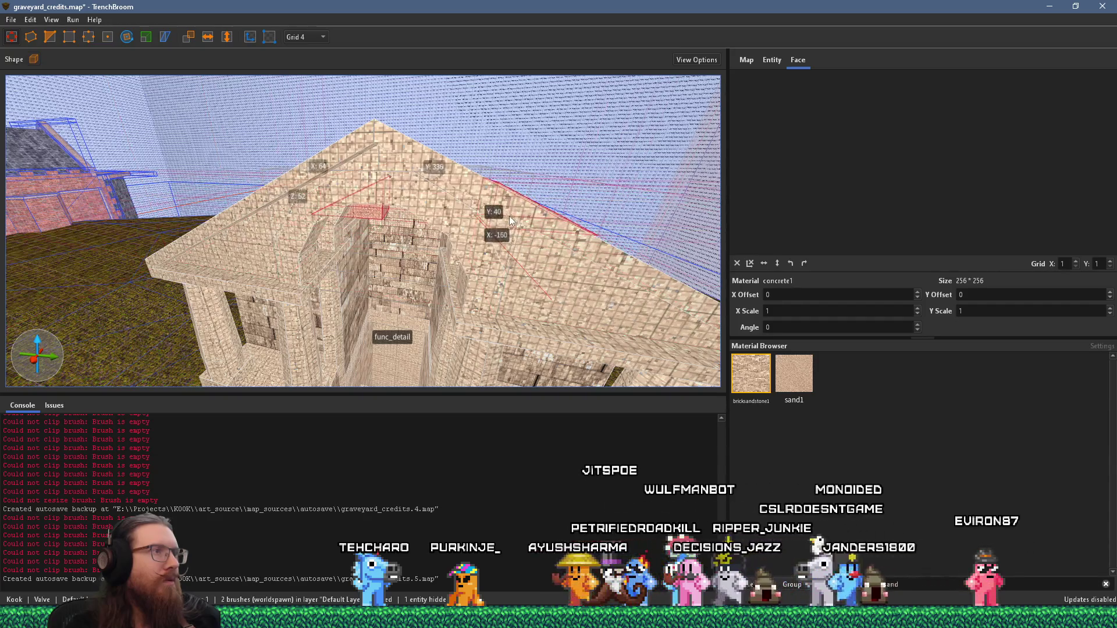
drag(501, 215, 483, 242)
mouse_move(191, 350)
mouse_down()
mouse_move(309, 279)
mouse_move(309, 253)
mouse_move(117, 234)
mouse_move(382, 194)
mouse_move(320, 185)
mouse_move(394, 167)
mouse_move(383, 169)
mouse_move(491, 201)
mouse_move(508, 178)
mouse_move(392, 200)
mouse_move(494, 219)
mouse_move(428, 219)
mouse_move(354, 258)
mouse_move(394, 255)
mouse_move(332, 226)
mouse_up()
scroll(386, 170, down, 5)
scroll(413, 177, up, 5)
mouse_move(350, 219)
mouse_down()
mouse_move(312, 232)
mouse_move(171, 223)
mouse_up()
click(434, 274)
drag(477, 246, 372, 271)
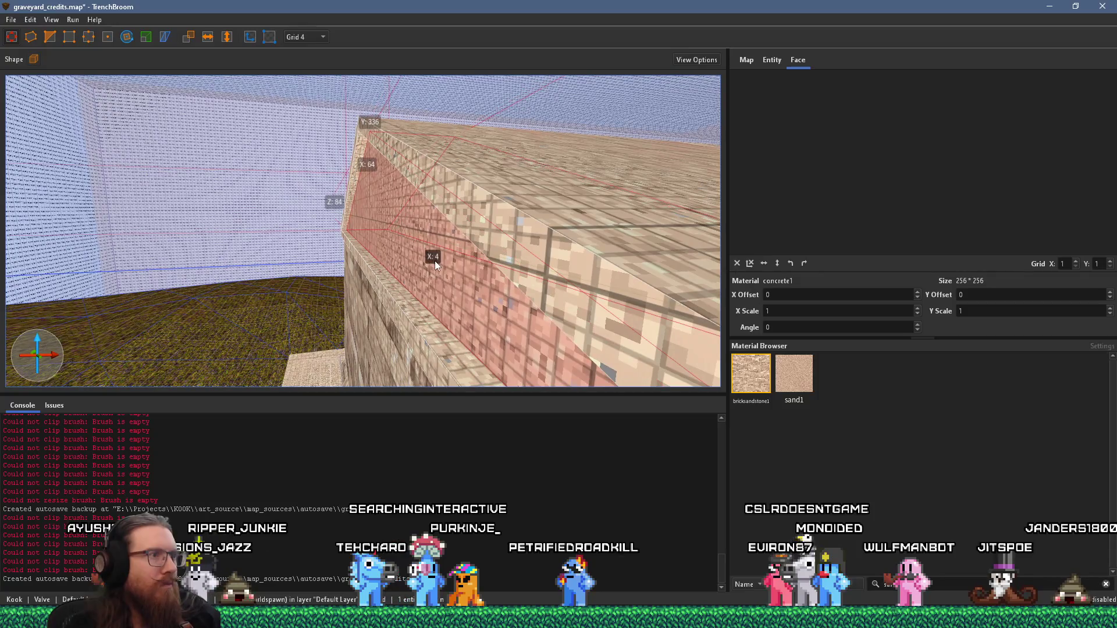
mouse_move(446, 260)
mouse_down()
mouse_move(318, 237)
mouse_move(368, 231)
mouse_move(268, 267)
mouse_move(254, 247)
mouse_move(333, 235)
mouse_move(291, 257)
mouse_move(390, 180)
mouse_move(325, 189)
mouse_move(305, 130)
mouse_move(269, 128)
mouse_move(309, 112)
mouse_move(285, 102)
mouse_move(295, 108)
mouse_move(284, 186)
mouse_move(307, 222)
mouse_move(275, 241)
mouse_move(165, 236)
mouse_move(301, 211)
mouse_move(287, 225)
mouse_move(143, 84)
mouse_up()
key(Escape)
scroll(287, 225, down, 10)
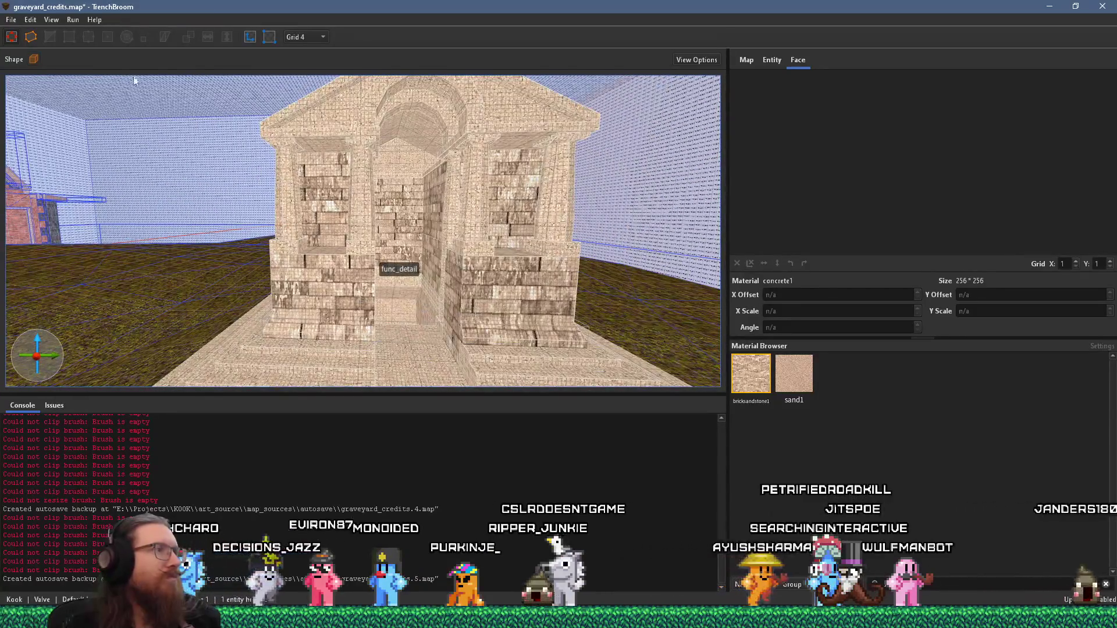
Save the map, compile it with the qbsp profile (exit code 0), and switch to Godot
click(11, 19)
click(47, 88)
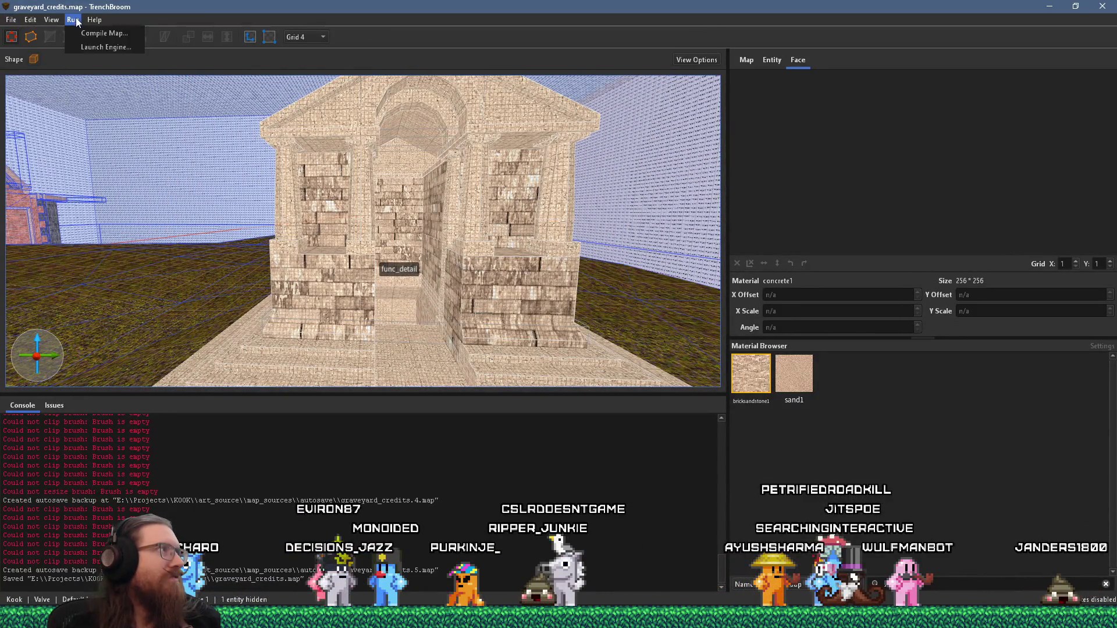
click(96, 34)
click(705, 464)
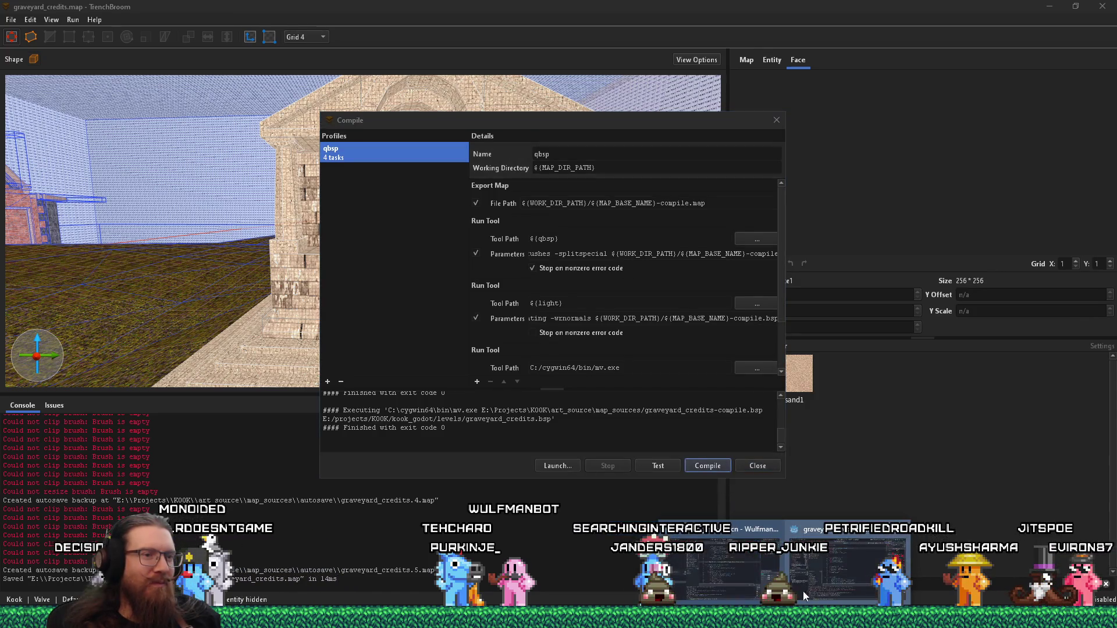
click(799, 595)
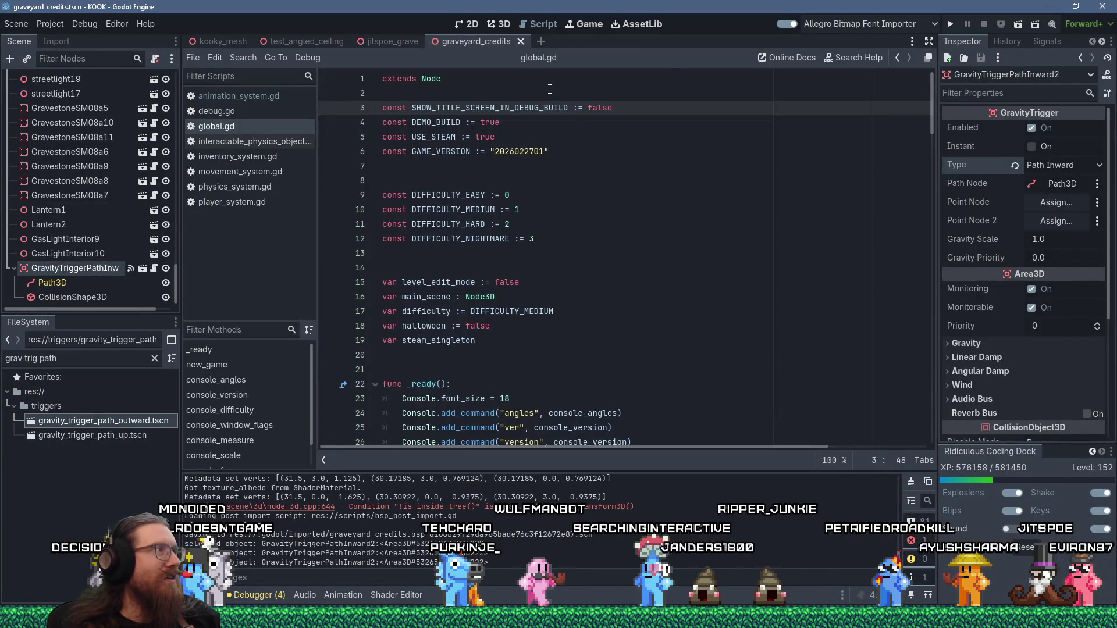
In the 3D view, move GravityTriggerPathInward2 1.75 units along Z at the stairwell
click(503, 24)
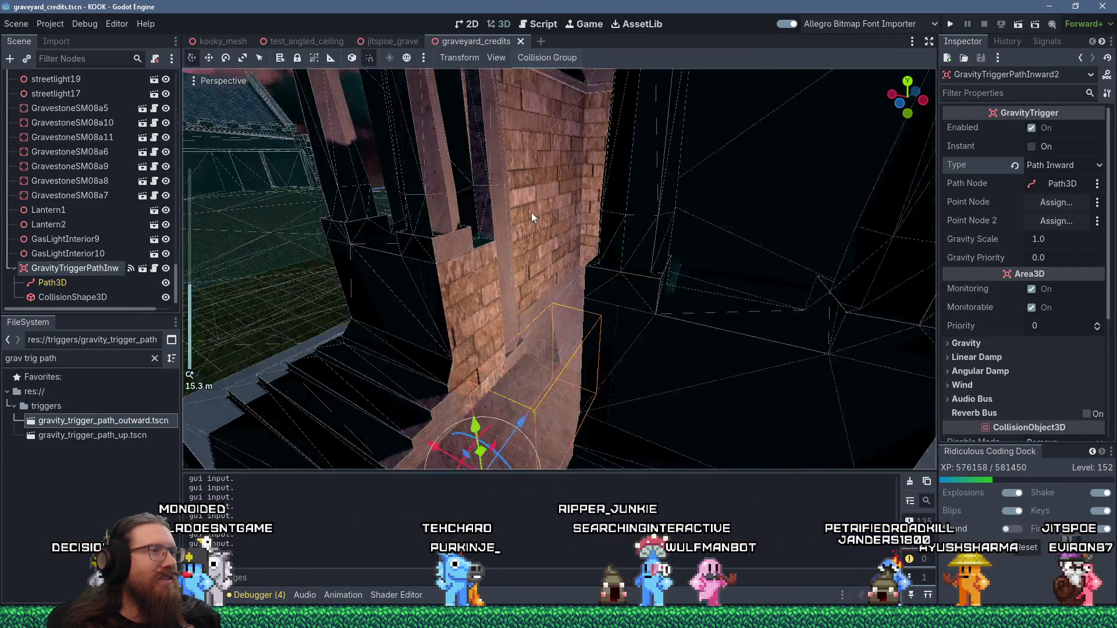
scroll(527, 233, down, 5)
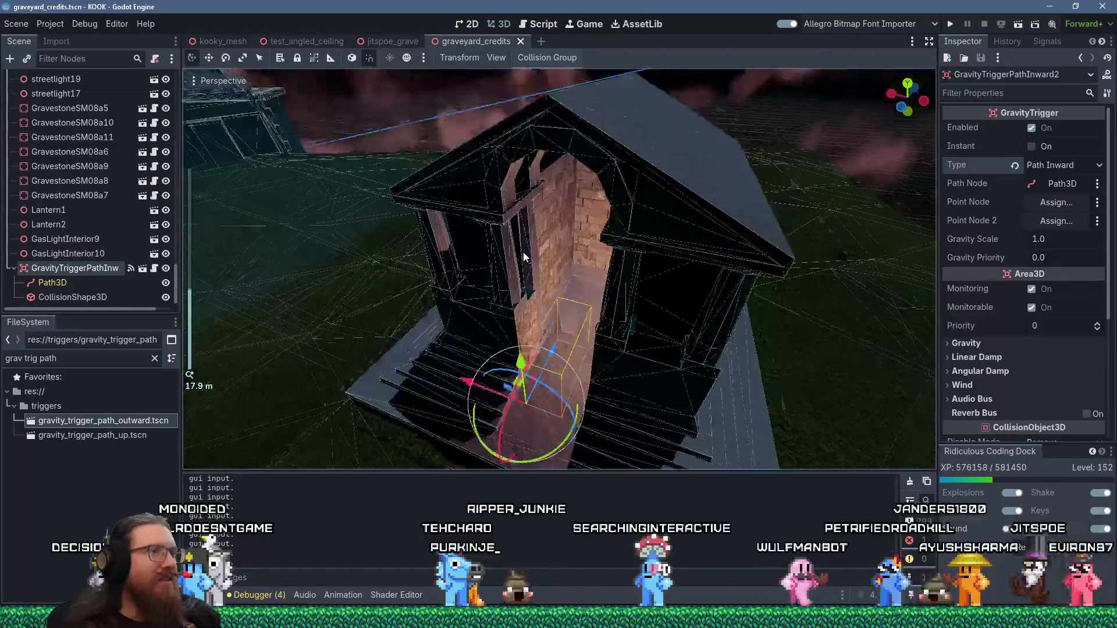
scroll(527, 233, up, 5)
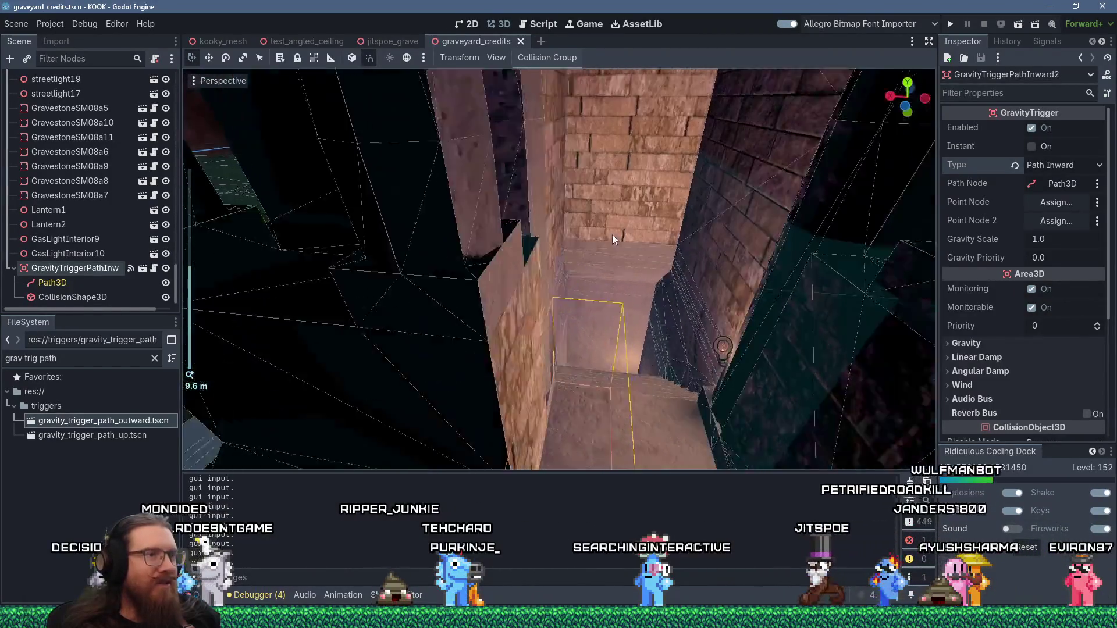
scroll(611, 232, up, 2)
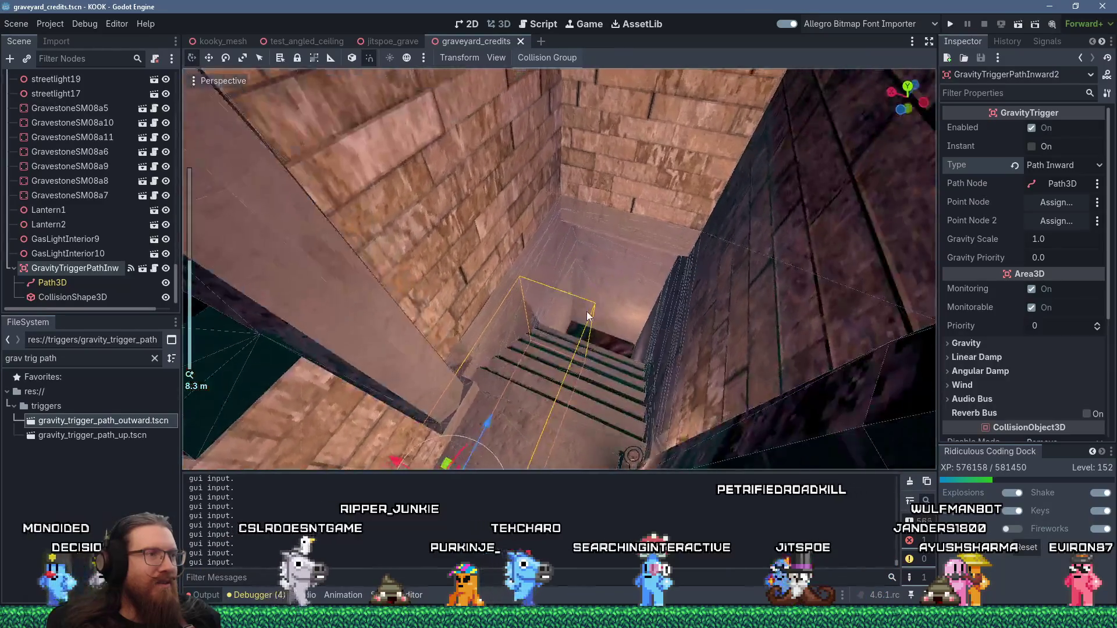
mouse_move(588, 316)
mouse_down()
mouse_move(567, 306)
mouse_move(547, 319)
mouse_move(562, 337)
mouse_up()
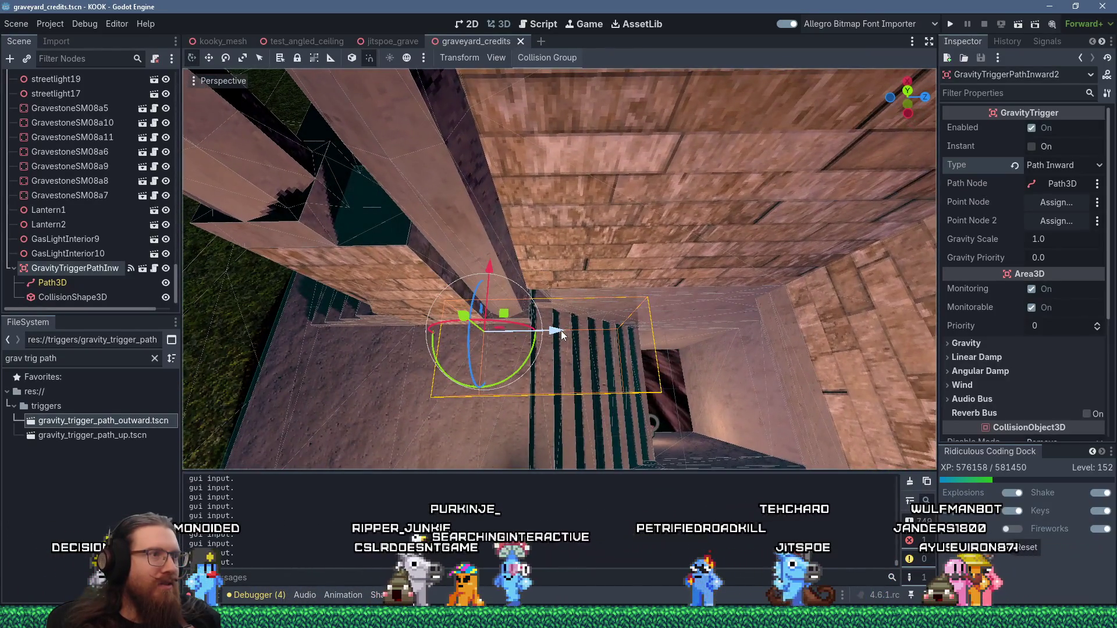
mouse_move(559, 333)
mouse_down()
mouse_move(609, 339)
mouse_move(665, 271)
mouse_move(599, 207)
mouse_move(588, 172)
mouse_move(600, 236)
mouse_move(554, 257)
mouse_move(515, 214)
mouse_move(598, 239)
mouse_move(597, 250)
mouse_up()
Inspect the stairwell, select the trigger's CollisionShape3D, and return to TrenchBroom
scroll(654, 258, up, 5)
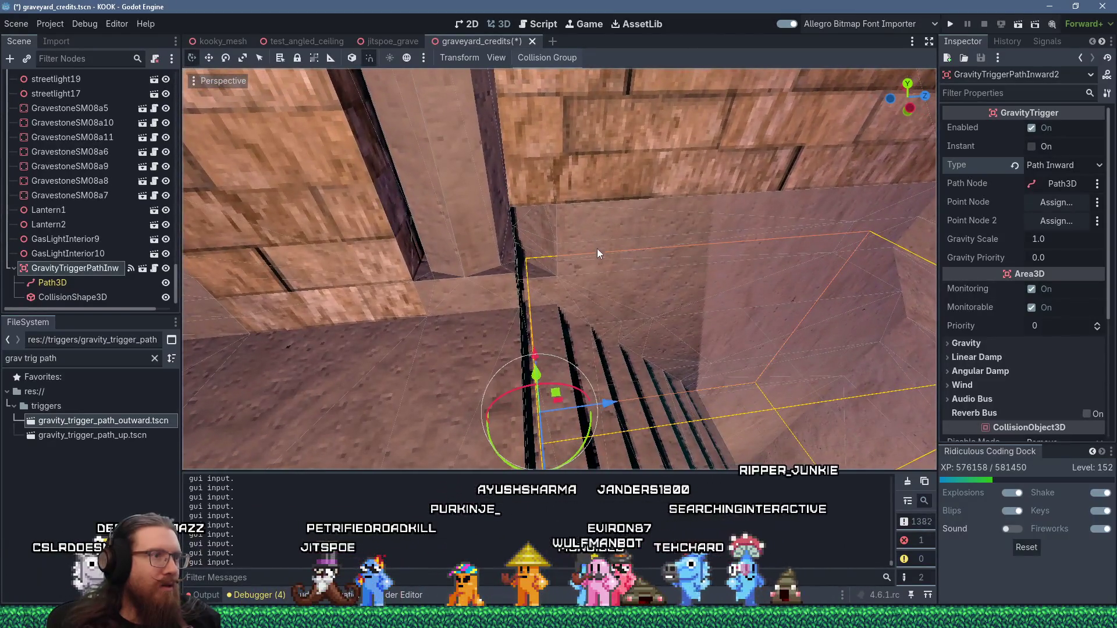
scroll(602, 292, up, 2)
drag(603, 292, 616, 329)
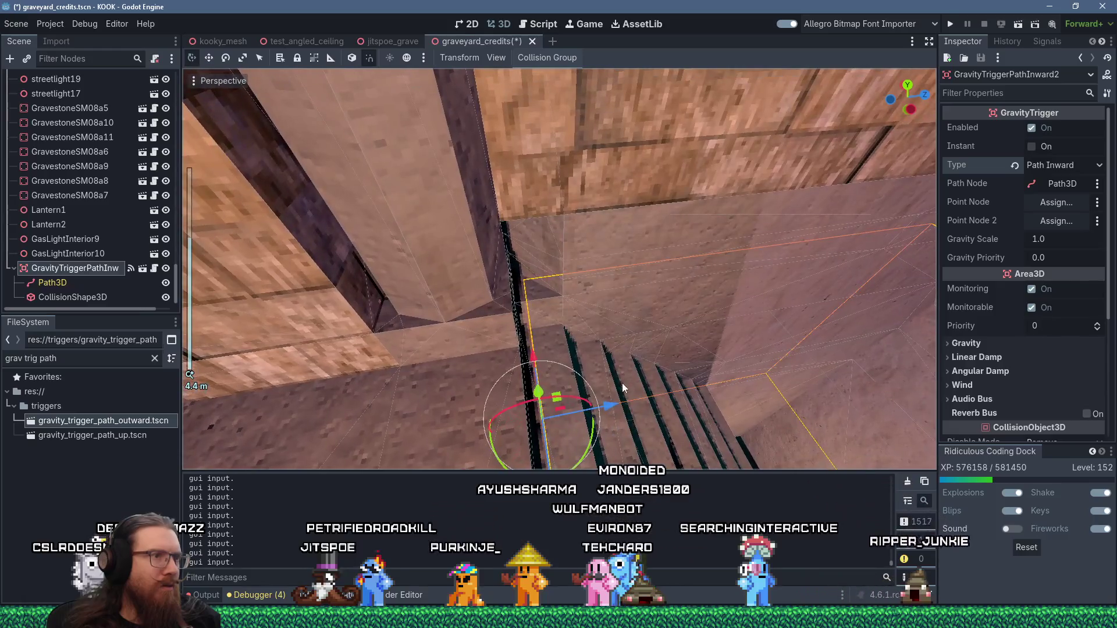
mouse_move(610, 403)
mouse_down()
mouse_move(599, 261)
mouse_move(620, 249)
mouse_move(605, 176)
mouse_move(595, 229)
mouse_move(565, 247)
mouse_move(581, 266)
mouse_move(735, 260)
mouse_move(780, 215)
mouse_move(705, 281)
mouse_move(691, 230)
mouse_move(579, 358)
mouse_move(603, 295)
mouse_move(556, 272)
mouse_move(543, 314)
mouse_move(525, 315)
mouse_up()
scroll(596, 300, down, 2)
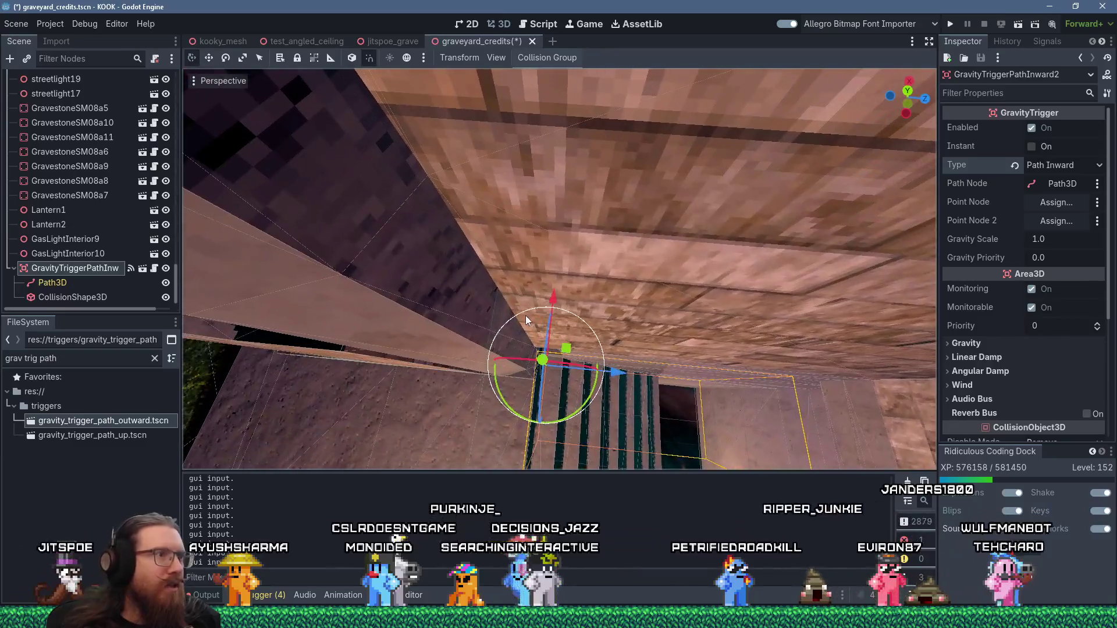
click(481, 390)
mouse_move(483, 389)
mouse_down()
mouse_move(534, 344)
mouse_move(467, 208)
mouse_move(588, 212)
mouse_move(781, 312)
mouse_move(595, 315)
mouse_move(662, 298)
mouse_move(669, 280)
mouse_move(611, 280)
mouse_move(644, 251)
mouse_move(508, 267)
mouse_move(493, 289)
mouse_move(583, 291)
mouse_move(511, 327)
mouse_move(728, 337)
mouse_move(719, 370)
mouse_move(757, 332)
mouse_move(700, 302)
mouse_move(497, 270)
mouse_up()
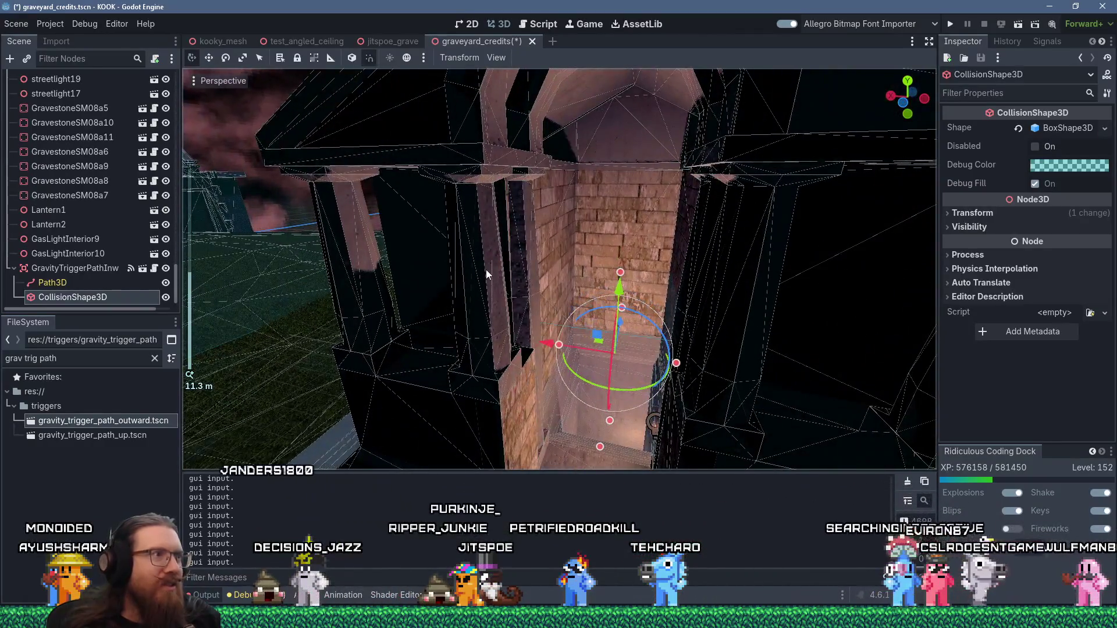
key(alt+Tab)
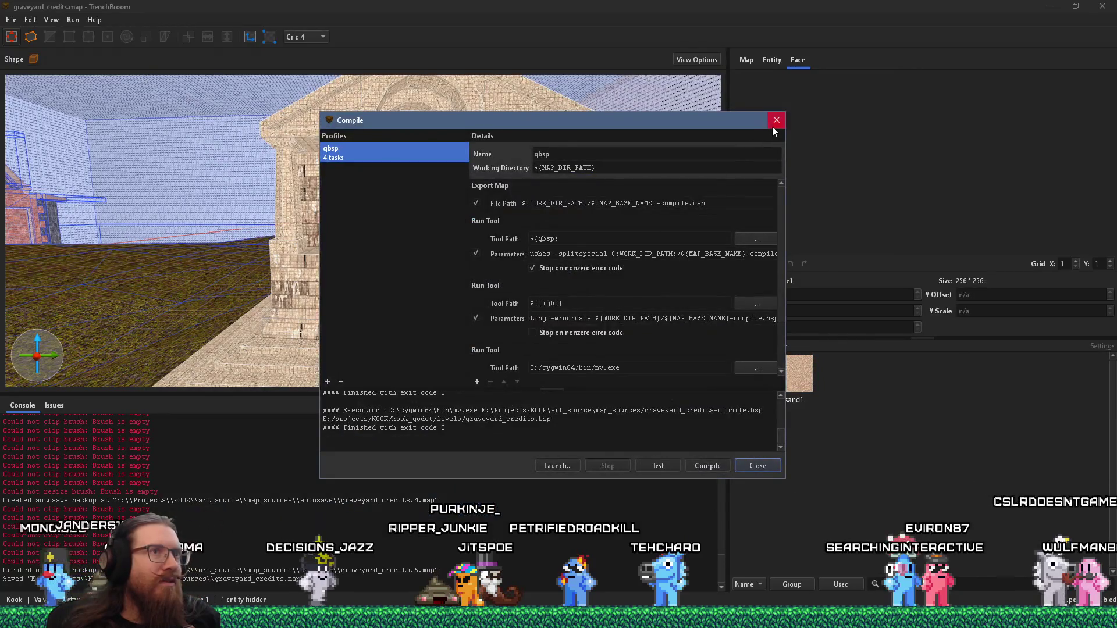
Close the Compile window and add the crypt's front pillars to the selection
click(774, 126)
mouse_move(727, 151)
mouse_down()
mouse_move(400, 165)
mouse_move(285, 188)
mouse_up()
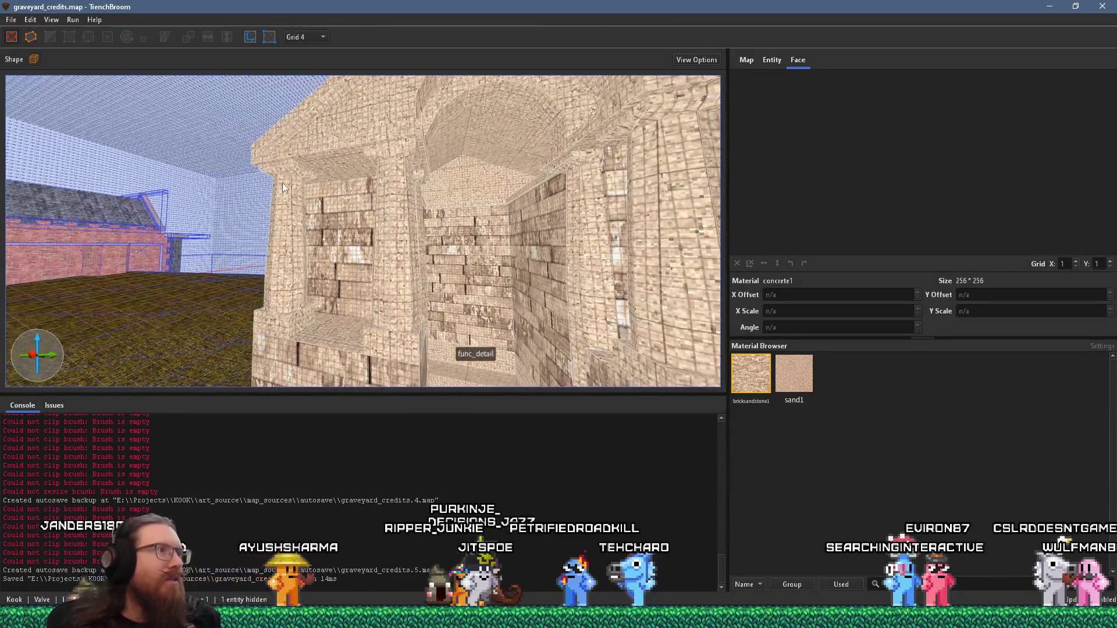
ctrl+click(403, 187)
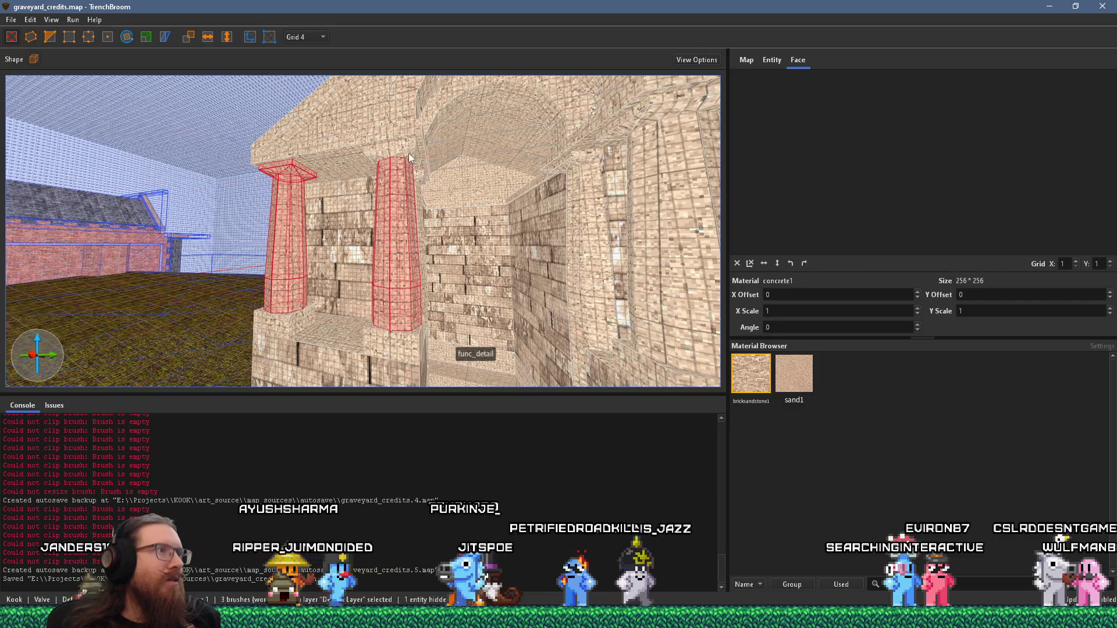
key(d)
ctrl+click(333, 206)
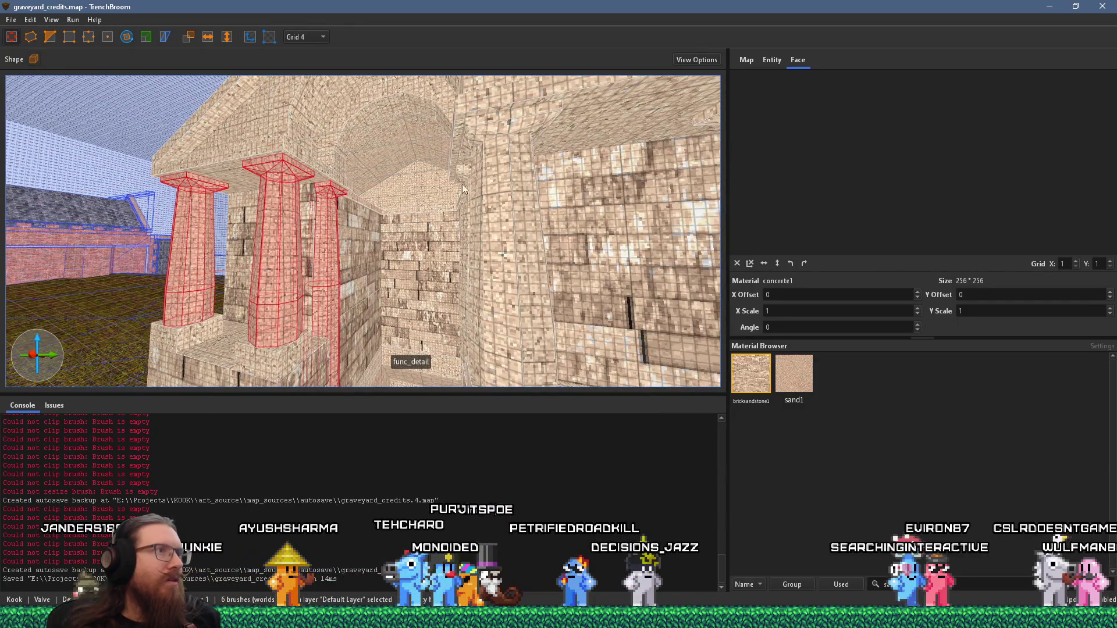
key(w)
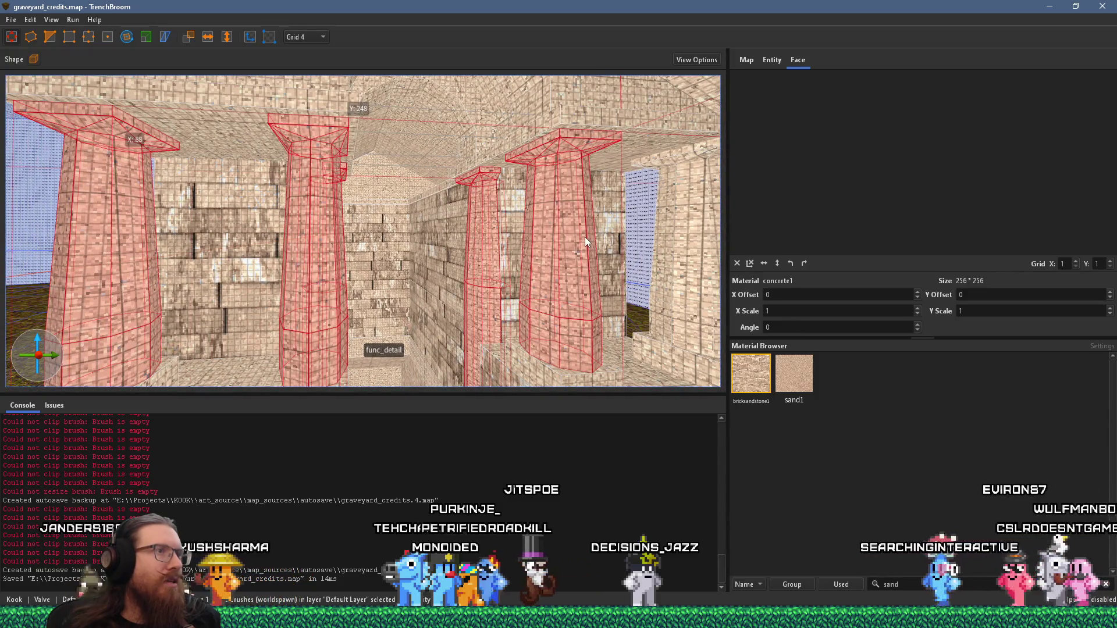
Add the top-right capital and right-hand wall brush to the selection, with entity properties shown
ctrl+click(678, 168)
ctrl+click(679, 228)
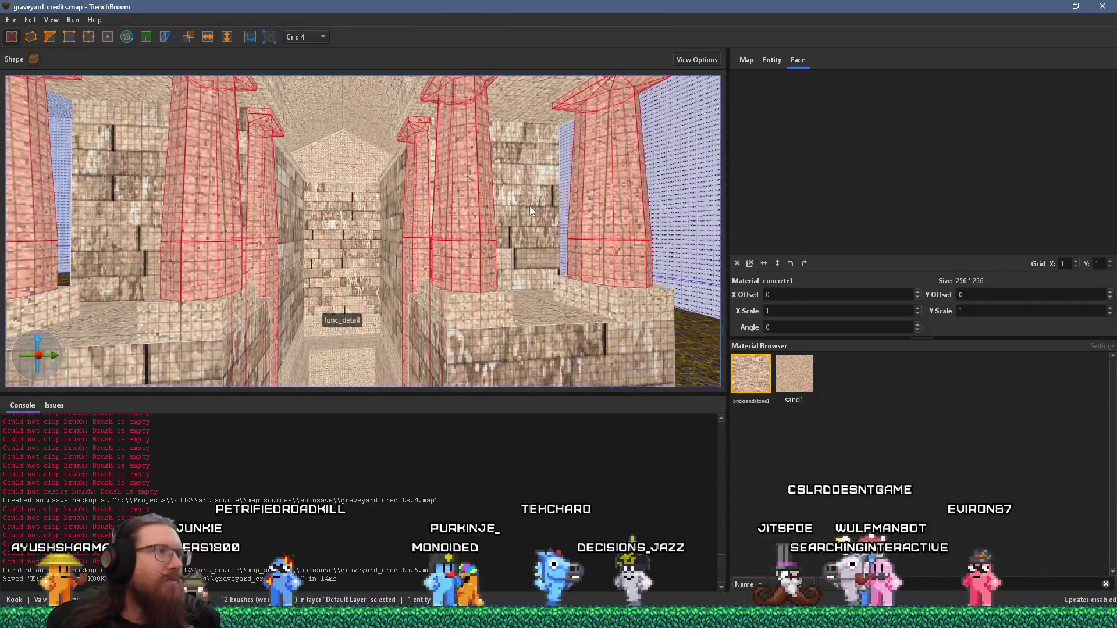
key(a)
mouse_move(474, 258)
mouse_down()
mouse_move(429, 243)
mouse_move(481, 264)
mouse_up()
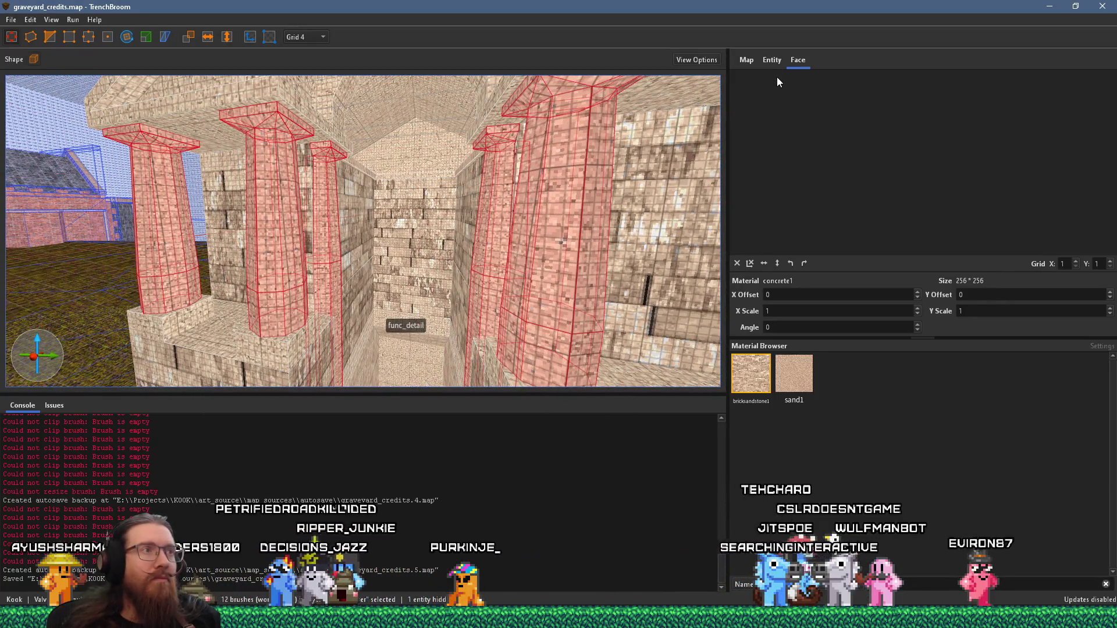
click(778, 61)
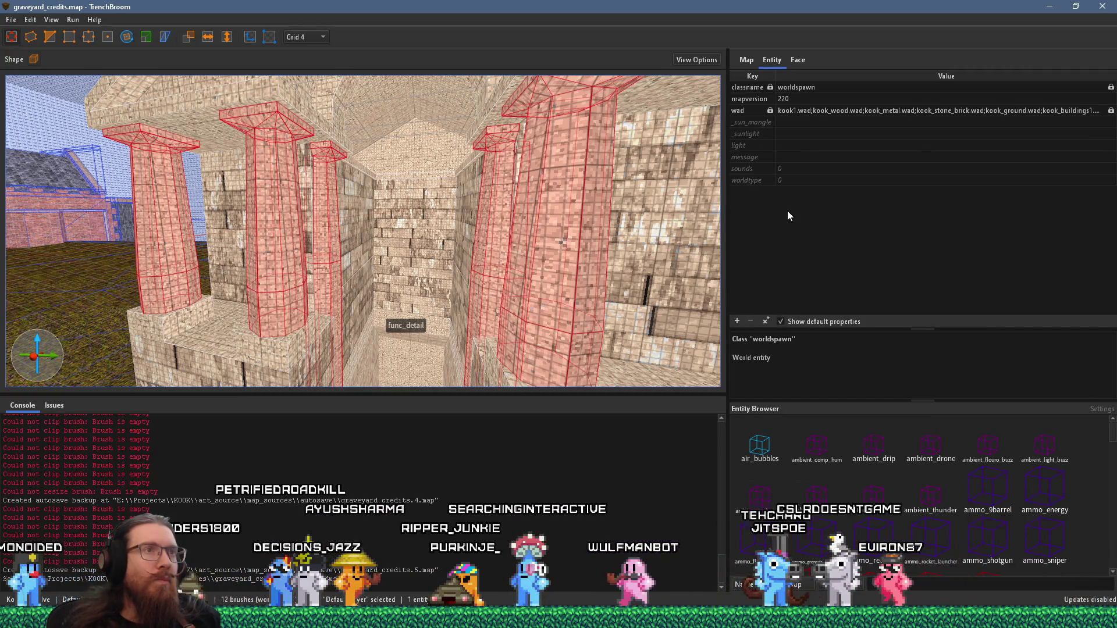
right_click(605, 187)
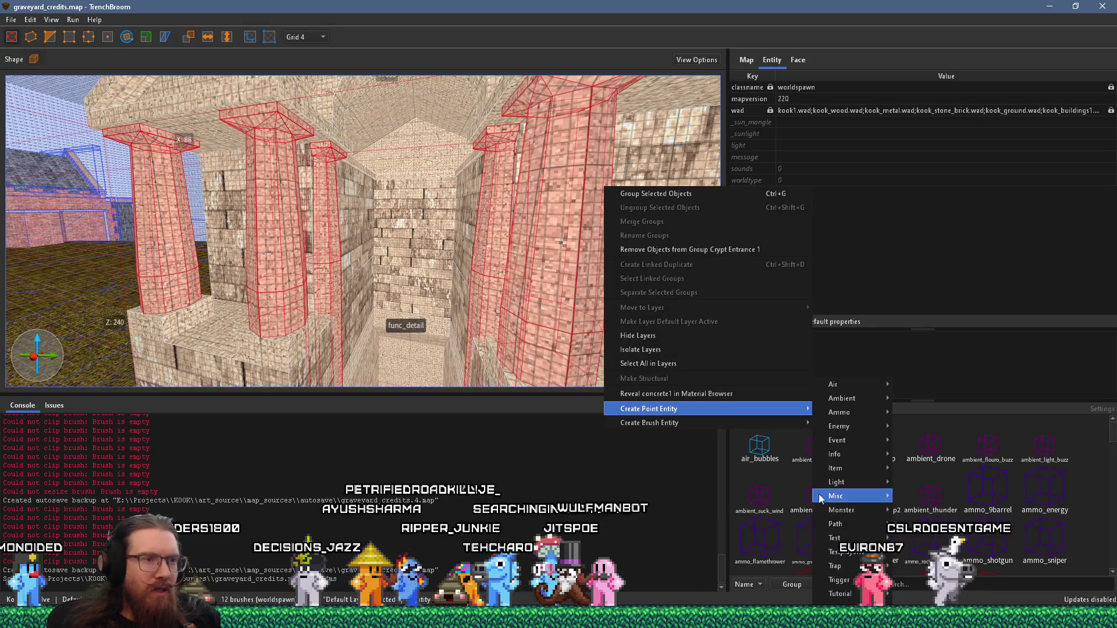
Turn the selected crypt brushes into a func_detail brush entity
mouse_move(756, 427)
mouse_move(876, 437)
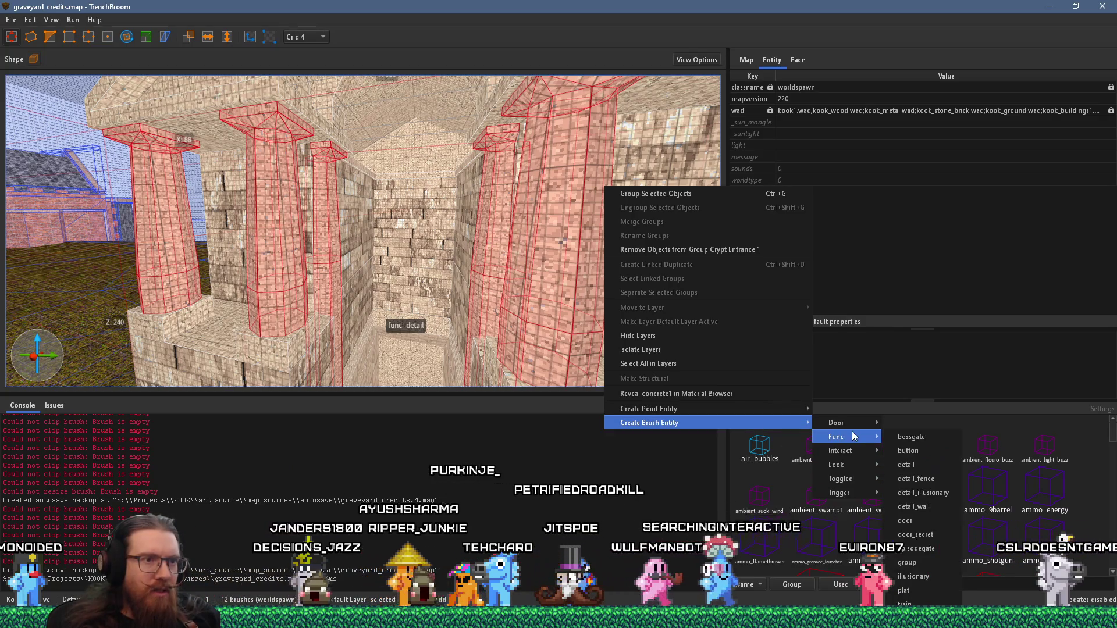
click(906, 464)
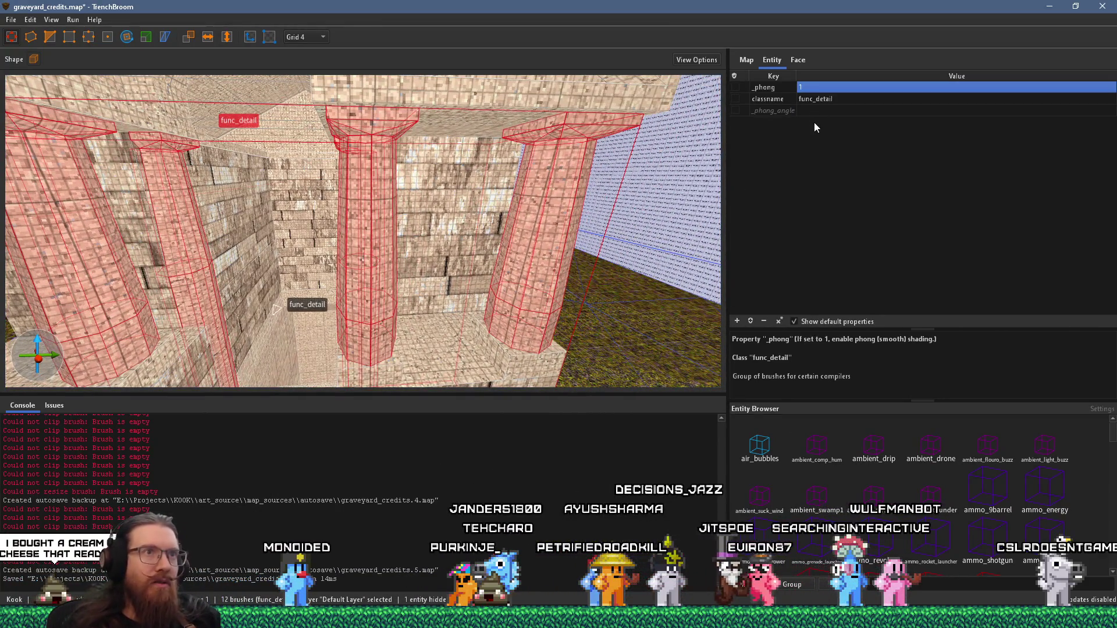
Set the func_detail's _phong_angle to 46 and clear the selection
double_click(813, 111)
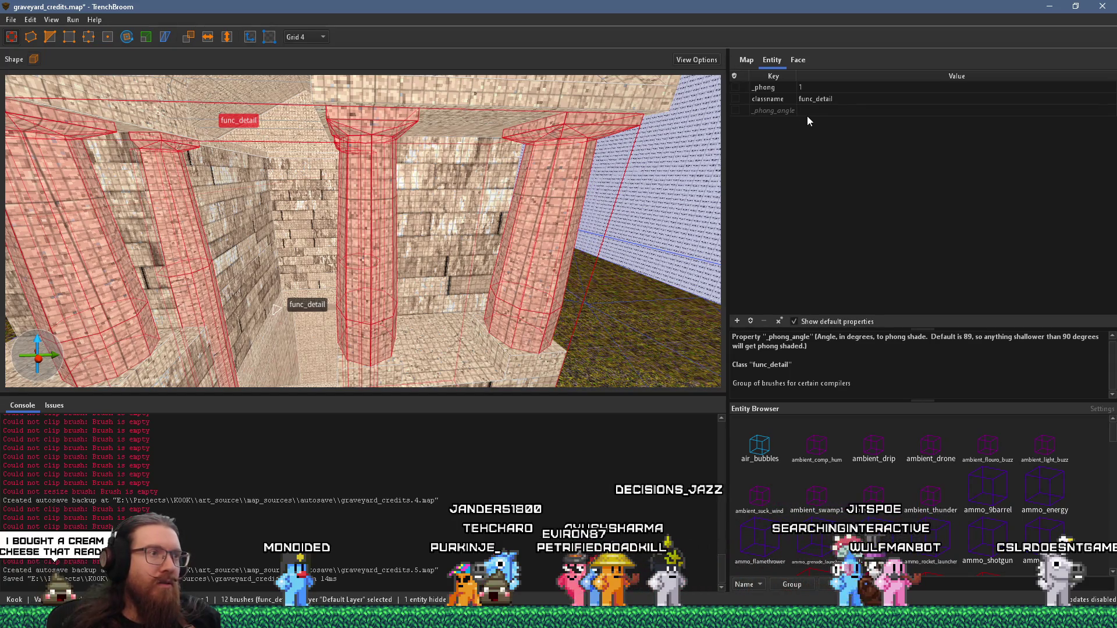
text(46)
key(Return)
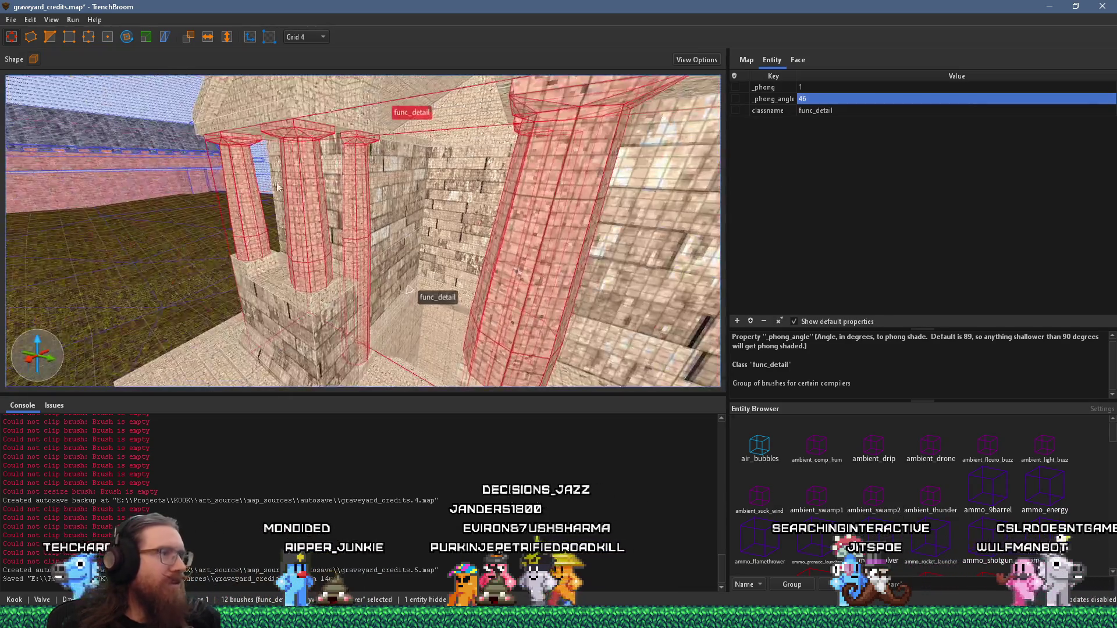
key(Escape)
scroll(321, 215, down, 10)
scroll(410, 209, up, 15)
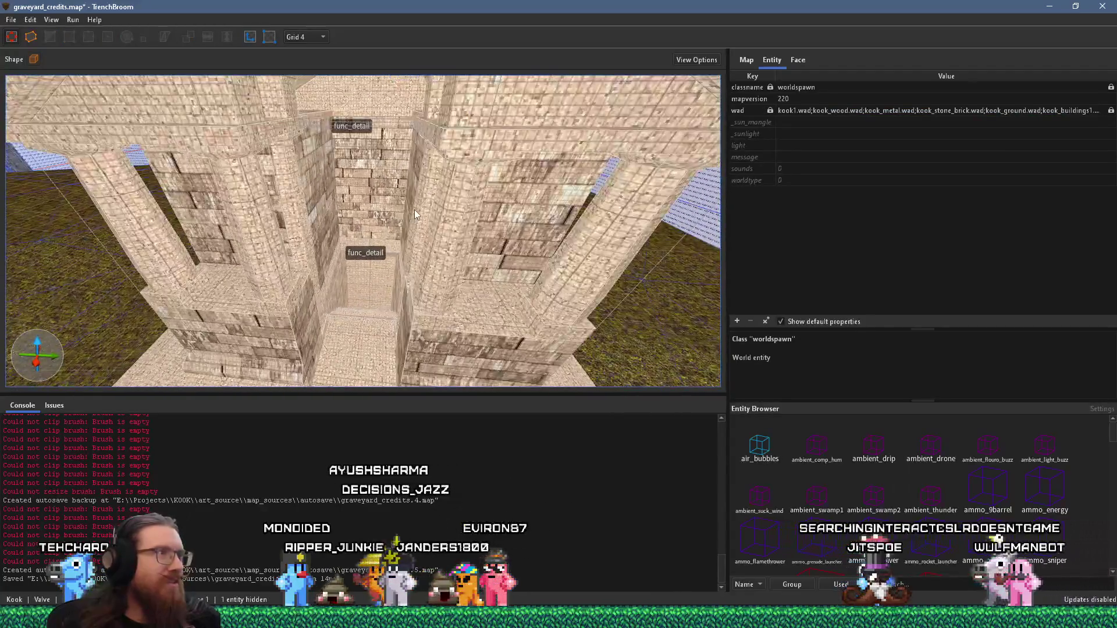
Select the wall brush beside the shaft and stretch its Y size from 172 to 176
click(452, 119)
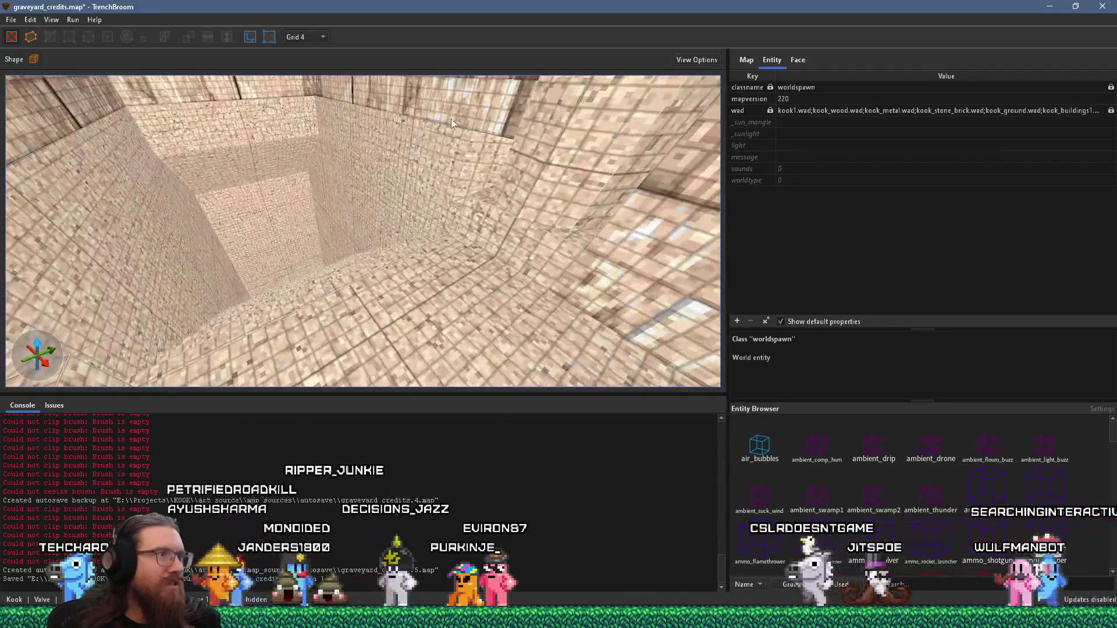
mouse_move(426, 150)
mouse_down()
mouse_move(202, 193)
mouse_move(158, 137)
mouse_move(302, 163)
mouse_move(497, 163)
mouse_move(443, 176)
mouse_move(410, 200)
mouse_move(490, 215)
mouse_move(513, 193)
mouse_move(312, 214)
mouse_move(427, 191)
mouse_move(448, 208)
mouse_move(399, 207)
mouse_move(512, 159)
mouse_move(463, 162)
mouse_move(456, 169)
mouse_move(519, 161)
mouse_move(443, 181)
mouse_up()
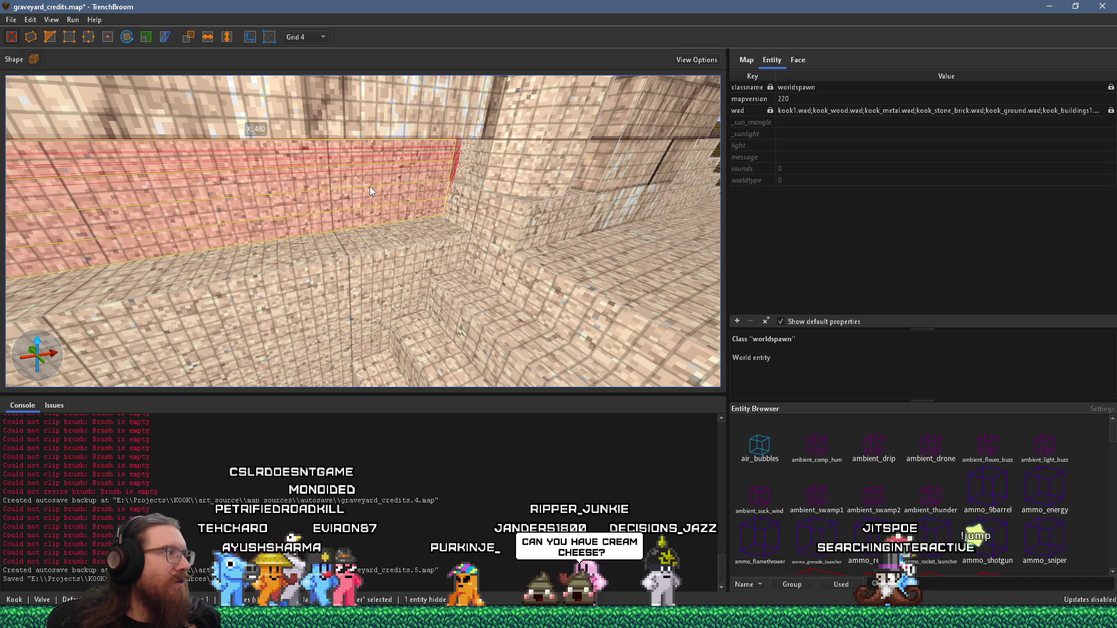
mouse_move(369, 186)
mouse_down()
mouse_move(271, 195)
mouse_move(309, 185)
mouse_move(252, 167)
mouse_up()
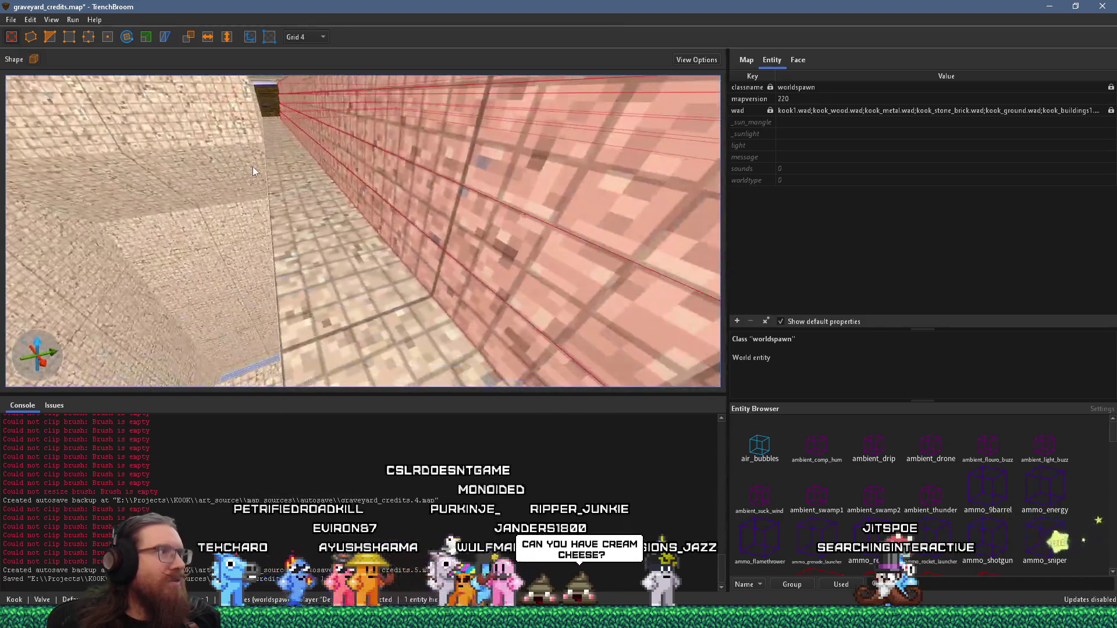
scroll(252, 167, down, 5)
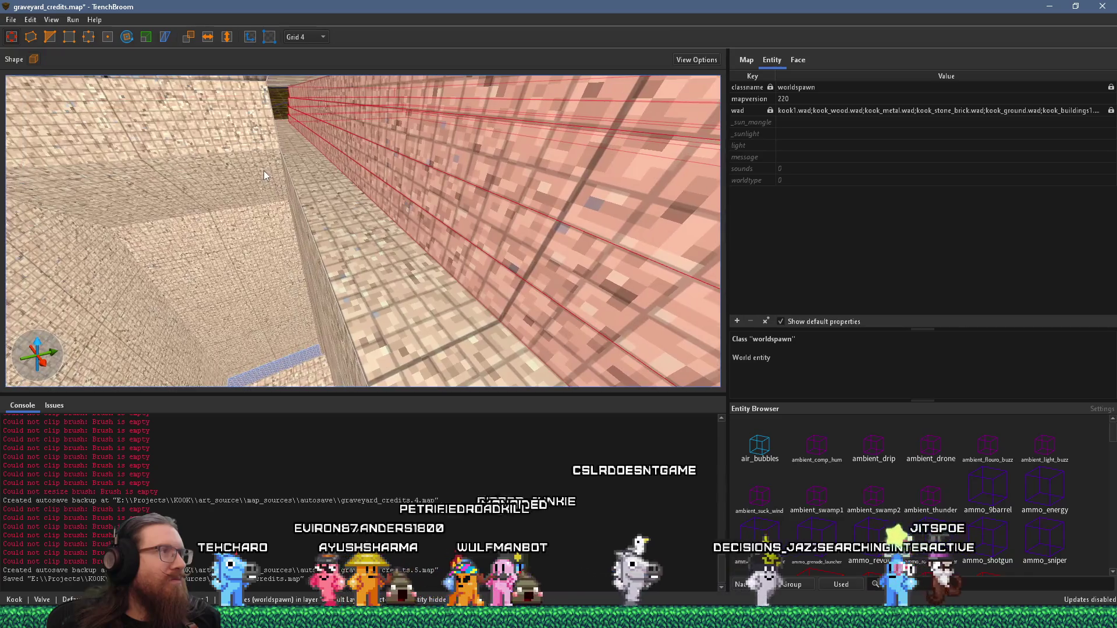
scroll(264, 170, down, 5)
mouse_move(388, 180)
mouse_down()
mouse_move(373, 188)
mouse_move(462, 146)
mouse_move(361, 192)
mouse_move(344, 187)
mouse_move(407, 173)
mouse_move(367, 222)
mouse_move(391, 206)
mouse_up()
scroll(328, 171, down, 5)
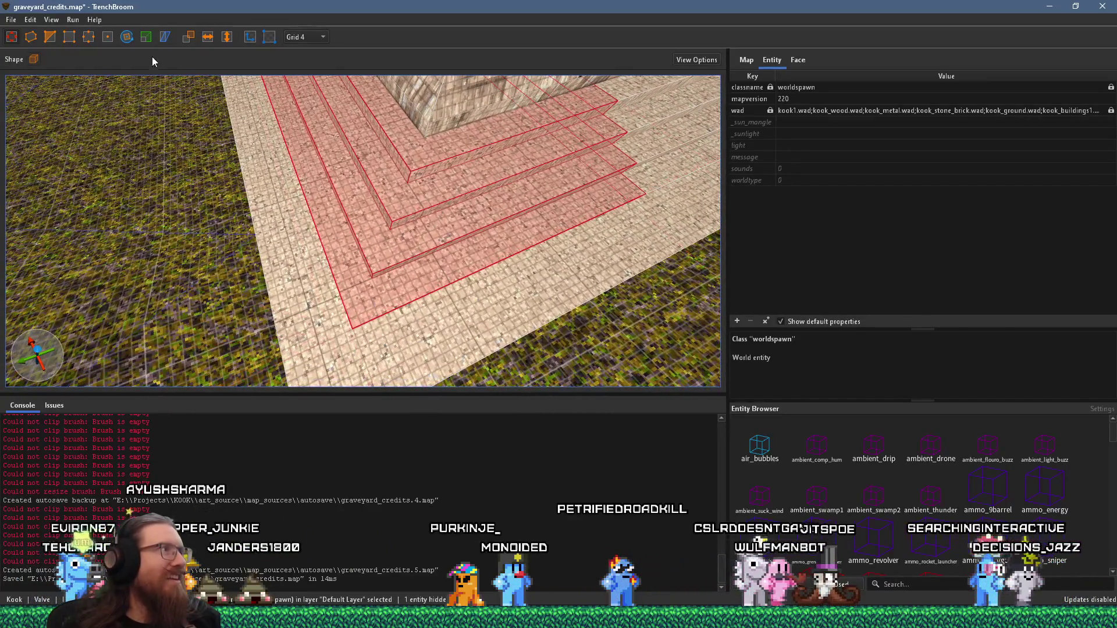
With the Clip tool, extend the low trim brush along the wall base, then bring Firefox forward
click(50, 37)
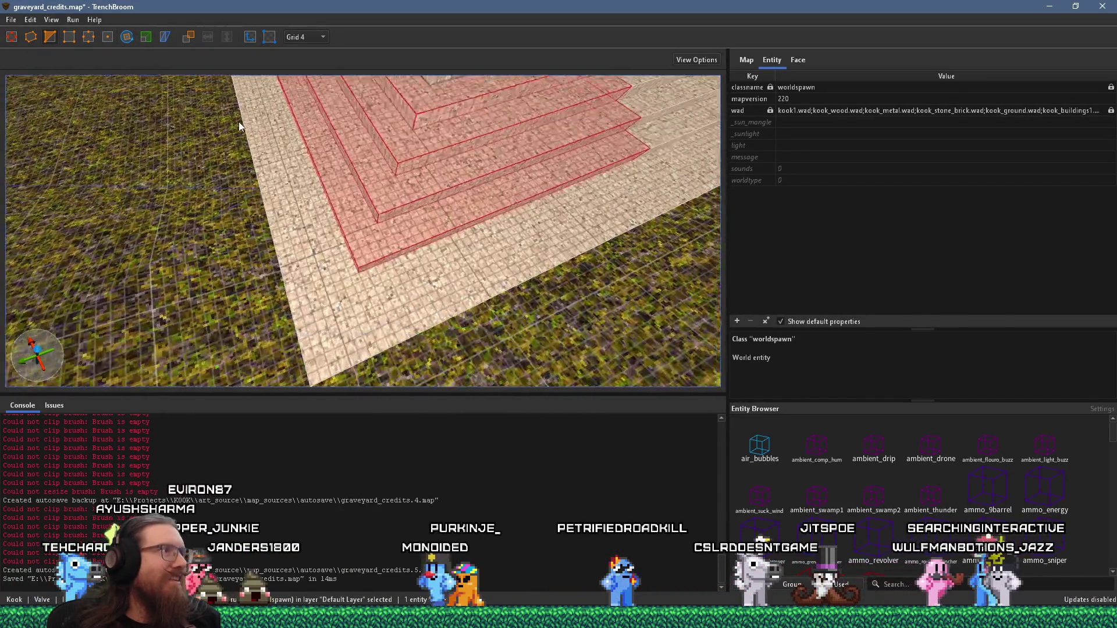
click(382, 226)
click(382, 227)
mouse_move(382, 227)
mouse_down()
mouse_move(414, 192)
mouse_move(293, 256)
mouse_move(341, 310)
mouse_move(284, 205)
mouse_move(214, 200)
mouse_up()
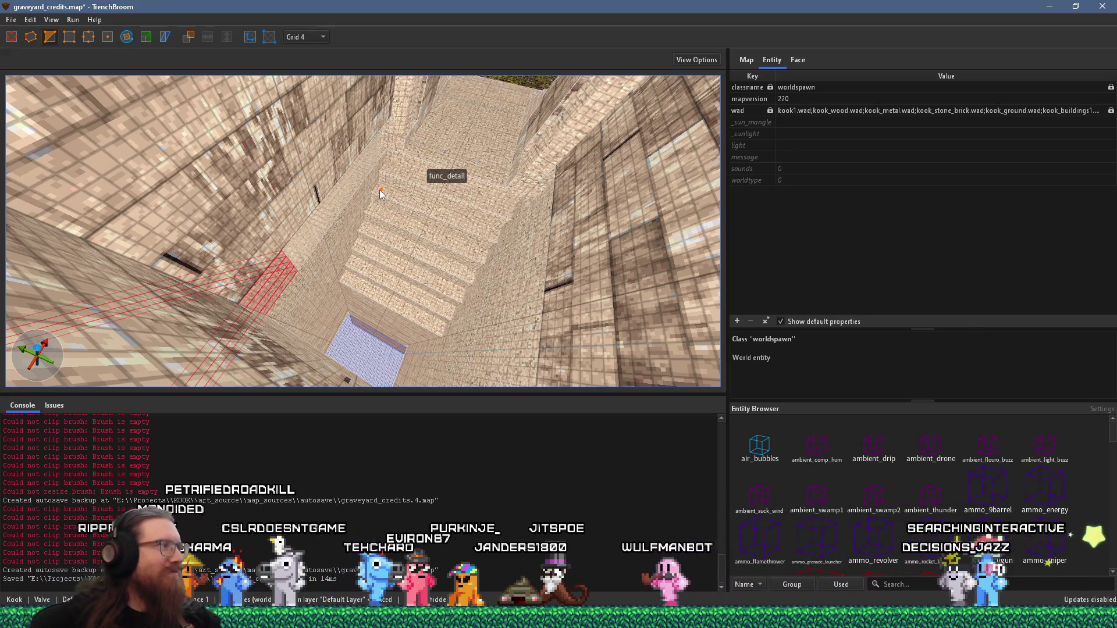
mouse_move(352, 209)
mouse_down()
mouse_move(278, 138)
mouse_move(431, 69)
mouse_move(409, 87)
mouse_move(411, 131)
mouse_move(374, 92)
mouse_move(380, 100)
mouse_up()
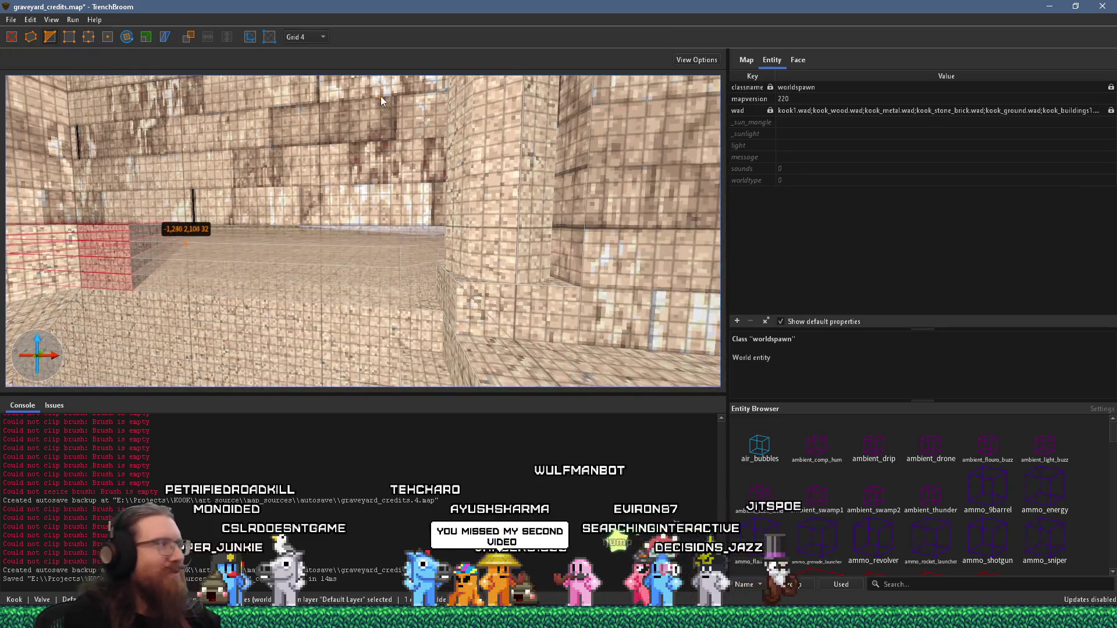
key(ctrl+z)
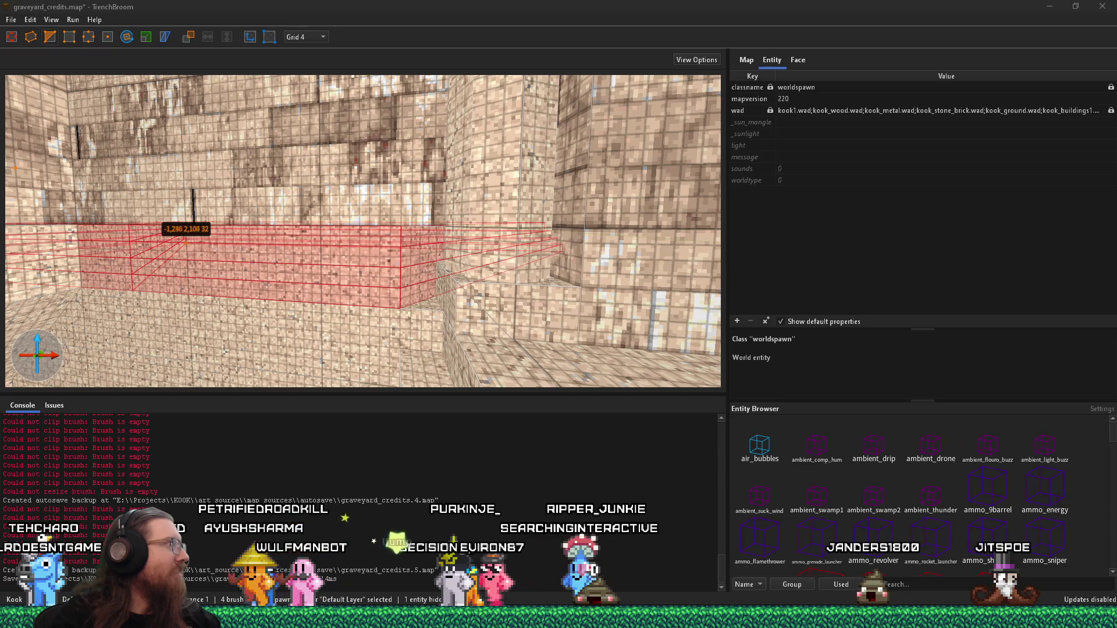
drag(0, 68, 430, 73)
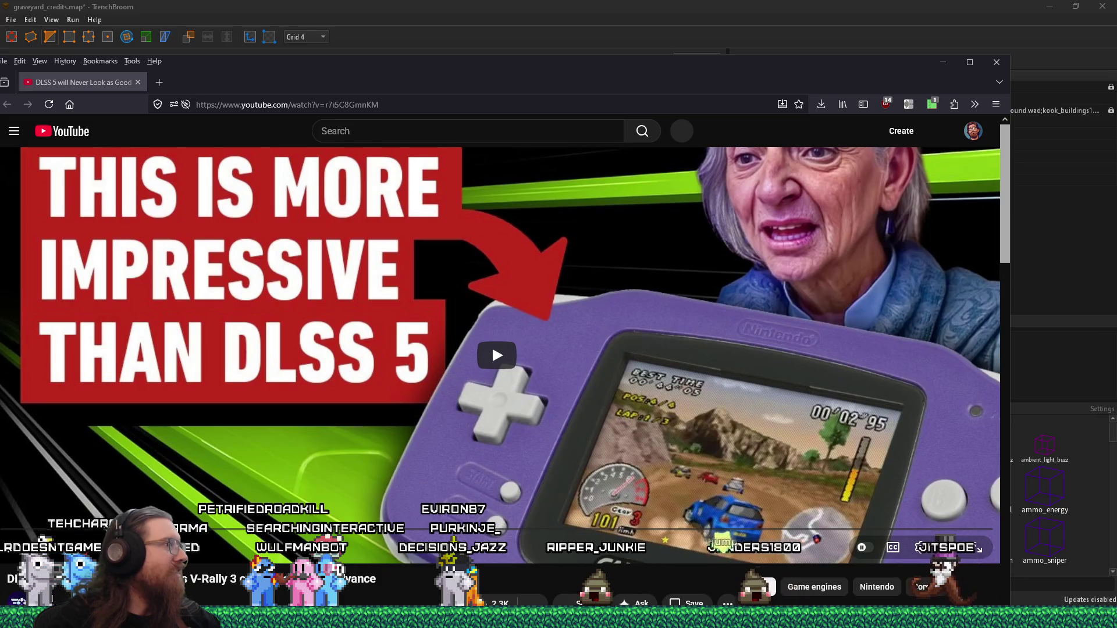
Play the DLSS video, jump to the V-Rally gameplay at 0:30, and dismiss the permissions panel
mouse_move(689, 76)
mouse_down()
mouse_move(792, 76)
mouse_move(775, 59)
mouse_up()
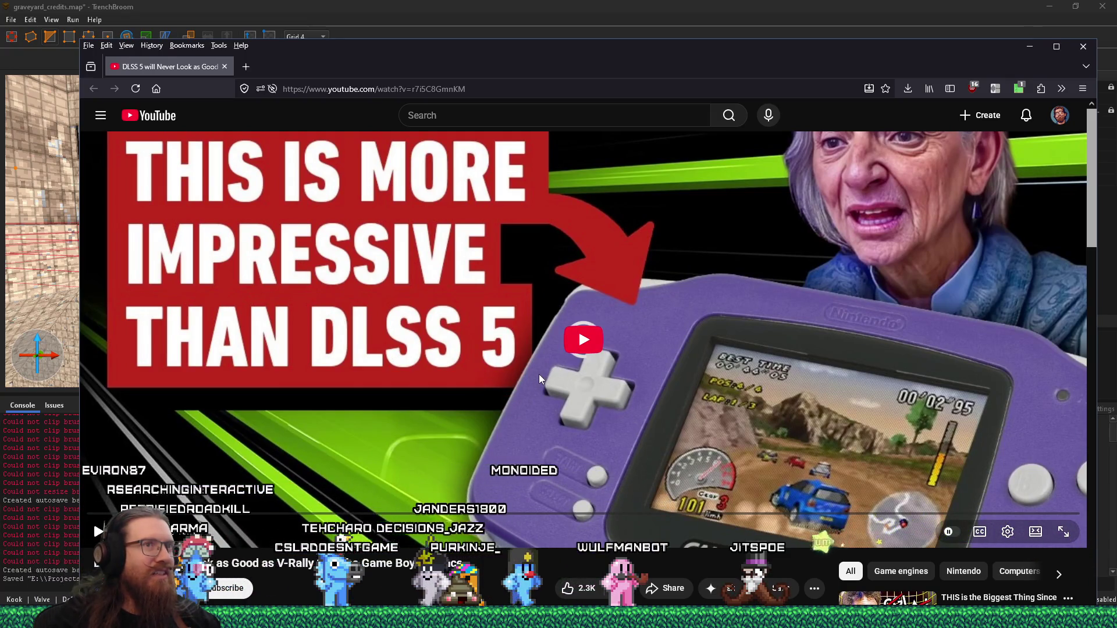
click(539, 375)
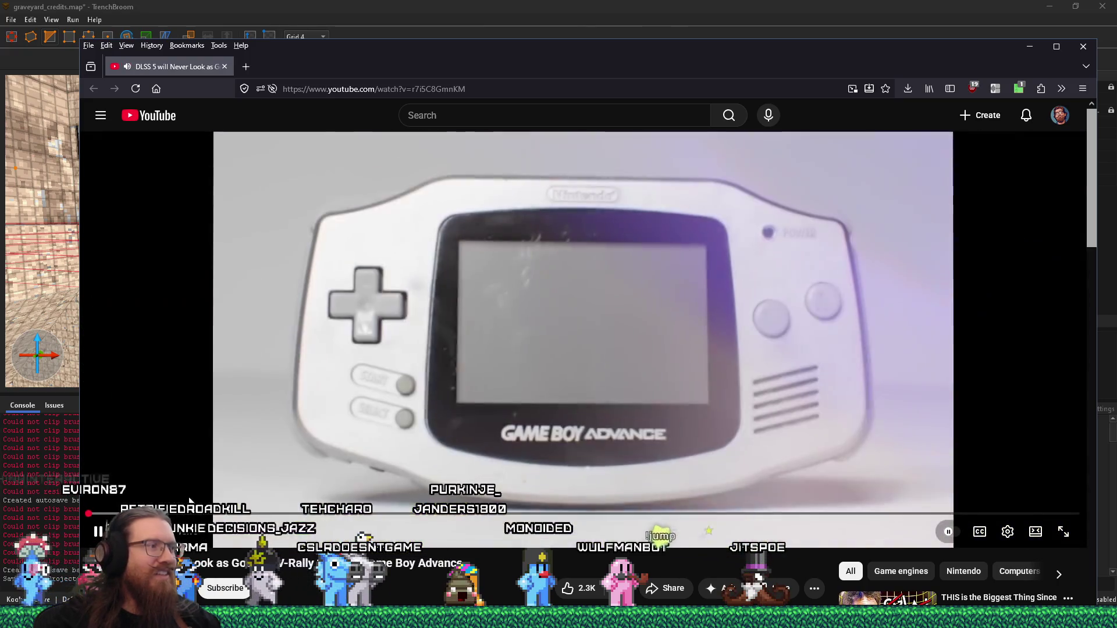
drag(89, 513, 93, 515)
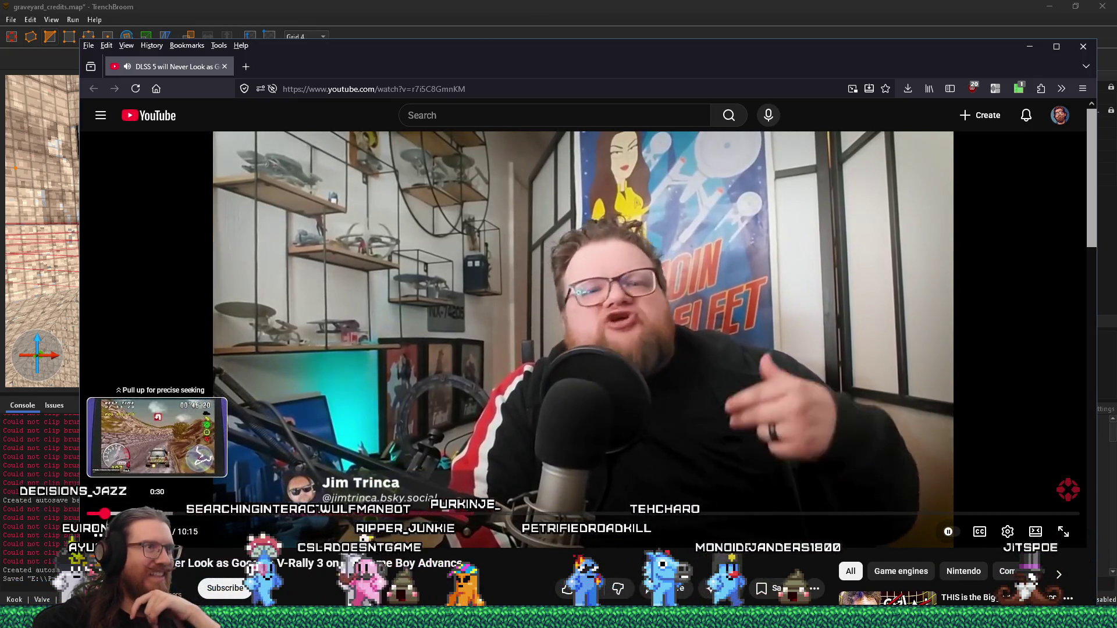
click(162, 514)
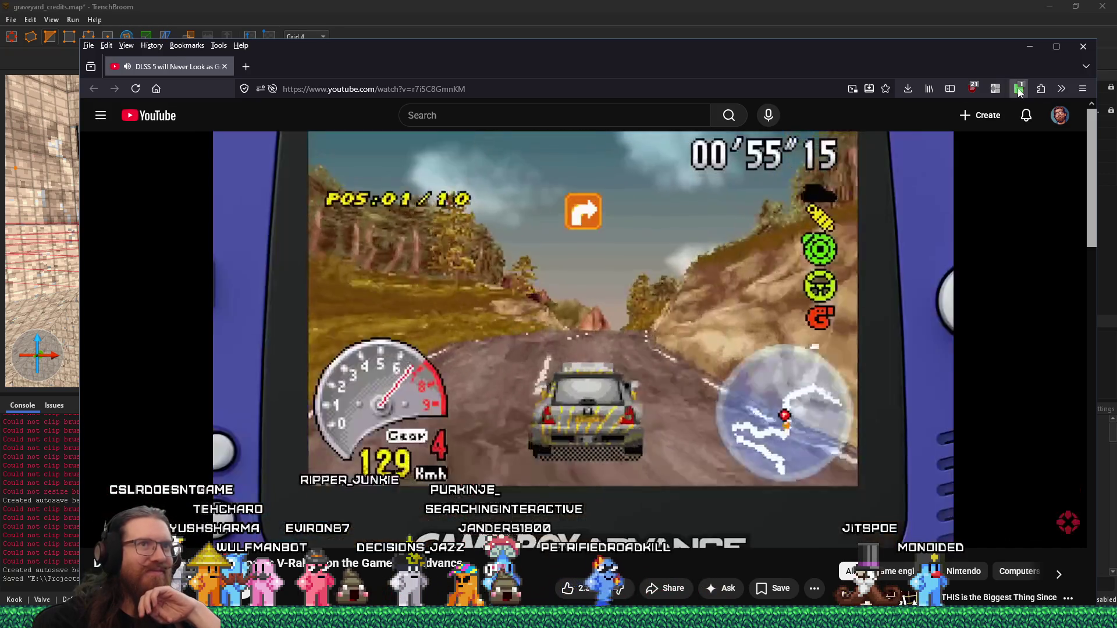
click(1019, 89)
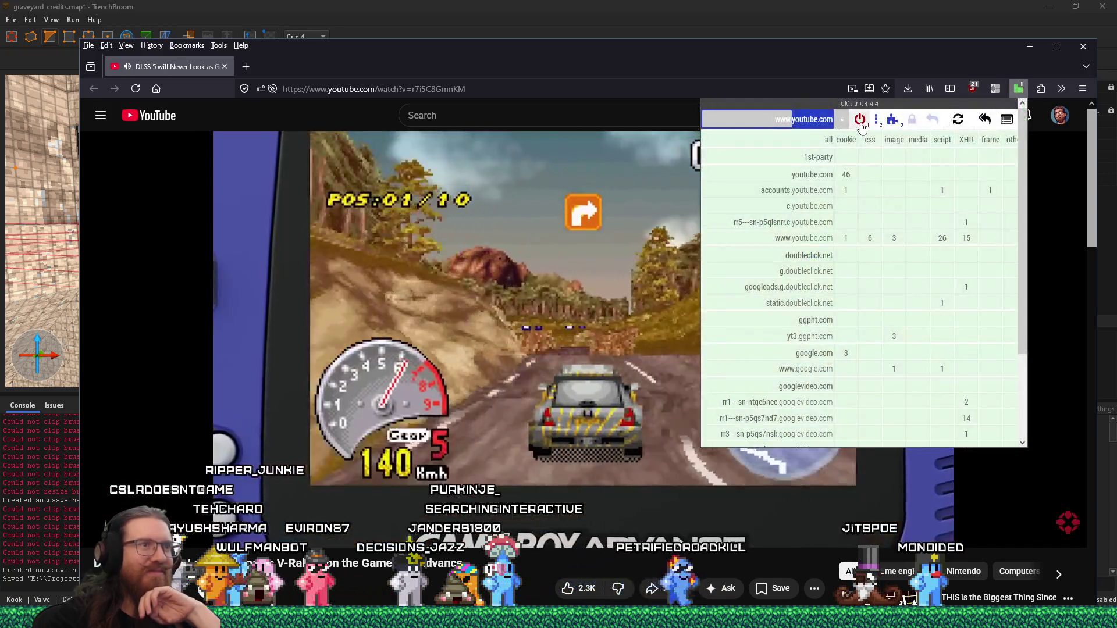
click(943, 68)
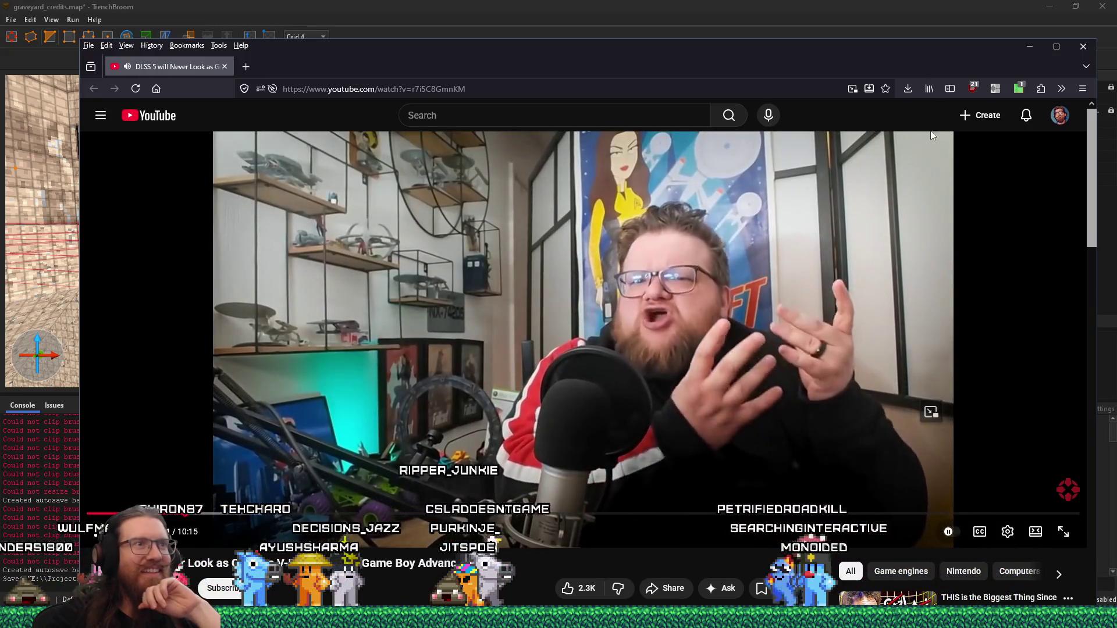
Enable silence-skipping speed-up, skip ahead to the DLSS-off comparison near 8:38, and close the video
click(995, 88)
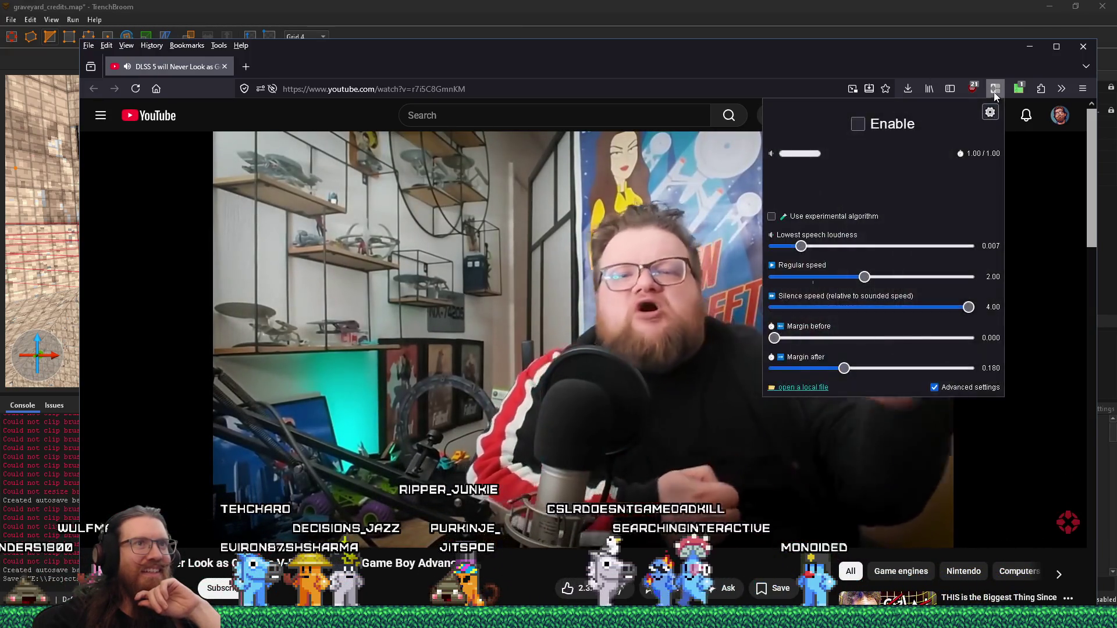
click(864, 123)
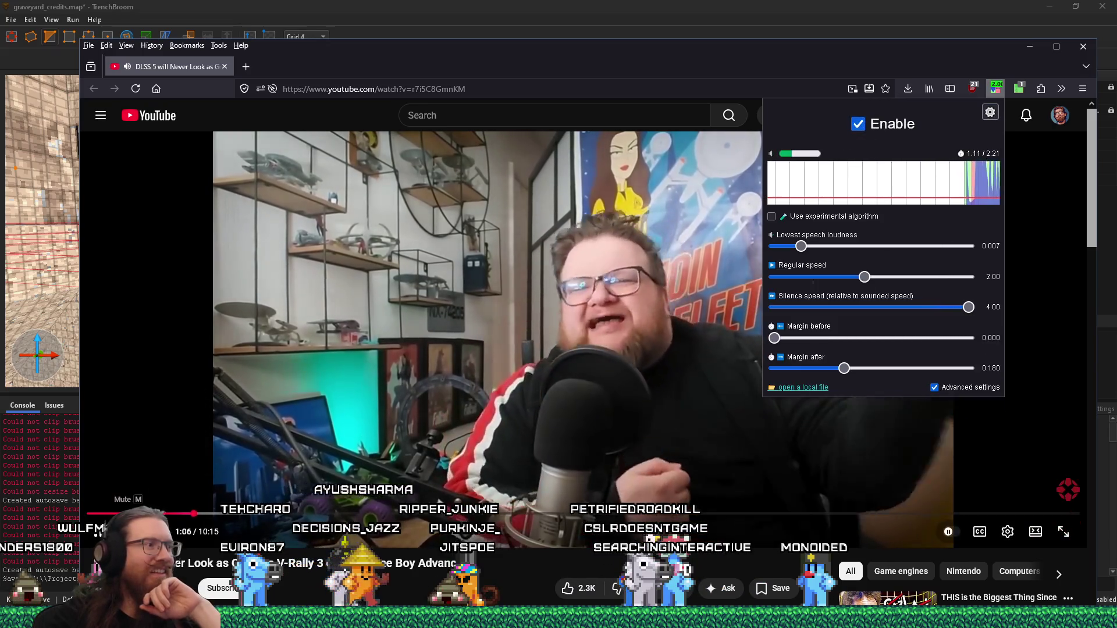
click(154, 532)
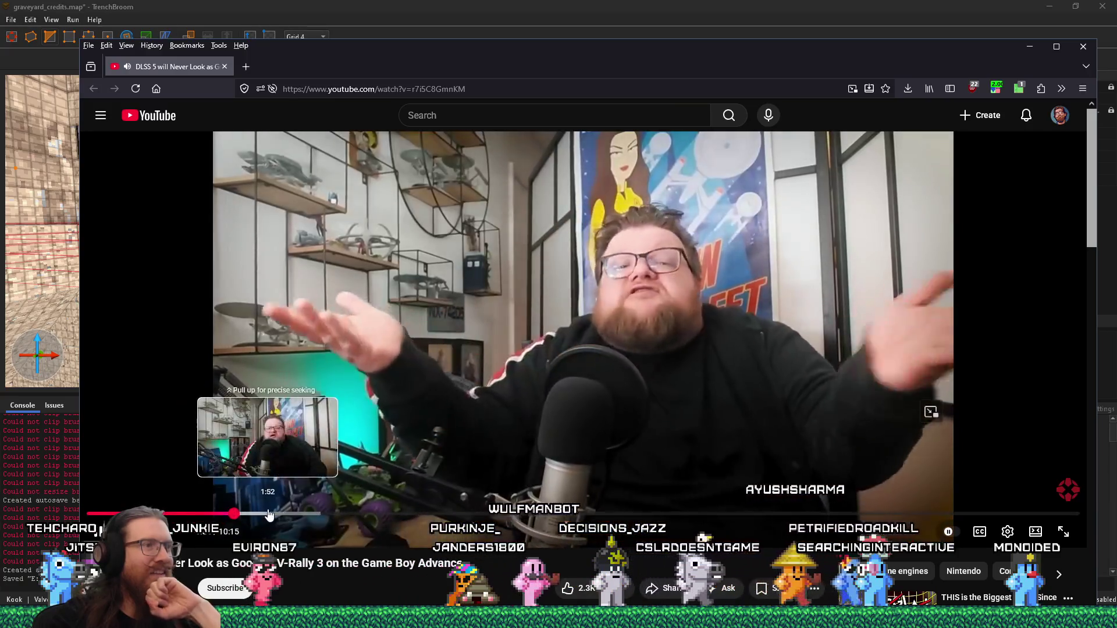
click(288, 515)
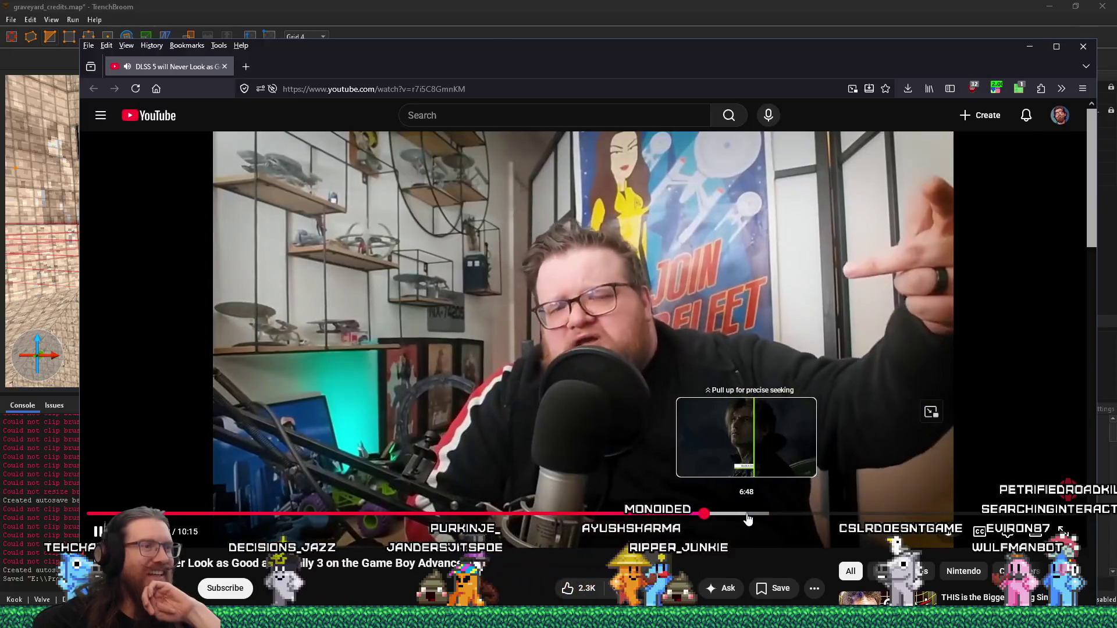
drag(754, 517, 817, 514)
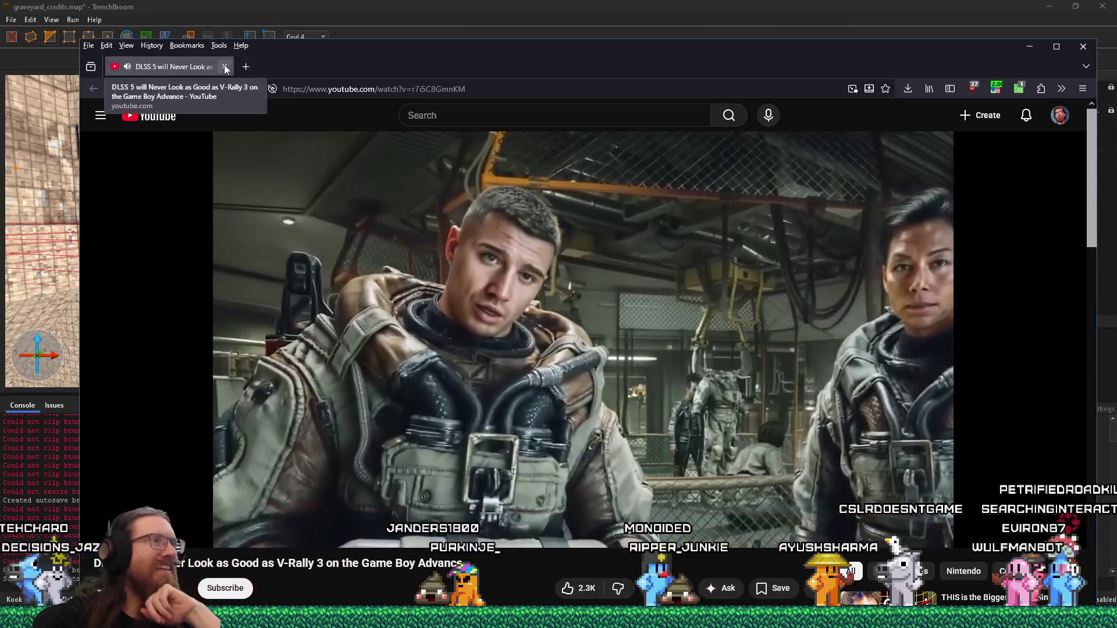
click(224, 68)
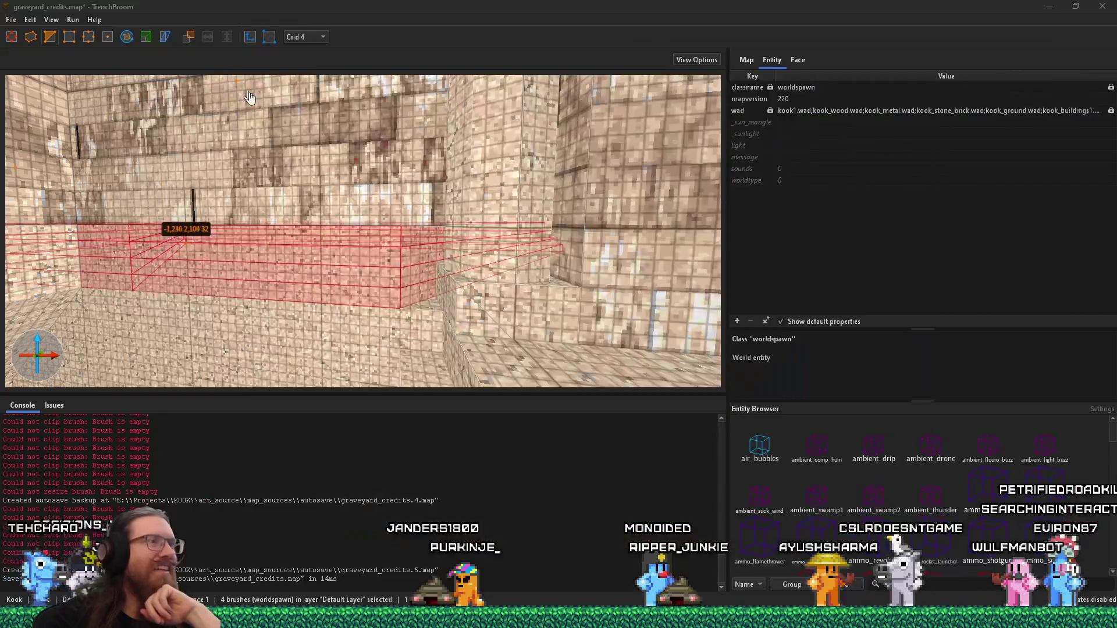
Orbit around the stepped stone base along the crypt wall from outside
mouse_move(393, 320)
mouse_down()
mouse_move(288, 345)
mouse_move(418, 345)
mouse_move(462, 299)
mouse_move(507, 317)
mouse_move(415, 296)
mouse_move(370, 271)
mouse_move(396, 227)
mouse_move(383, 236)
mouse_move(380, 224)
mouse_up()
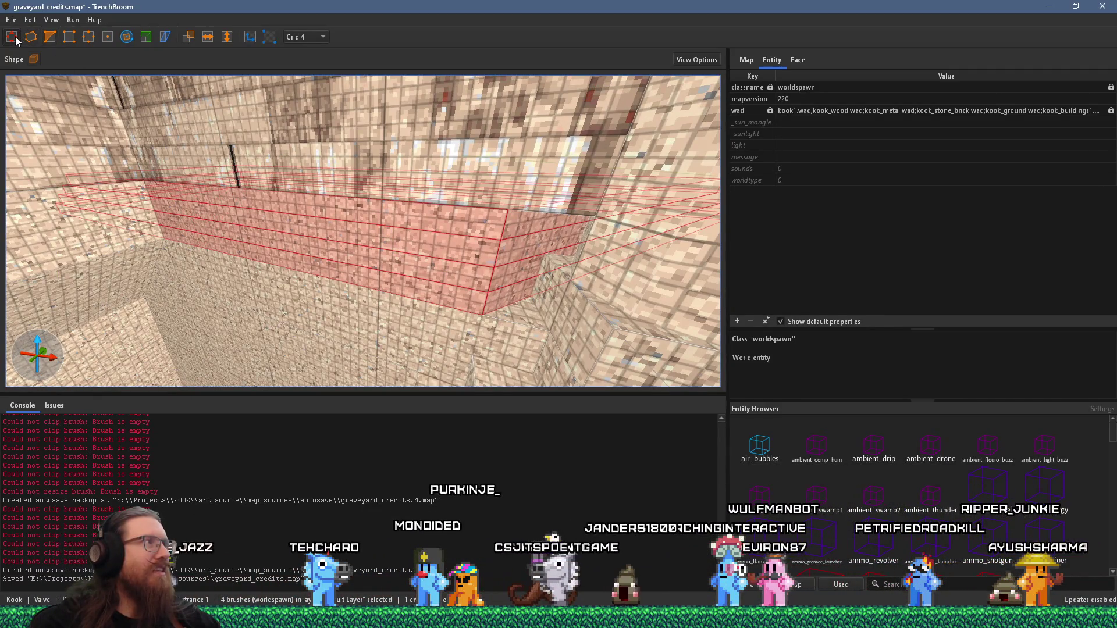
mouse_move(235, 209)
mouse_down()
mouse_move(347, 274)
mouse_move(511, 285)
mouse_move(312, 291)
mouse_move(375, 281)
mouse_up()
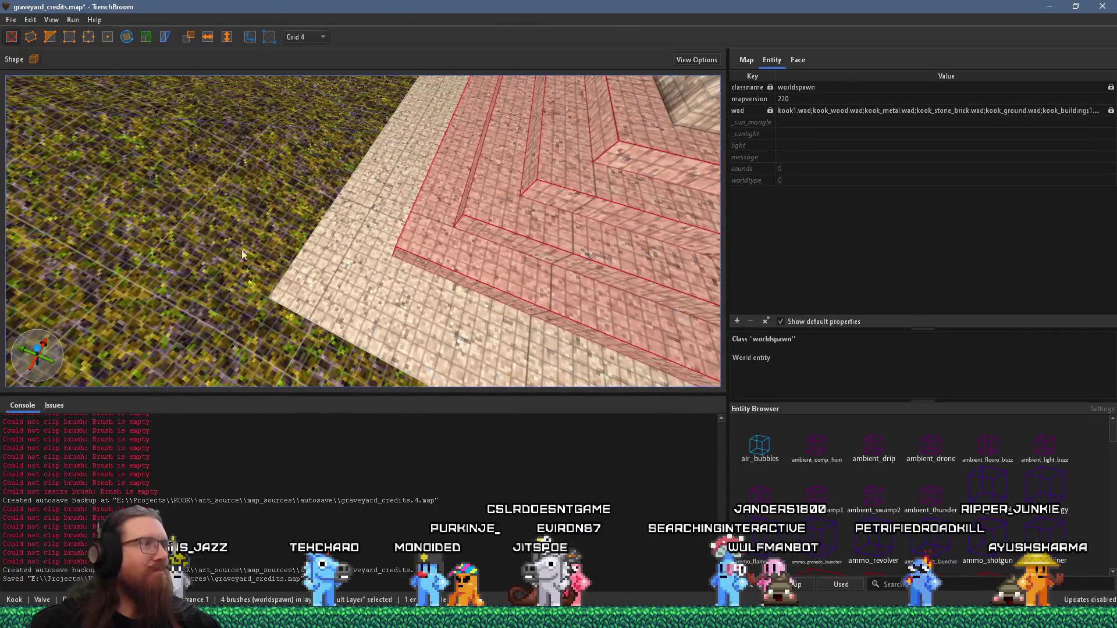
scroll(355, 268, up, 2)
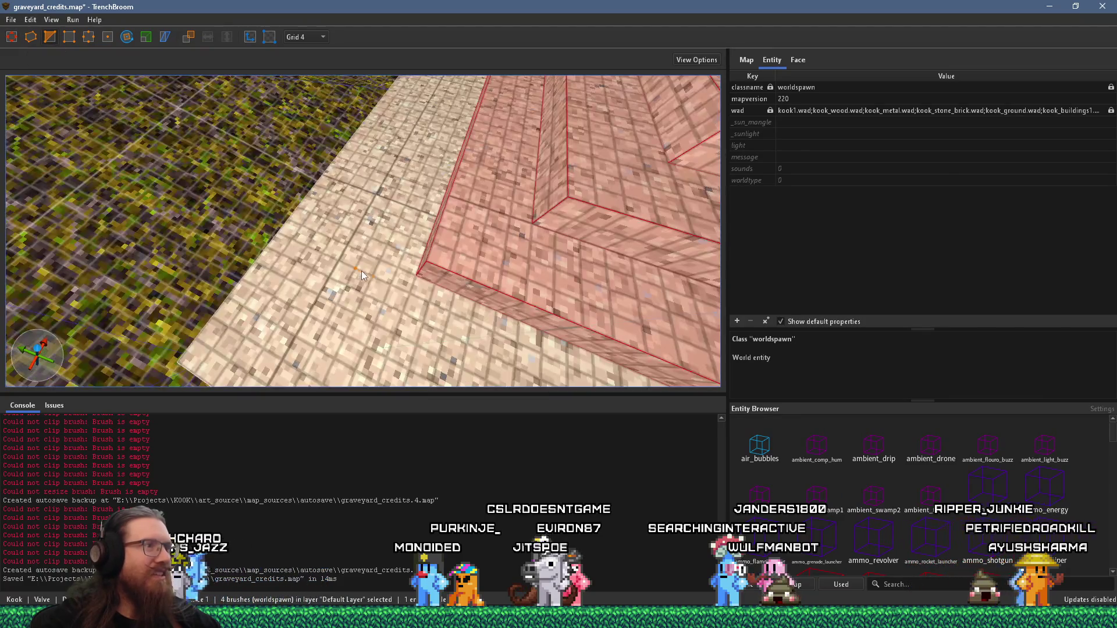
mouse_move(393, 287)
mouse_down()
mouse_move(259, 309)
mouse_move(244, 299)
mouse_up()
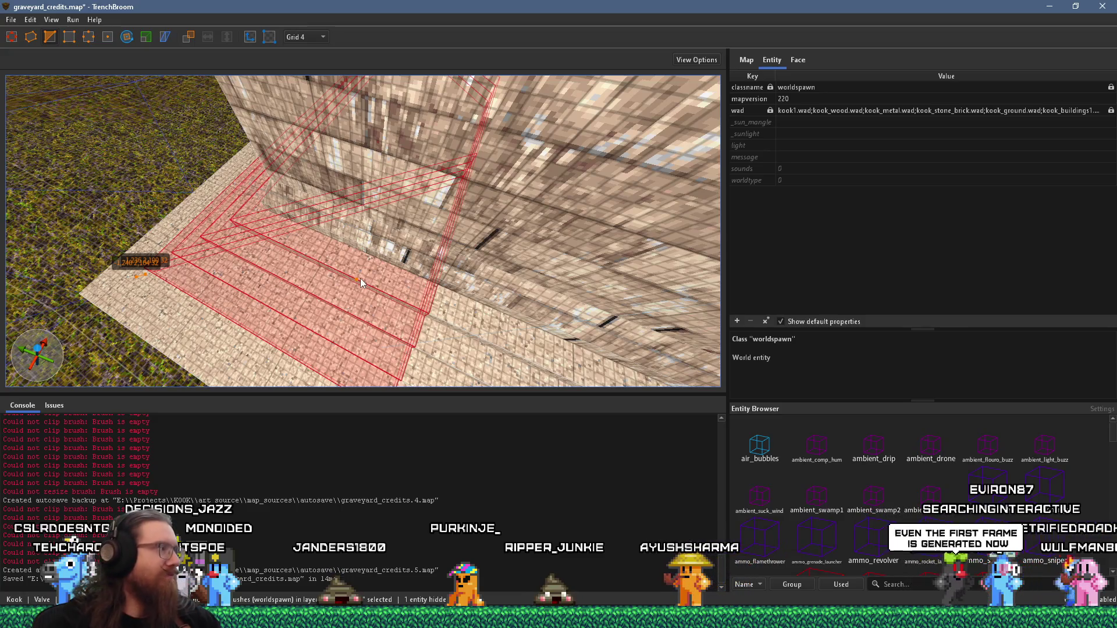
scroll(384, 231, up, 3)
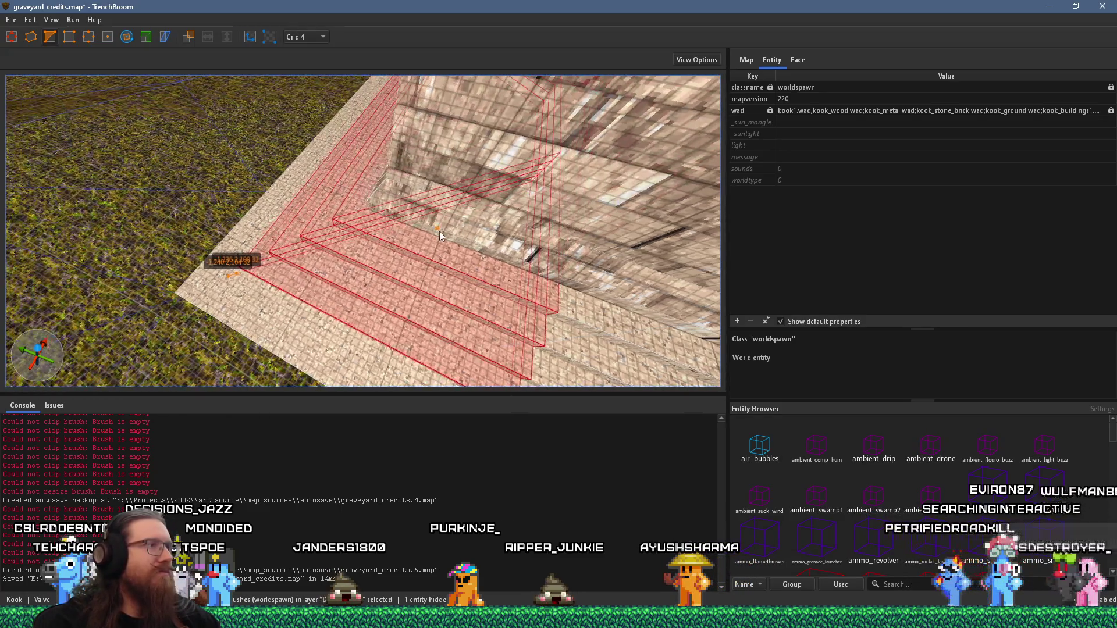
scroll(431, 228, up, 5)
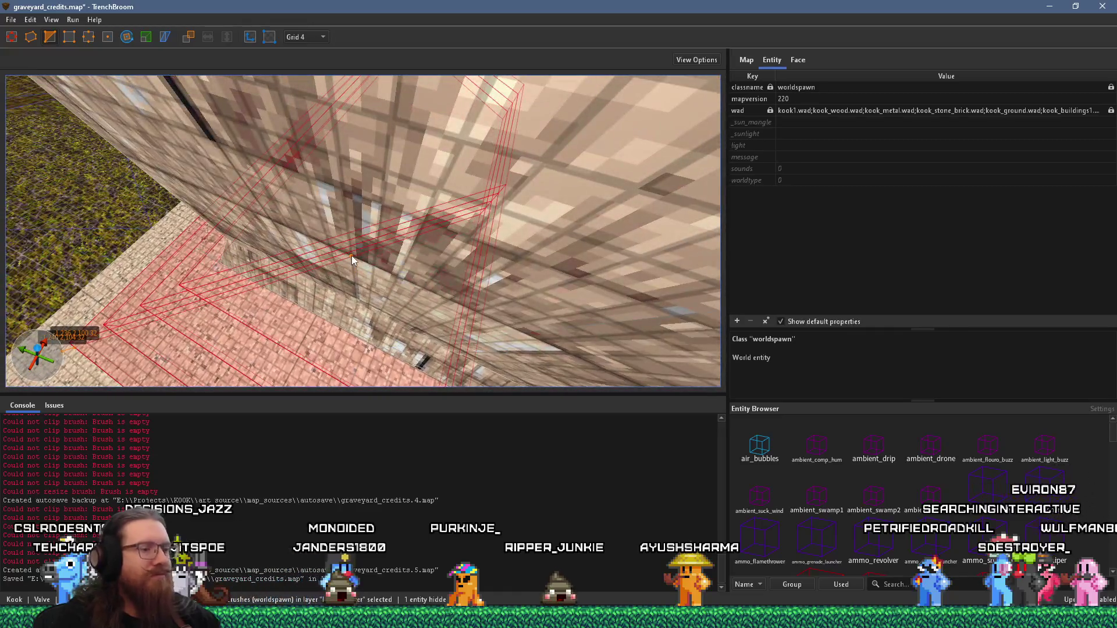
scroll(371, 229, down, 5)
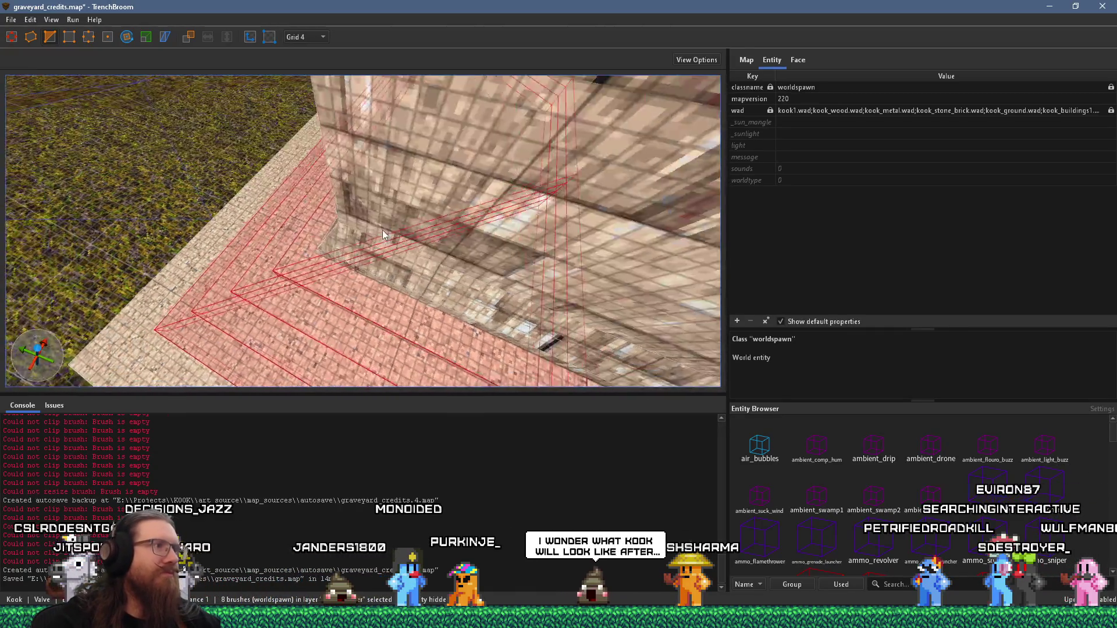
Clear the selection and select the stepped strip brushes beside the wall
key(Escape)
scroll(274, 265, up, 3)
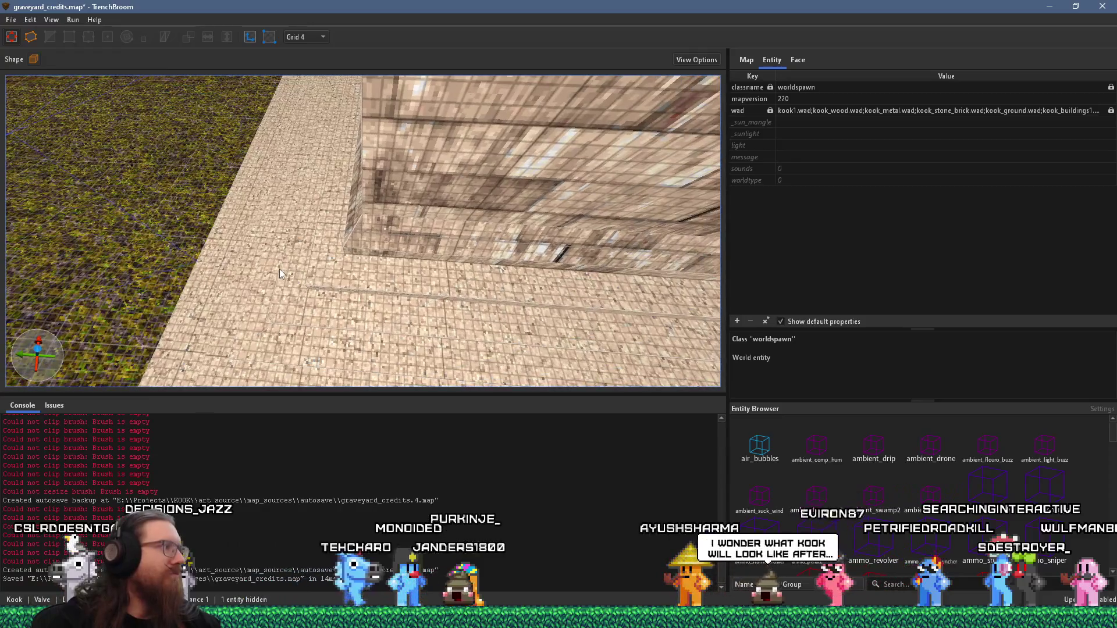
mouse_move(279, 269)
mouse_down()
mouse_move(337, 247)
mouse_move(315, 284)
mouse_up()
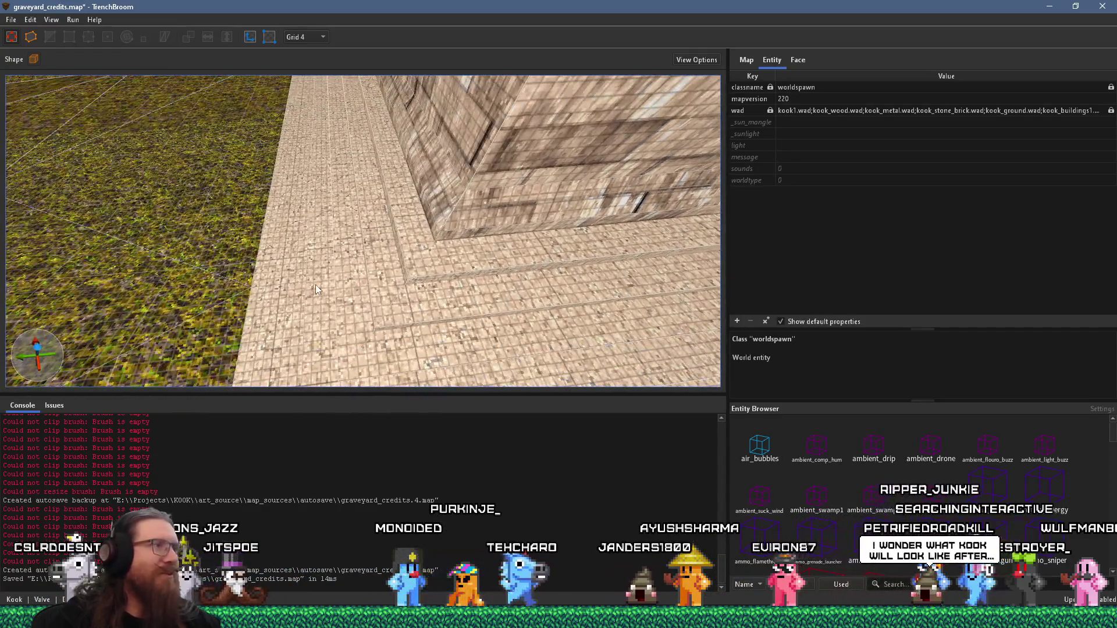
click(316, 285)
key(Escape)
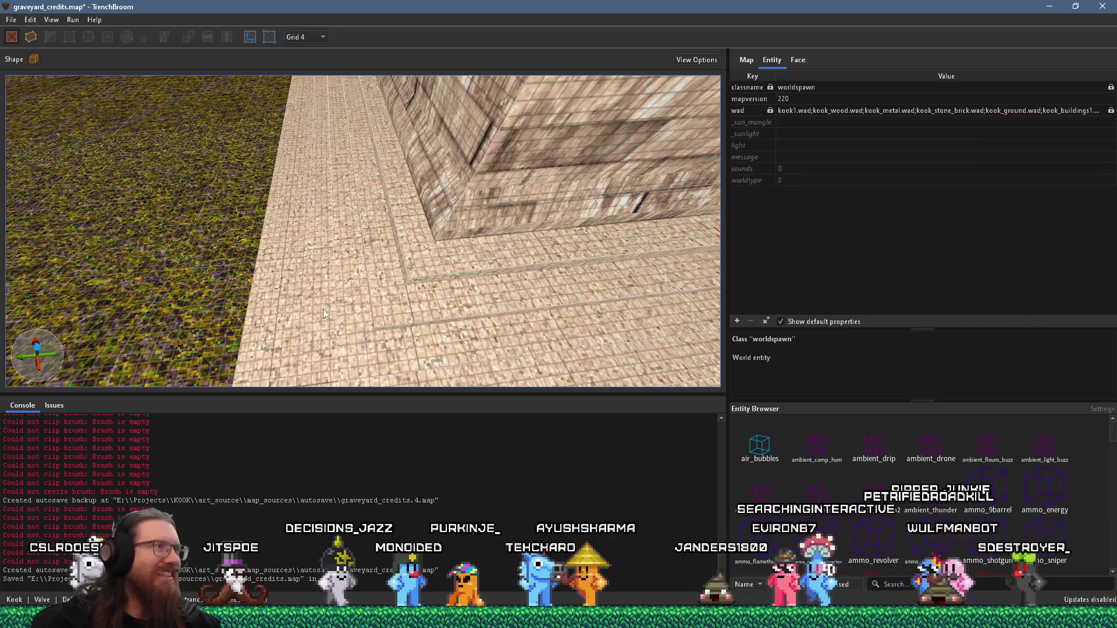
click(404, 231)
mouse_move(420, 220)
mouse_down()
mouse_move(285, 348)
mouse_move(274, 285)
mouse_move(195, 282)
mouse_move(224, 263)
mouse_move(256, 292)
mouse_move(232, 274)
mouse_move(210, 296)
mouse_move(242, 233)
mouse_move(161, 268)
mouse_move(180, 292)
mouse_move(154, 260)
mouse_move(175, 252)
mouse_move(222, 274)
mouse_move(187, 335)
mouse_move(151, 340)
mouse_move(173, 319)
mouse_move(173, 272)
mouse_move(240, 181)
mouse_up()
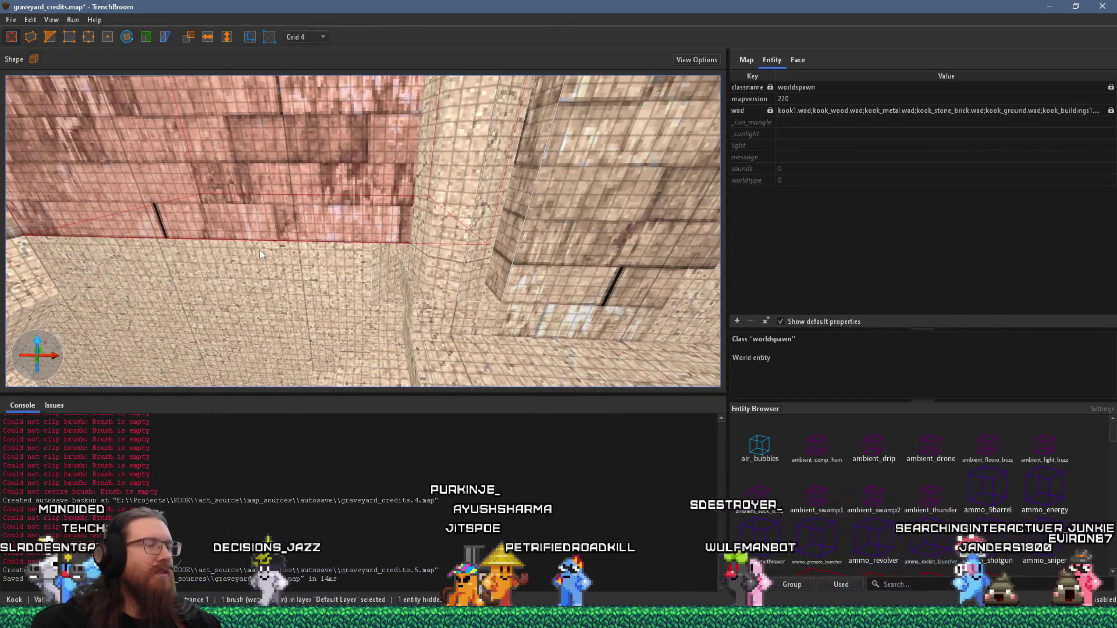
Select all func_detail brushes in the wall and hide them with Ctrl+H
key(Escape)
double_click(332, 269)
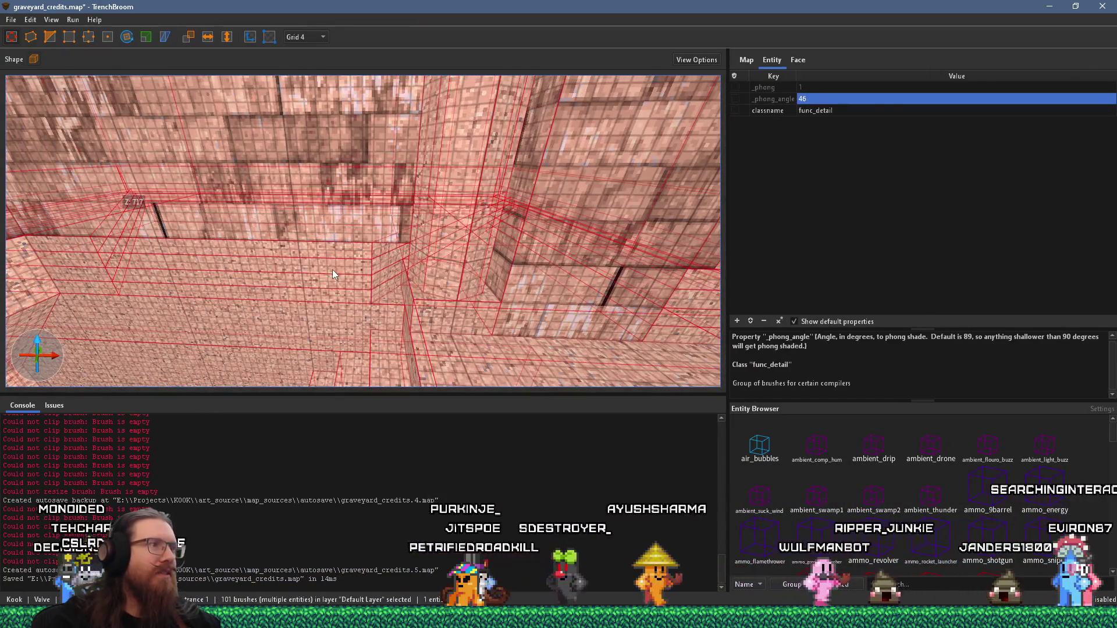
key(ctrl+h)
key(ctrl+z)
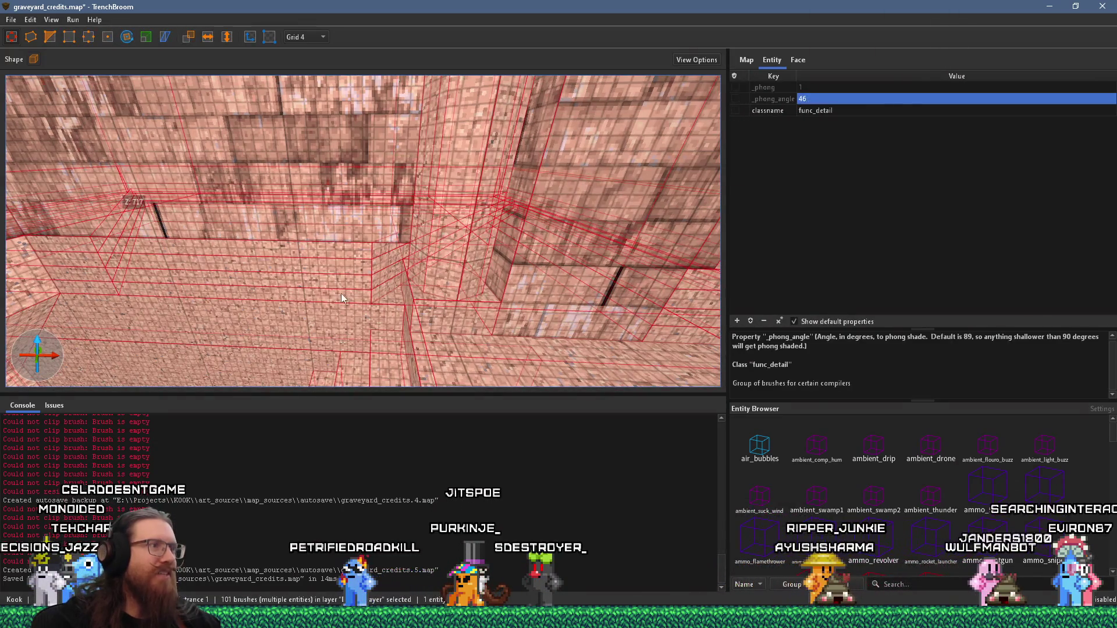
key(ctrl+h)
Select the stone ledge brush and shrink its Y depth from 176 to 144
click(343, 296)
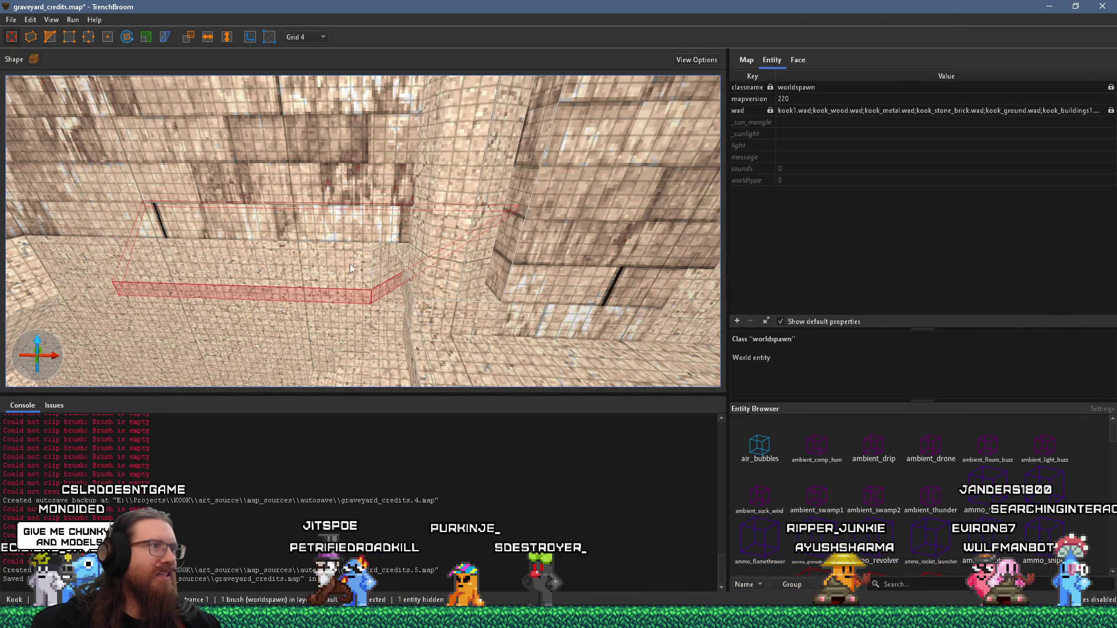
key(ctrl+u)
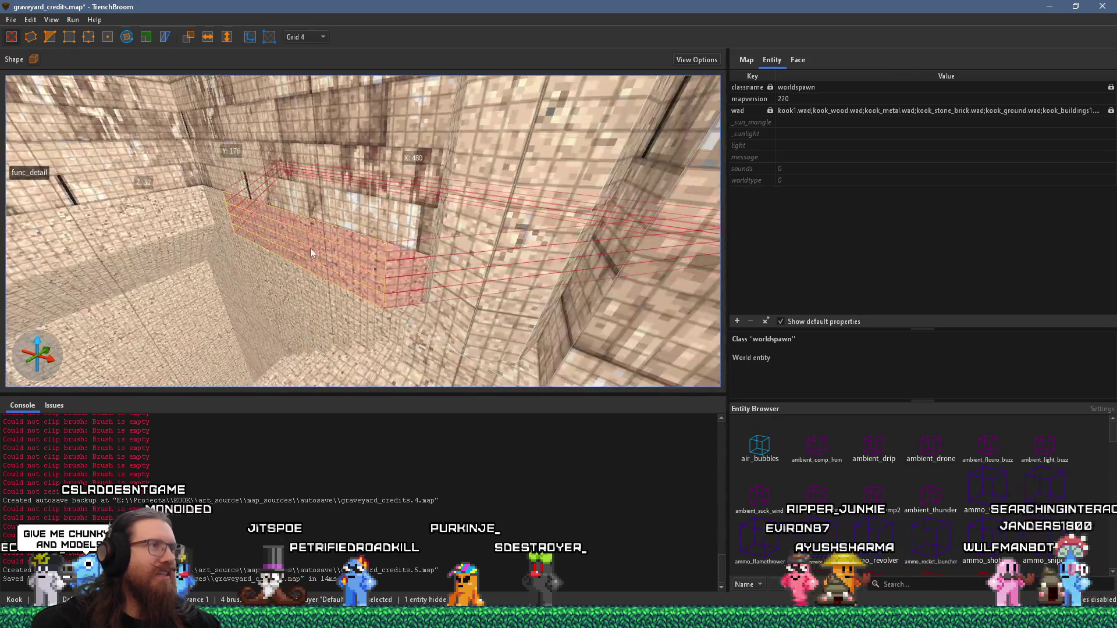
scroll(319, 246, up, 5)
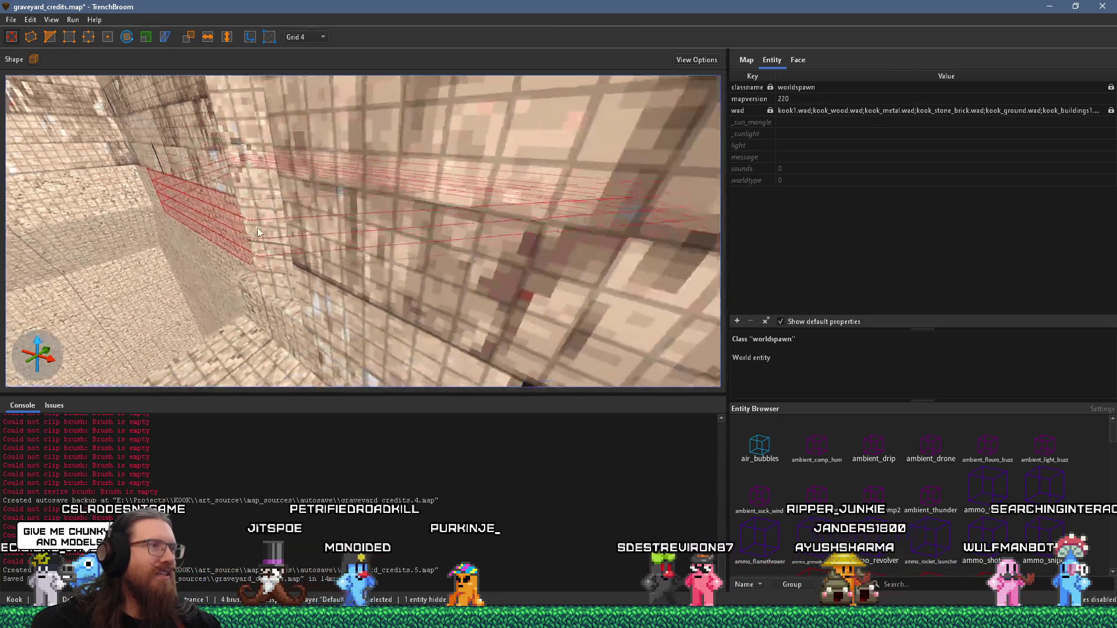
scroll(194, 239, down, 5)
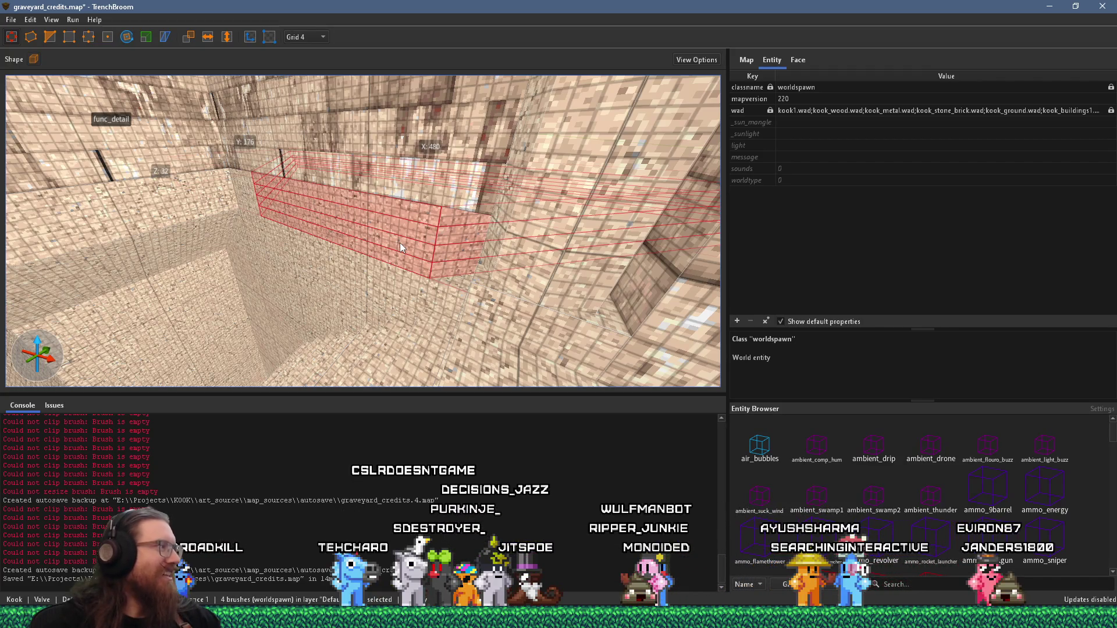
scroll(400, 248, up, 5)
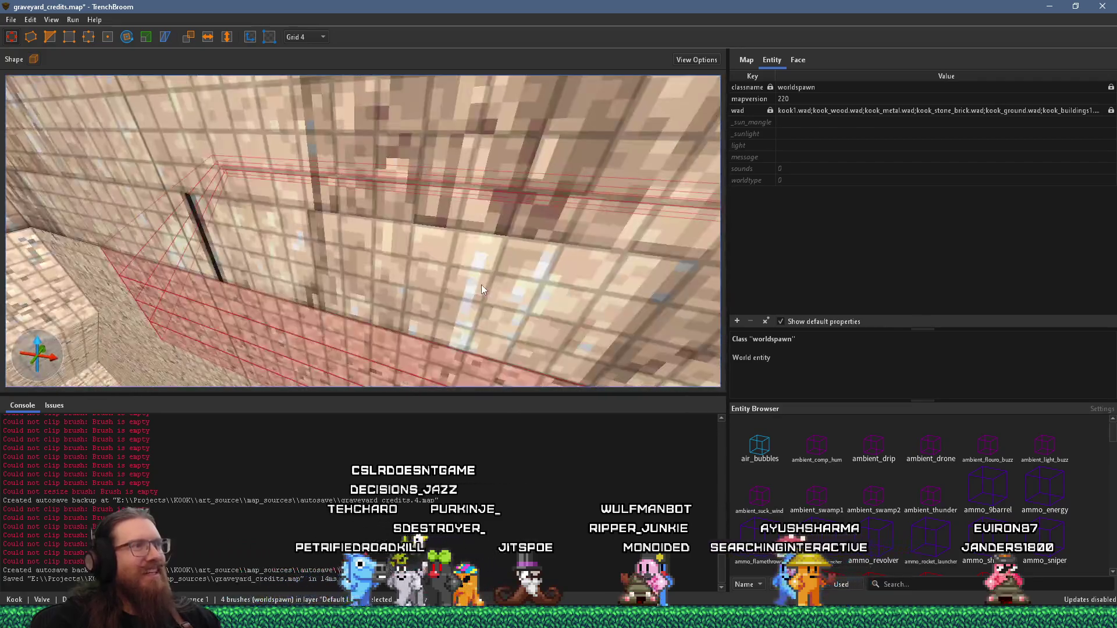
drag(448, 291, 459, 253)
scroll(410, 211, up, 5)
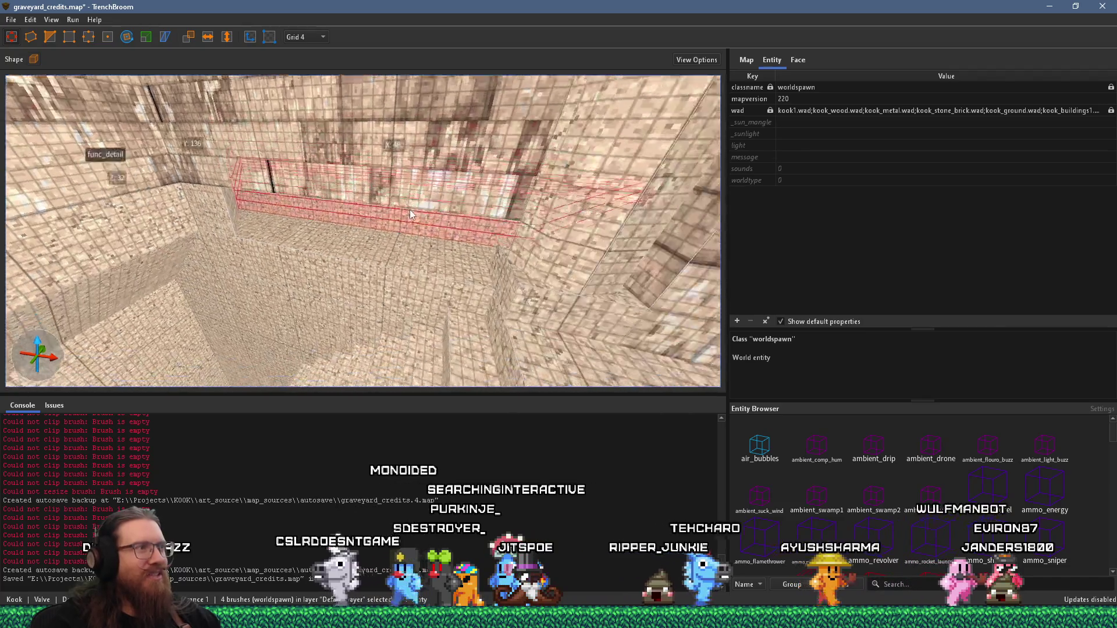
scroll(389, 187, down, 3)
scroll(325, 179, up, 6)
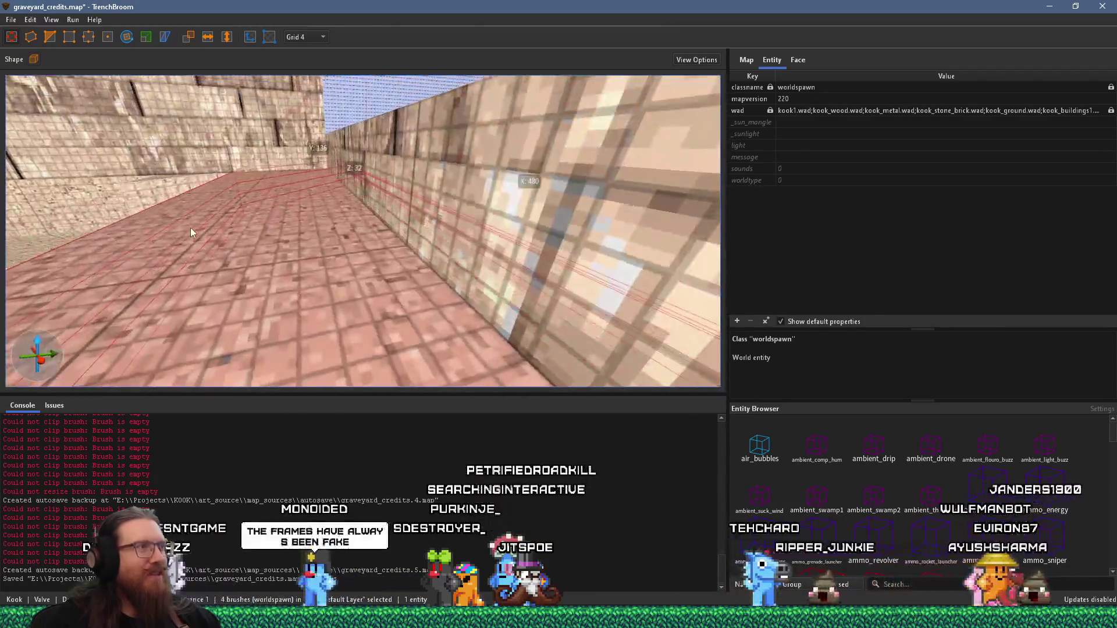
Look over the ledge from the corridor and select the right wall brush at the corner
mouse_move(235, 238)
mouse_down()
mouse_move(120, 294)
mouse_move(220, 250)
mouse_move(135, 287)
mouse_move(298, 281)
mouse_up()
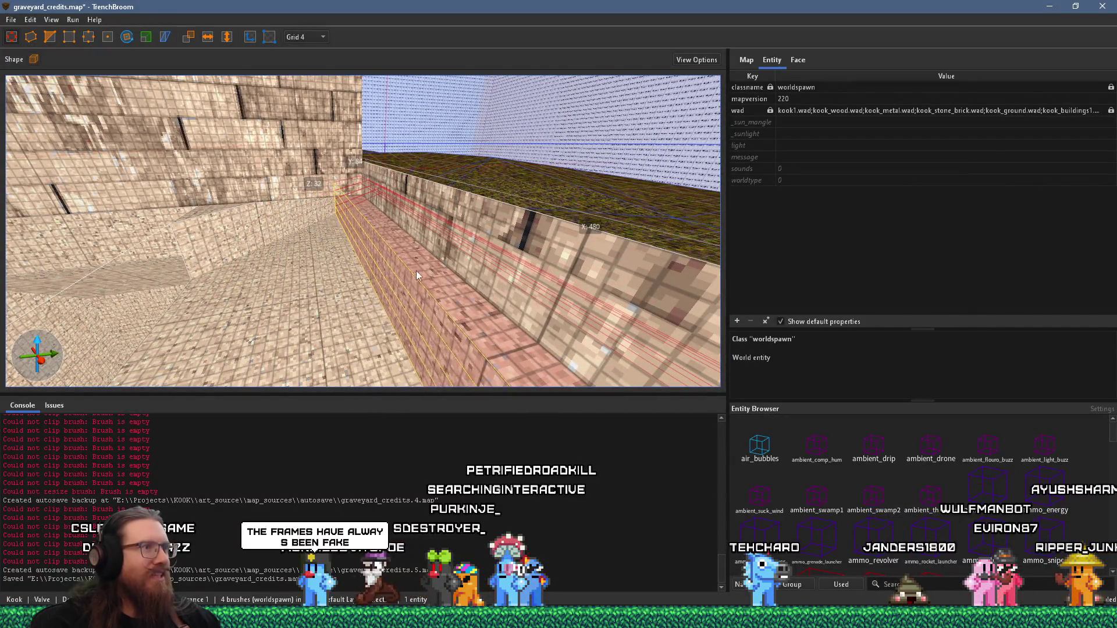
drag(451, 273, 452, 267)
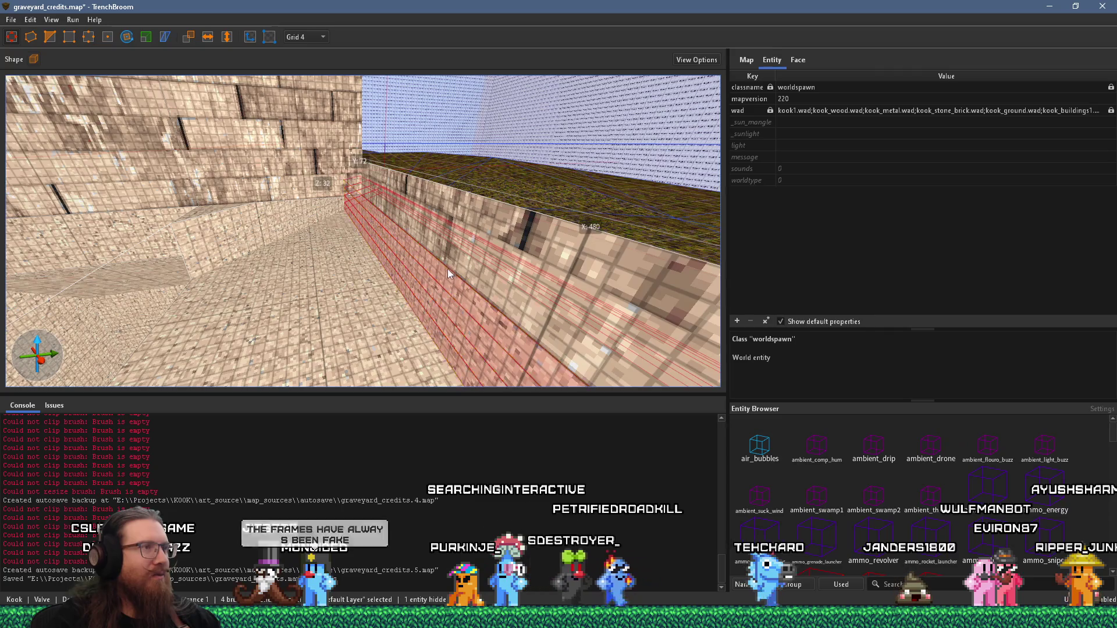
scroll(449, 270, up, 5)
mouse_move(400, 196)
mouse_down()
mouse_move(427, 228)
mouse_move(460, 228)
mouse_move(393, 219)
mouse_move(336, 245)
mouse_move(278, 246)
mouse_move(358, 243)
mouse_move(359, 270)
mouse_move(358, 225)
mouse_move(324, 297)
mouse_move(337, 296)
mouse_move(299, 292)
mouse_move(267, 326)
mouse_move(302, 280)
mouse_move(338, 269)
mouse_move(394, 179)
mouse_move(376, 216)
mouse_move(281, 260)
mouse_move(176, 243)
mouse_move(351, 238)
mouse_move(356, 221)
mouse_move(273, 204)
mouse_up()
click(299, 230)
key(Escape)
click(394, 179)
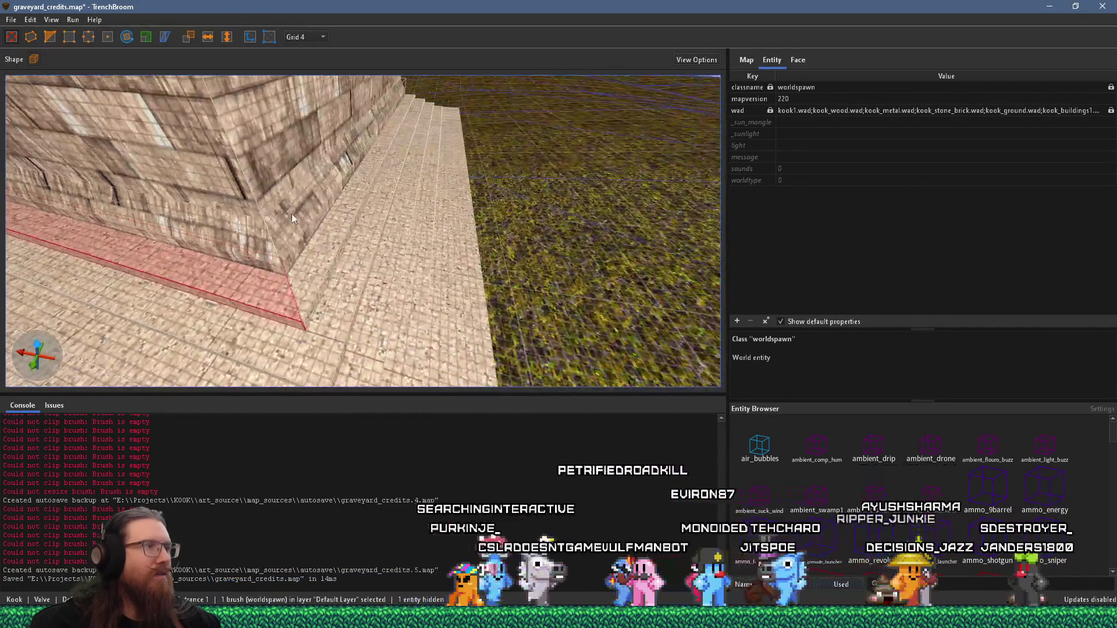
Select the four stair-step brushes of the crypt's stepped base
click(331, 236)
ctrl+click(378, 283)
ctrl+click(403, 313)
ctrl+click(393, 285)
mouse_move(393, 284)
mouse_down()
mouse_move(220, 239)
mouse_move(257, 226)
mouse_move(104, 265)
mouse_move(466, 183)
mouse_up()
click(507, 248)
scroll(481, 221, up, 3)
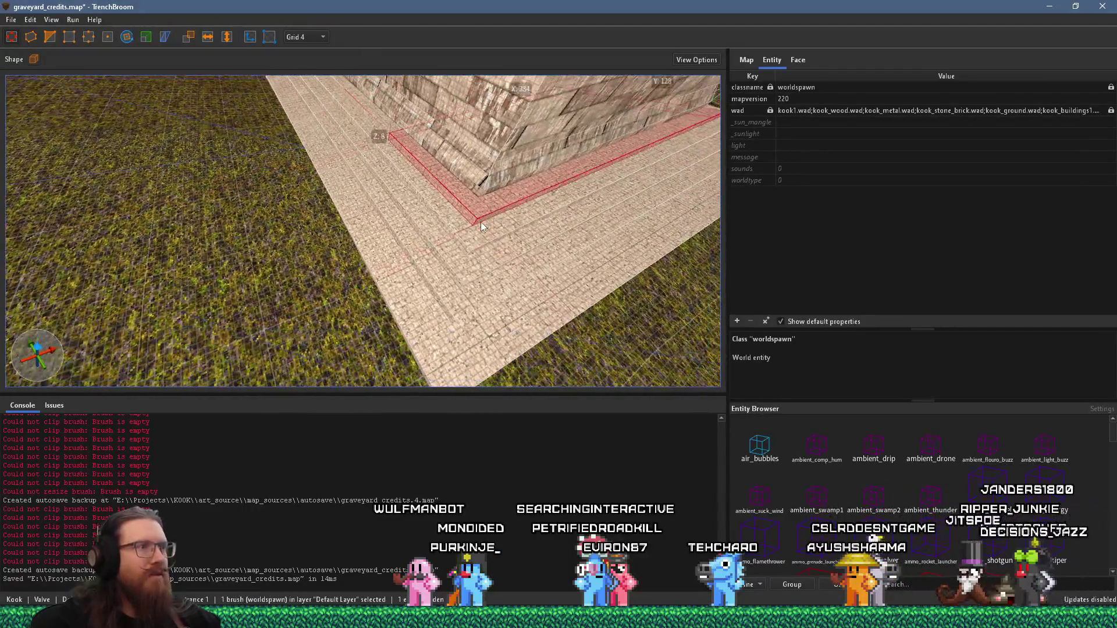
key(ctrl+z)
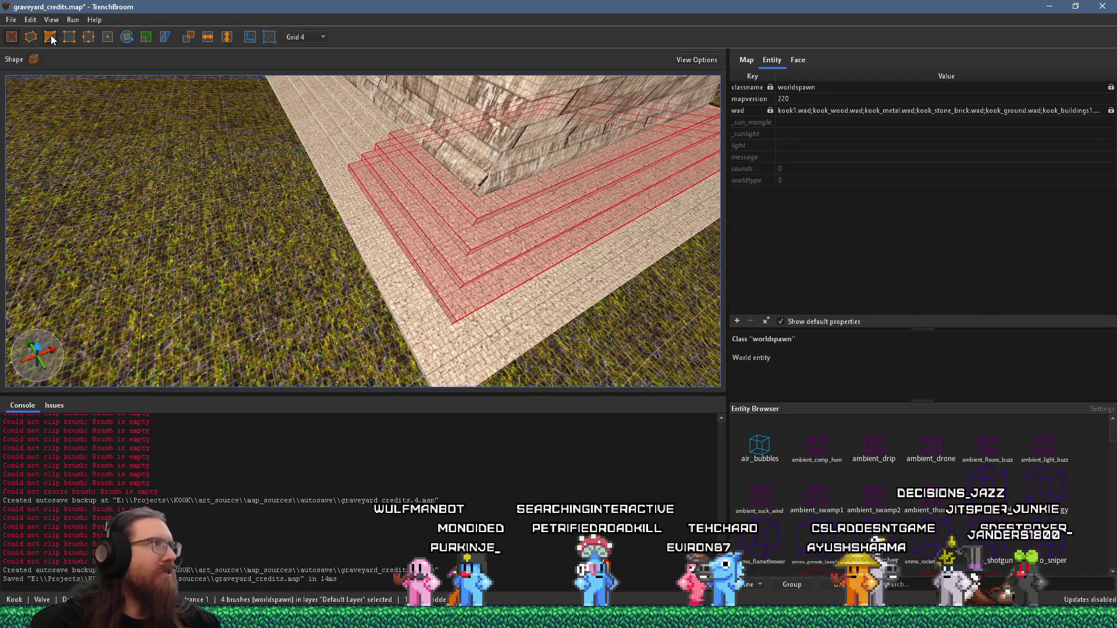
Clip the stair brushes at the wall line and drop the piece rising into the wall
click(52, 38)
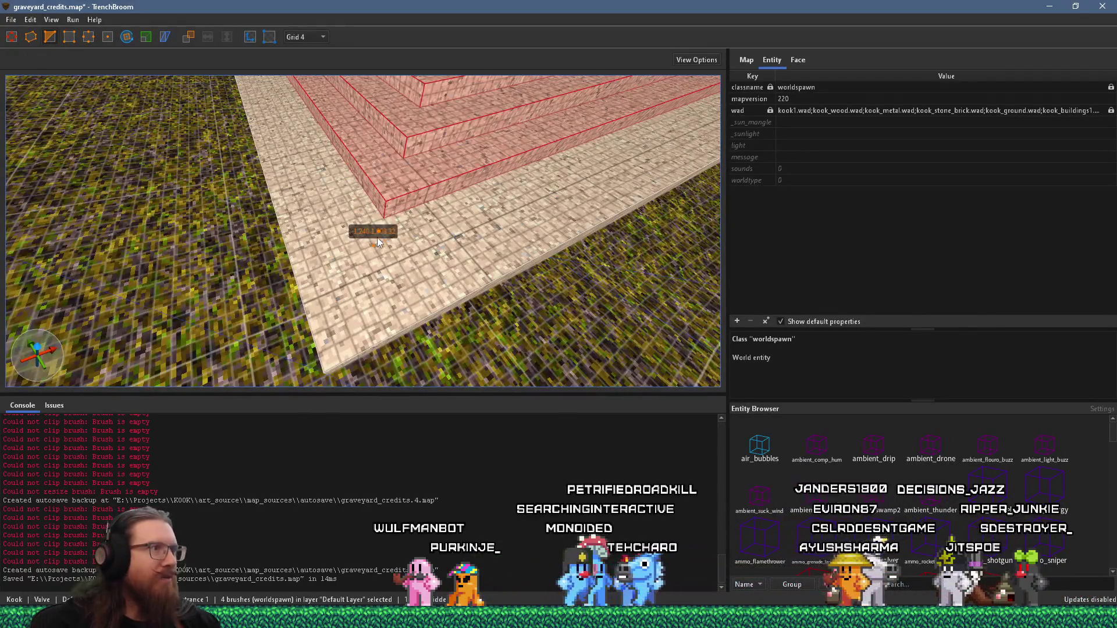
key(Return)
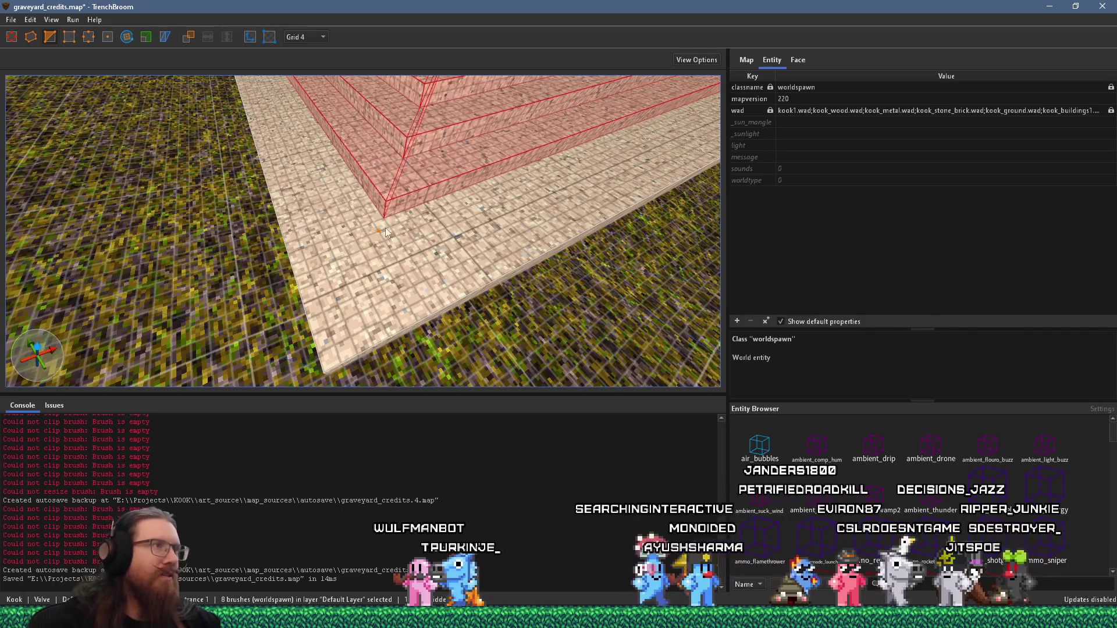
scroll(424, 226, down, 5)
scroll(424, 226, up, 5)
key(Escape)
key(Escape)
click(326, 274)
mouse_move(344, 278)
mouse_down()
mouse_move(391, 204)
mouse_move(403, 277)
mouse_move(167, 90)
mouse_up()
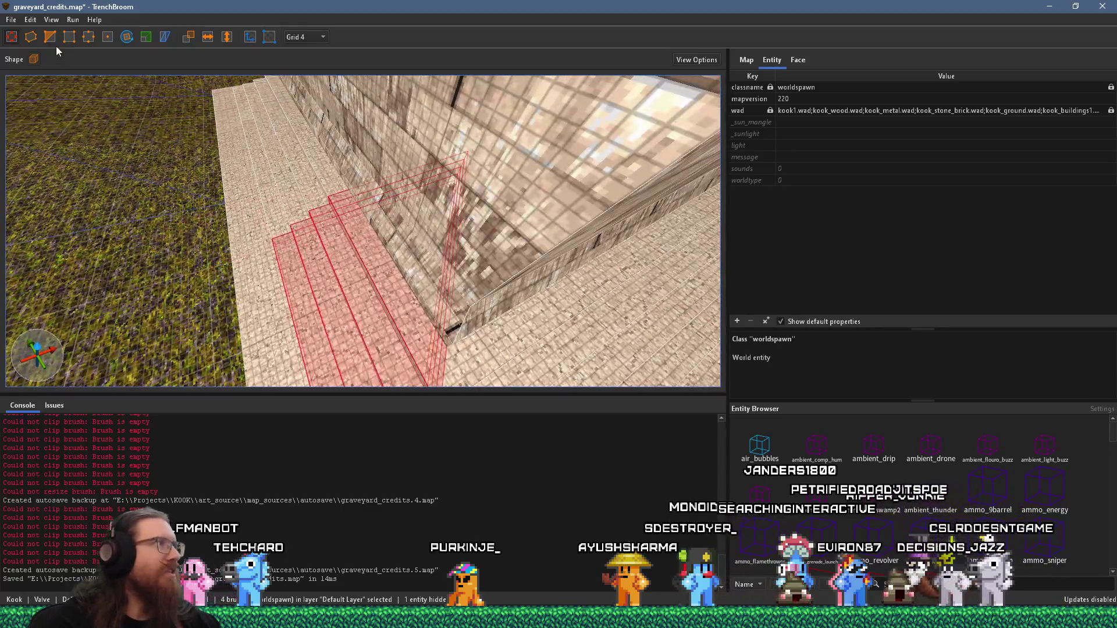
key(ctrl+z)
key(ctrl+z)
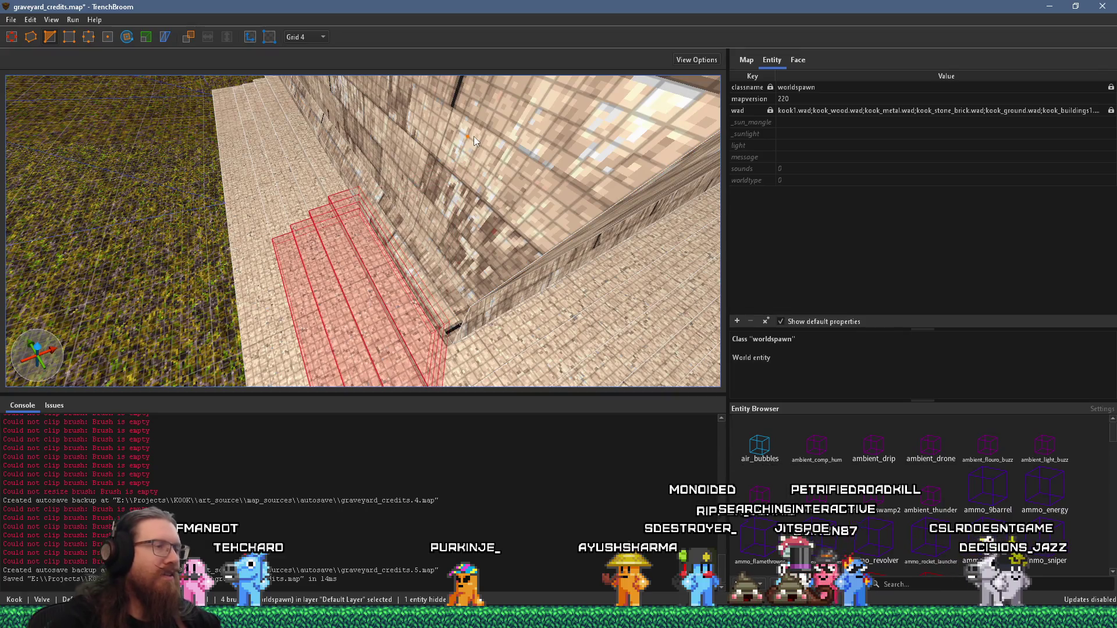
key(c)
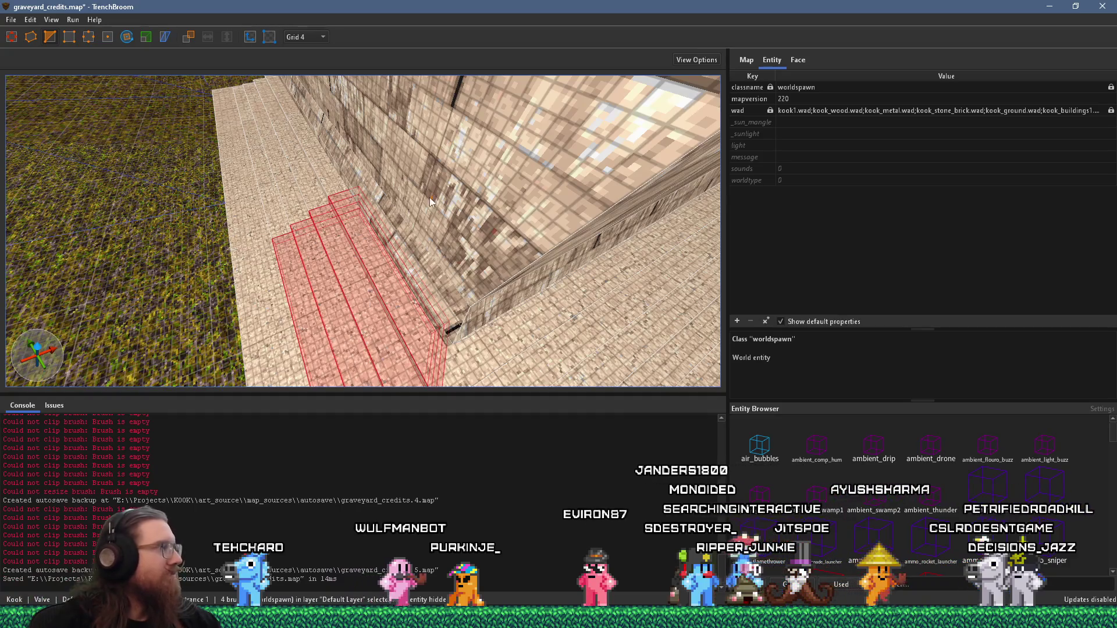
scroll(431, 194, down, 5)
key(Escape)
key(Escape)
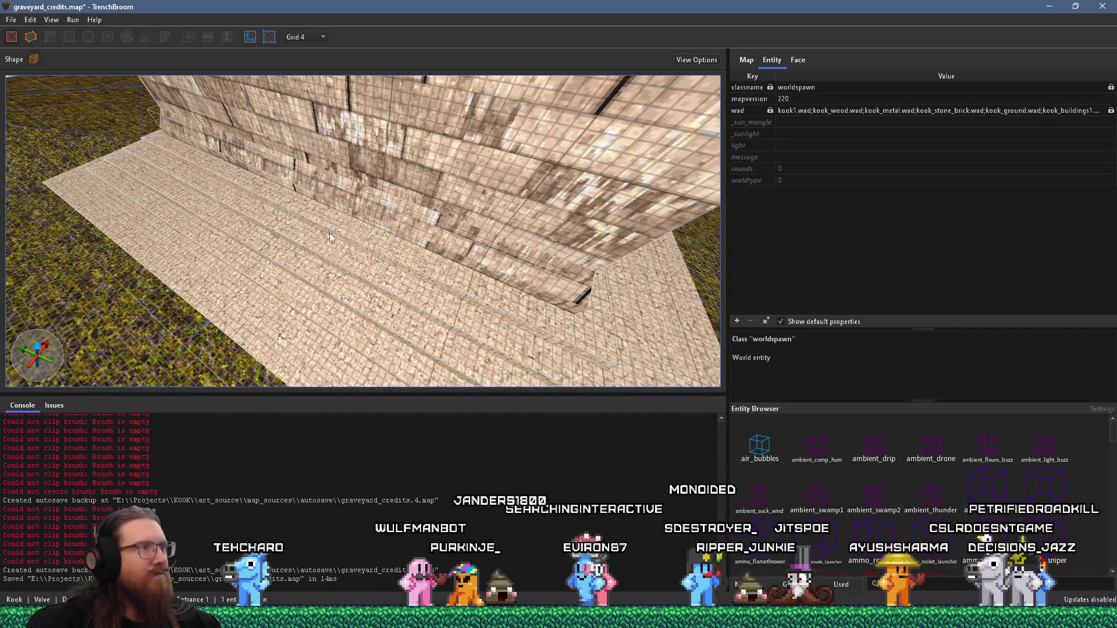
Stretch the step brushes into long strips along the wall base and add a lower front step
click(341, 209)
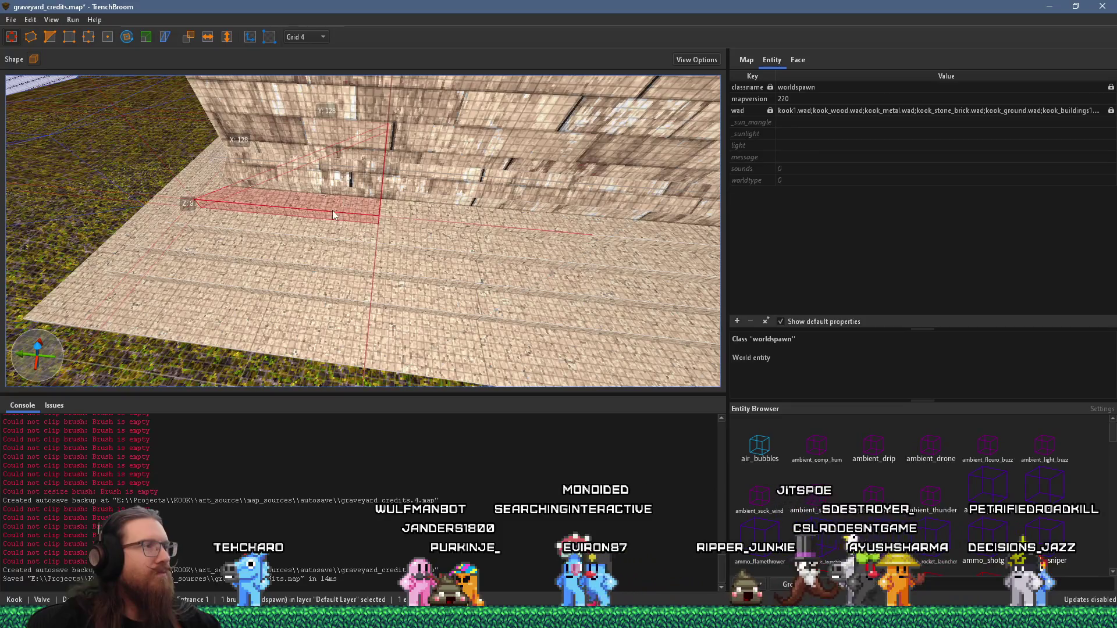
drag(343, 203, 331, 285)
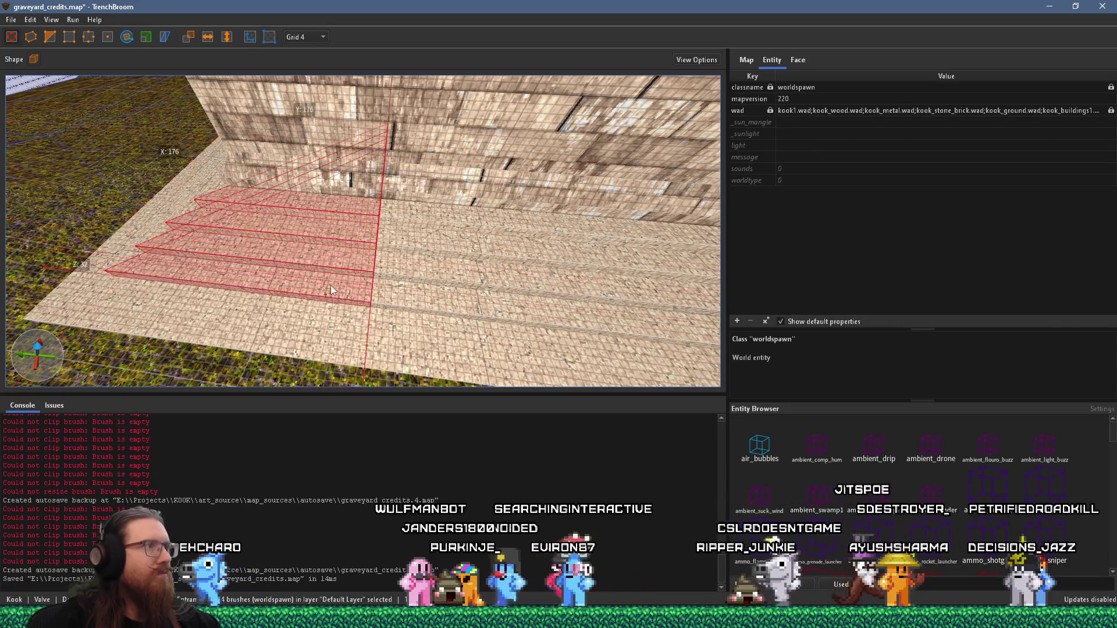
click(53, 40)
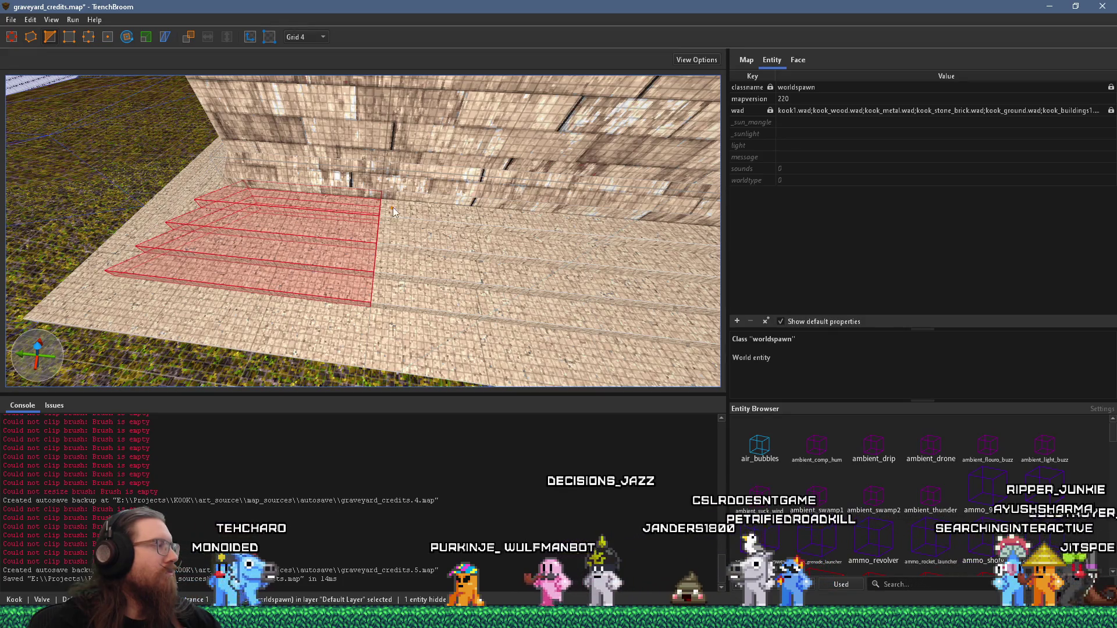
scroll(426, 225, up, 5)
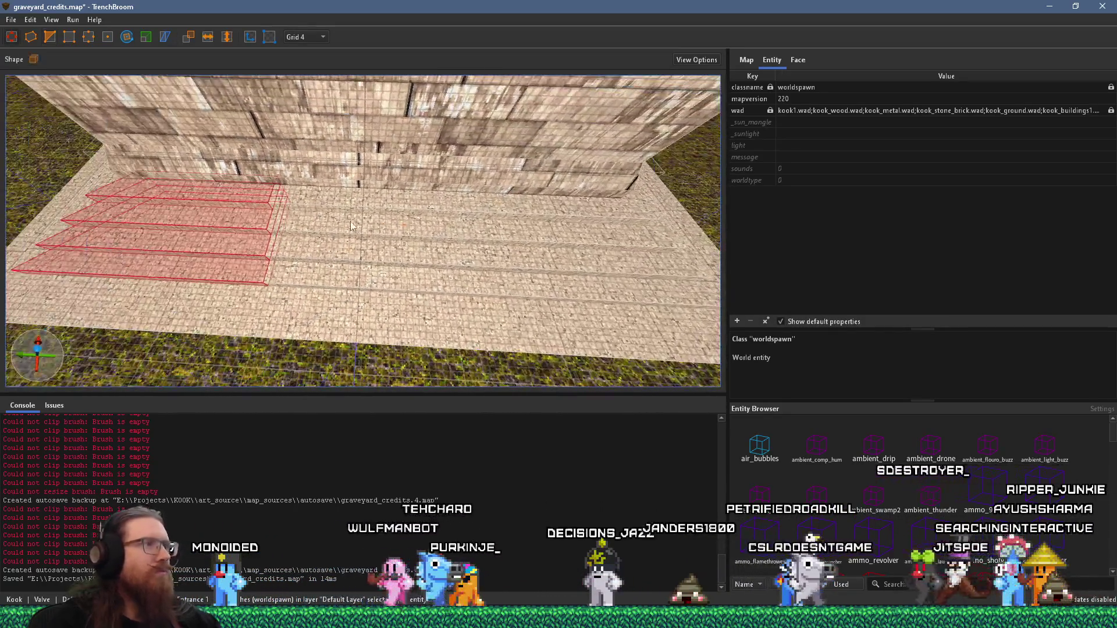
mouse_move(298, 202)
mouse_down()
mouse_move(541, 203)
mouse_move(408, 192)
mouse_move(277, 200)
mouse_up()
scroll(251, 221, up, 2)
mouse_move(227, 243)
mouse_down()
mouse_move(406, 181)
mouse_move(352, 218)
mouse_up()
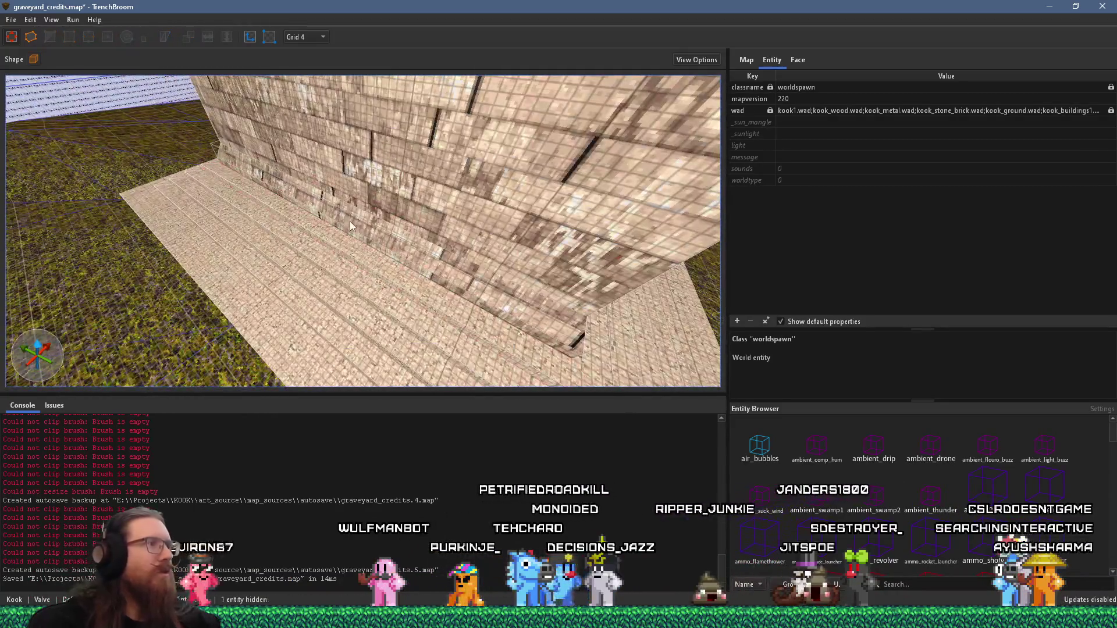
key(ctrl+d)
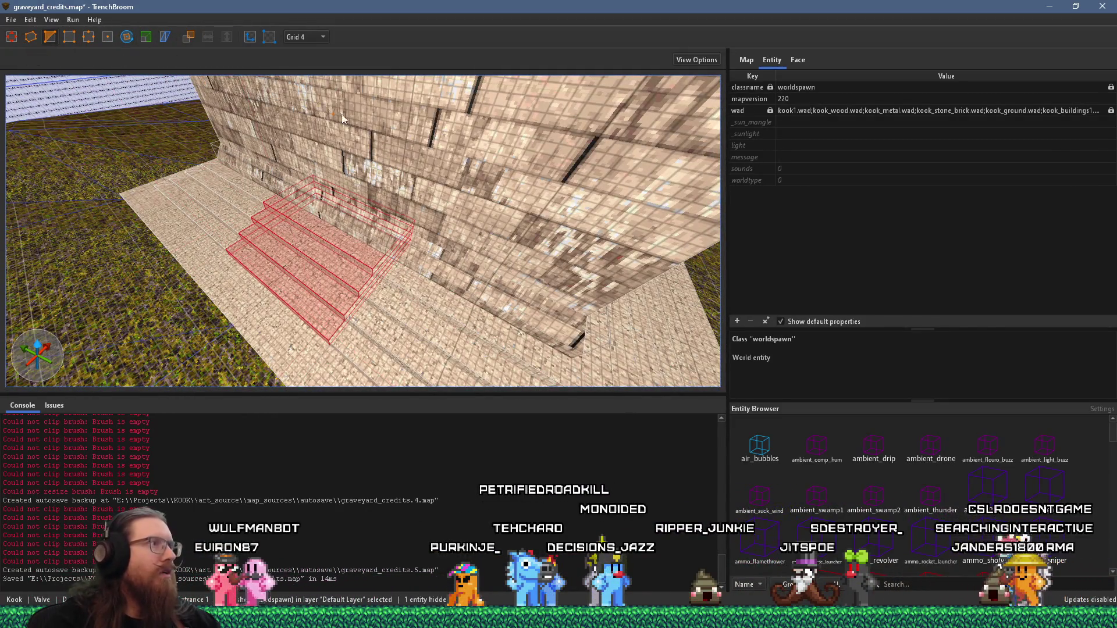
key(Escape)
Try deleting the stair brushes, restore them, and reselect the three stair strips along the wall
drag(365, 117, 238, 186)
drag(187, 161, 381, 191)
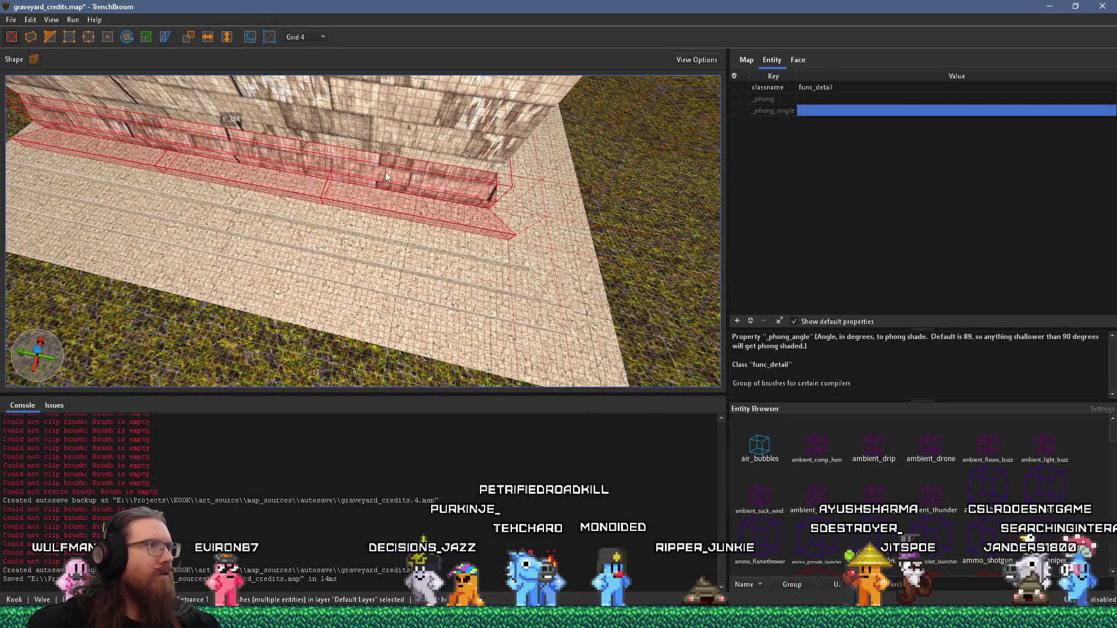
key(Escape)
mouse_move(79, 171)
mouse_down()
mouse_move(420, 231)
mouse_move(410, 208)
mouse_up()
key(Delete)
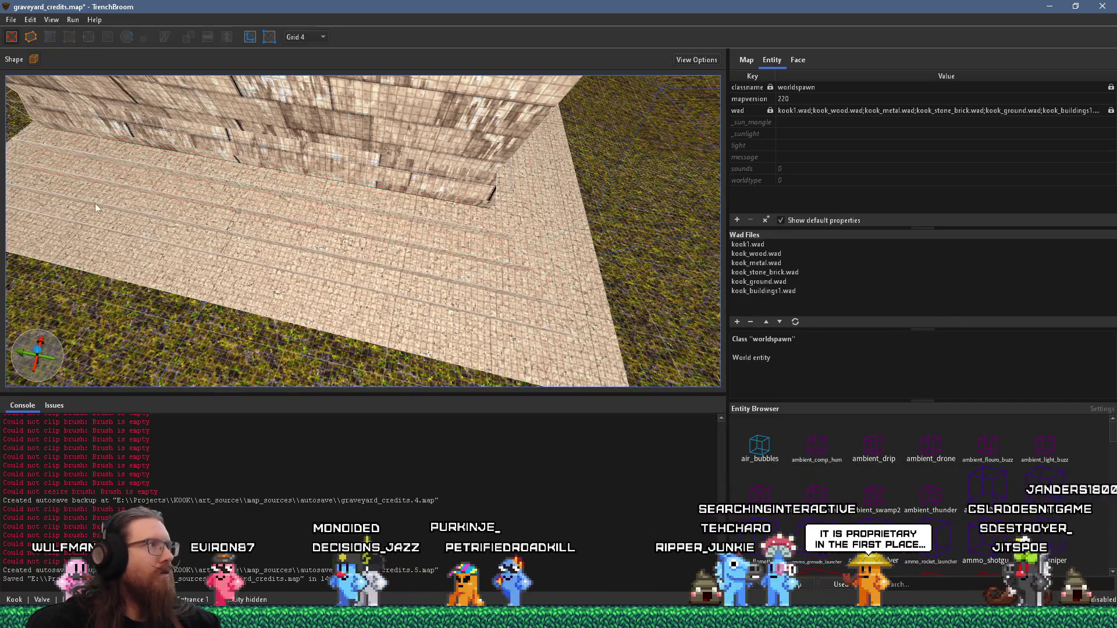
scroll(102, 204, down, 3)
key(ctrl+z)
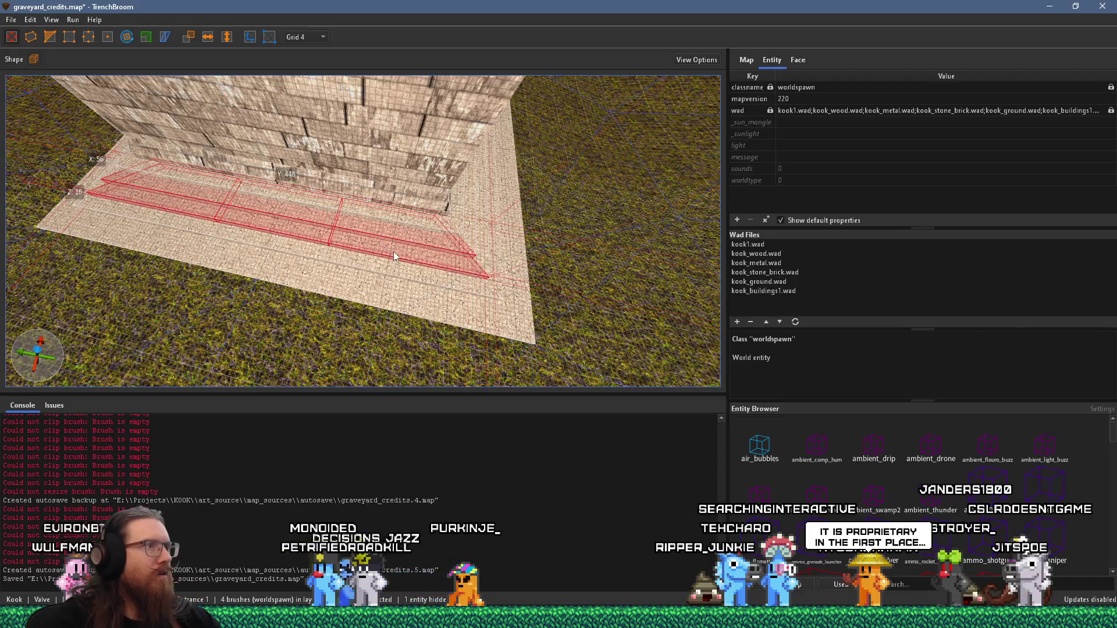
key(Escape)
drag(145, 219, 419, 272)
scroll(401, 235, up, 3)
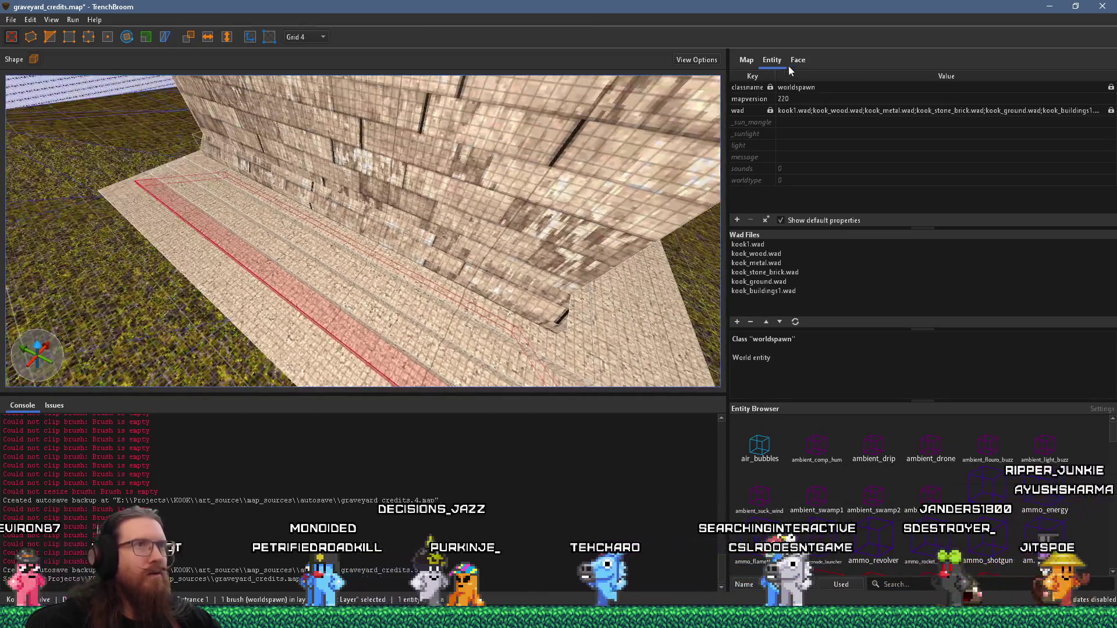
Drag the brick wall's bottom face down to the corridor floor, removing the raised strip
click(792, 62)
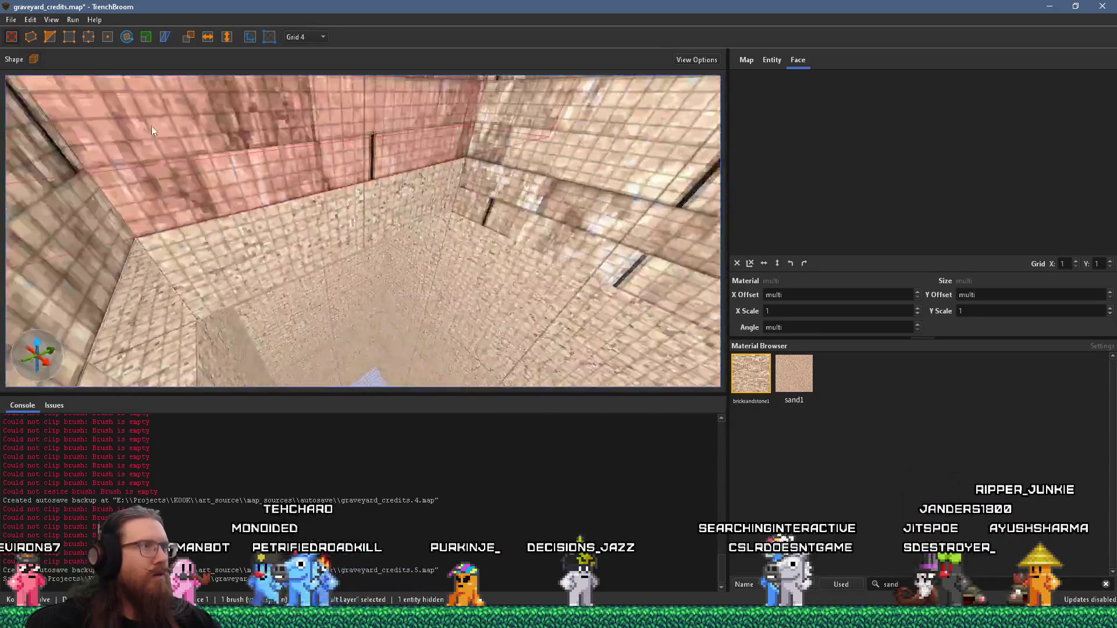
click(246, 156)
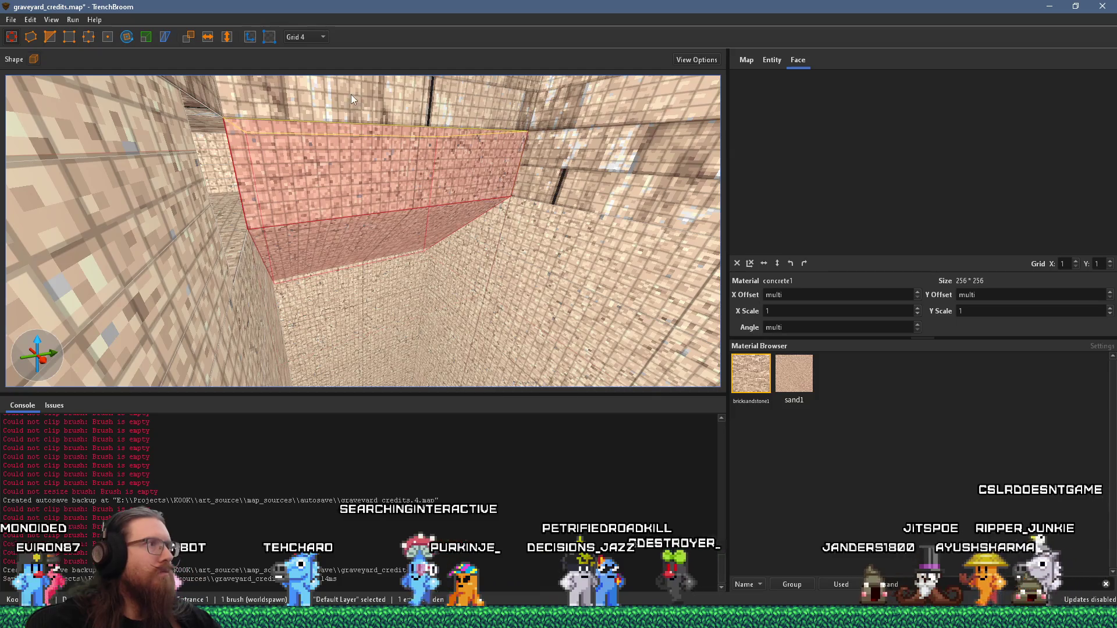
click(355, 200)
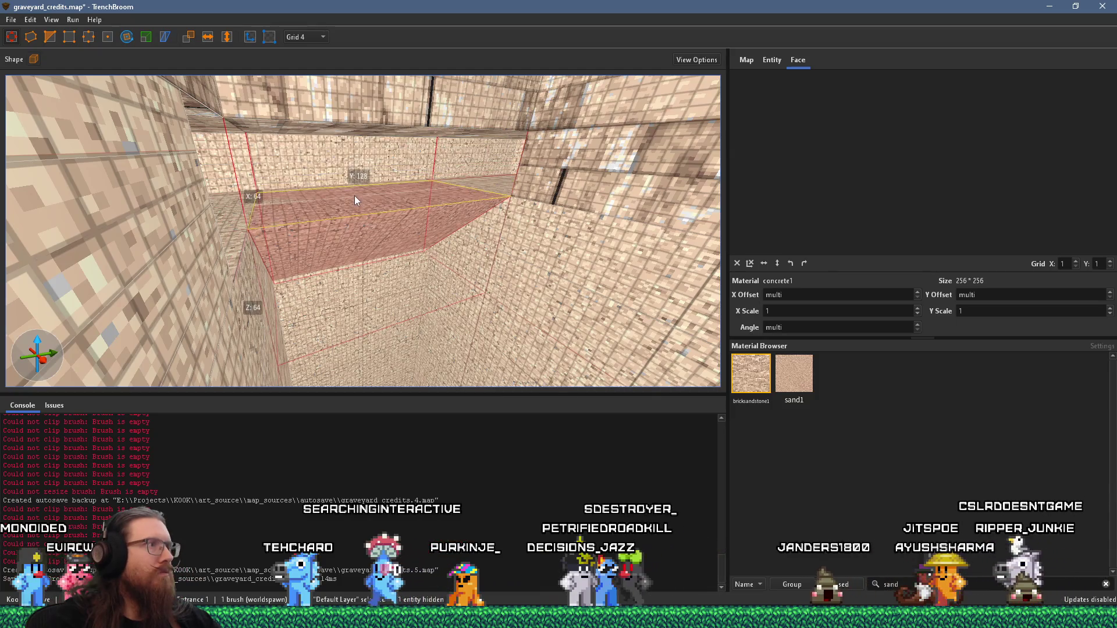
click(371, 118)
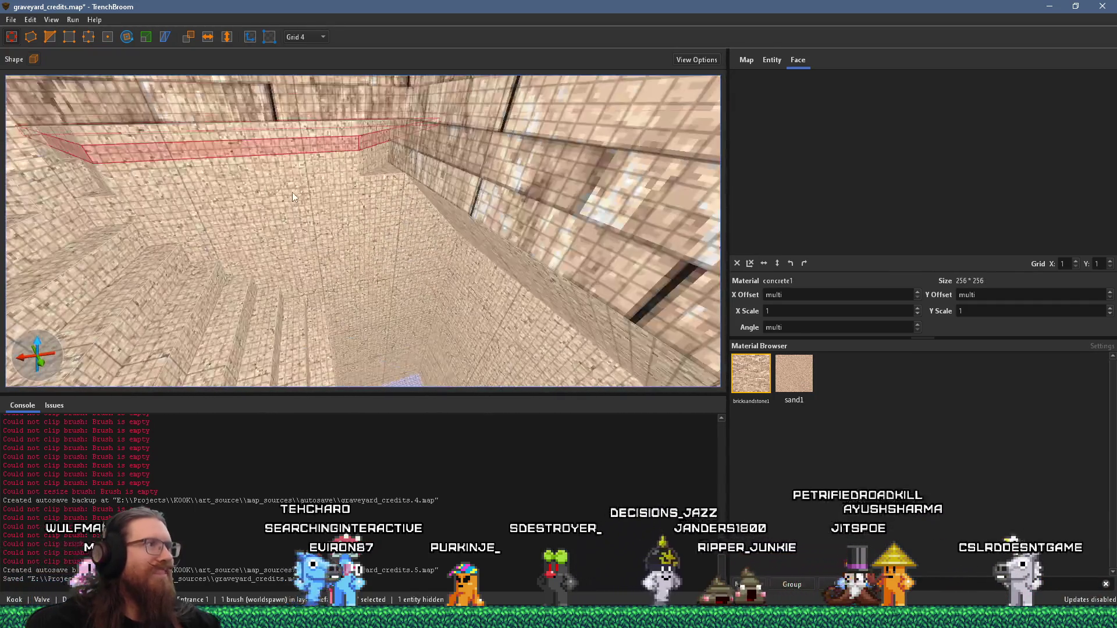
key(Escape)
click(335, 212)
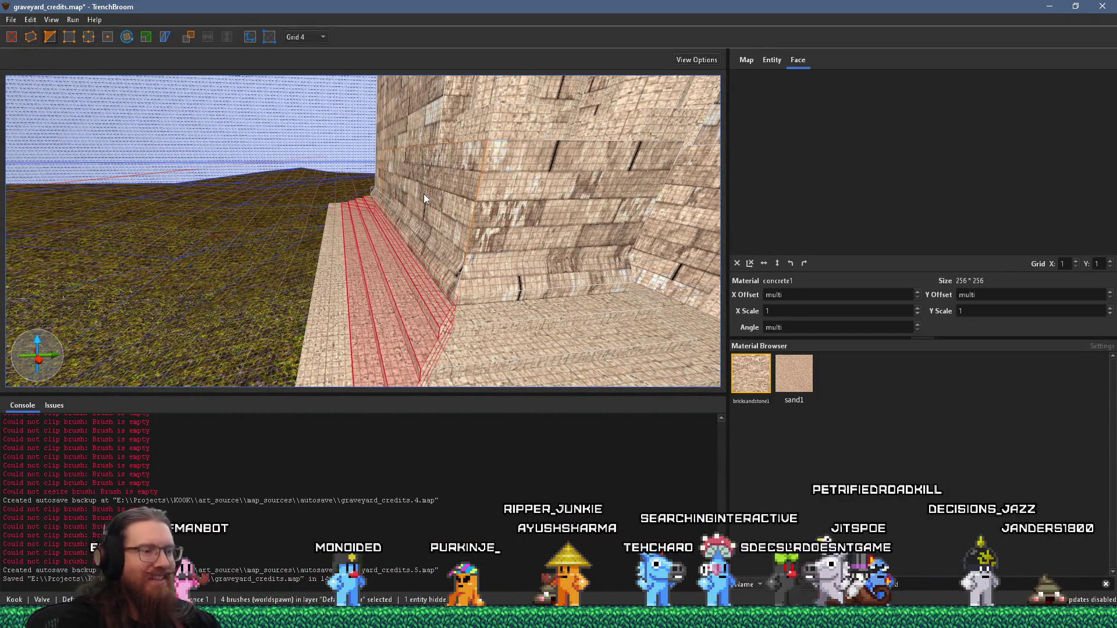
click(652, 225)
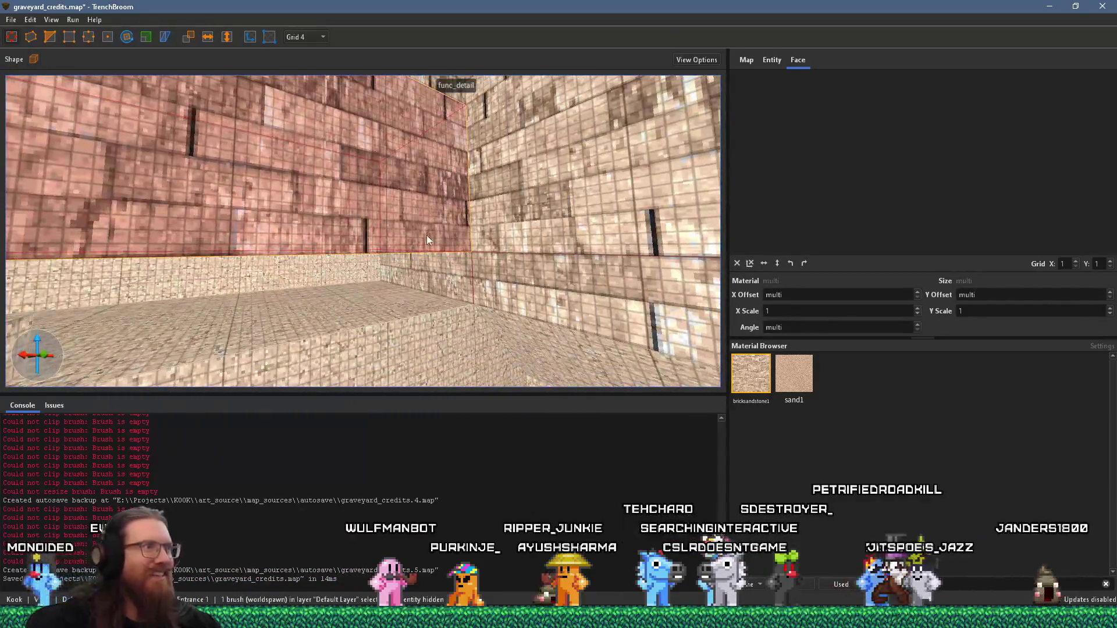
drag(385, 348, 387, 368)
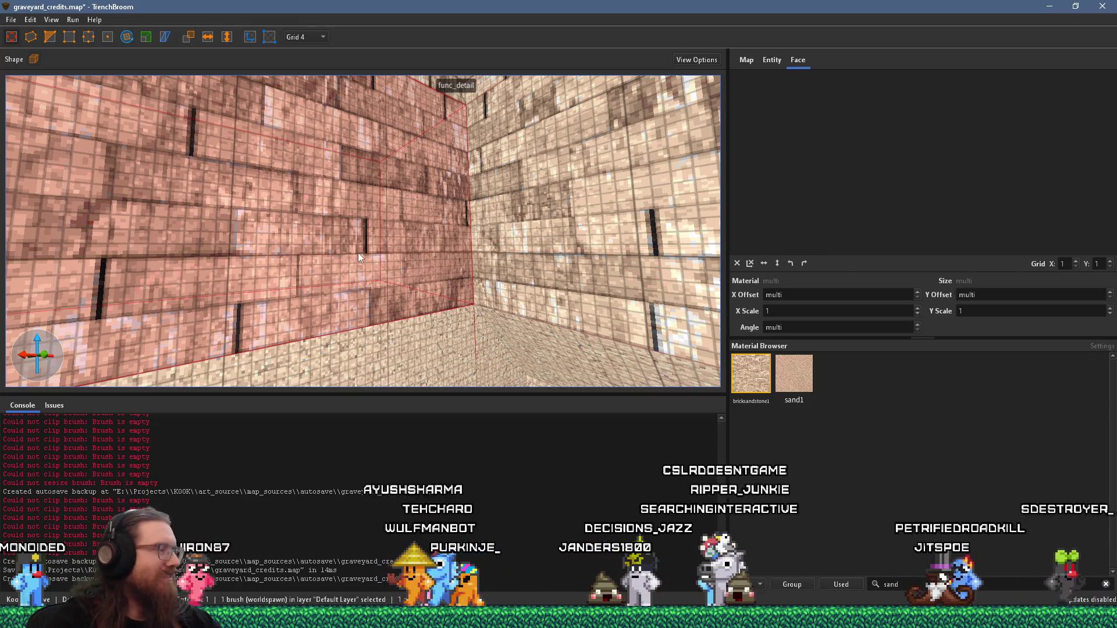
key(Escape)
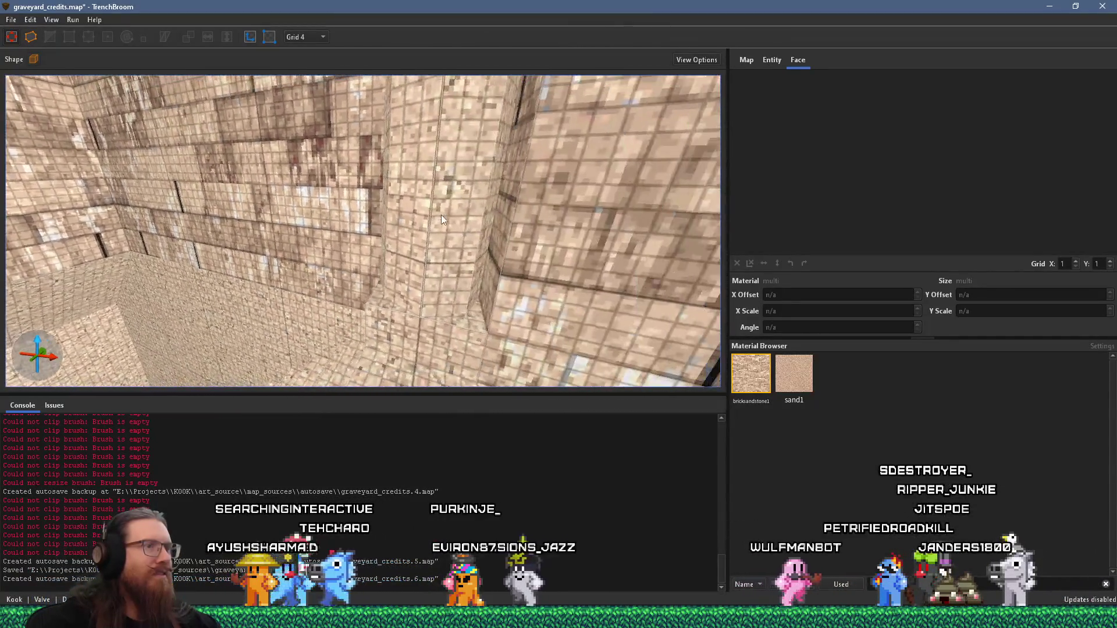
scroll(370, 211, down, 5)
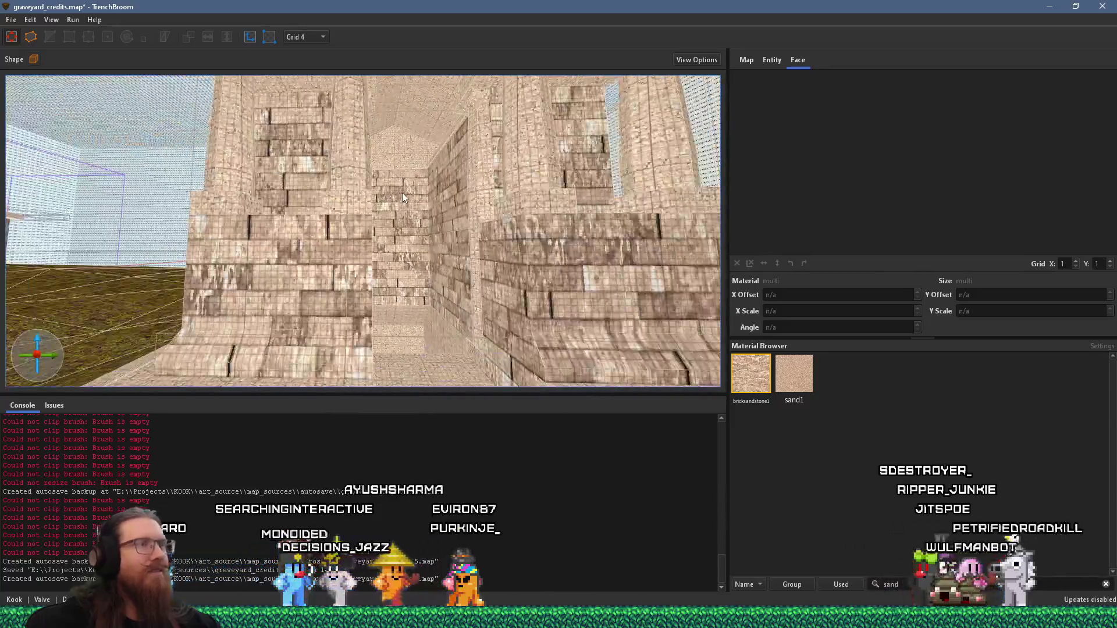
click(11, 20)
Save graveyard_credits and compile it with the qbsp profile, finishing with exit code 0
click(70, 75)
click(90, 33)
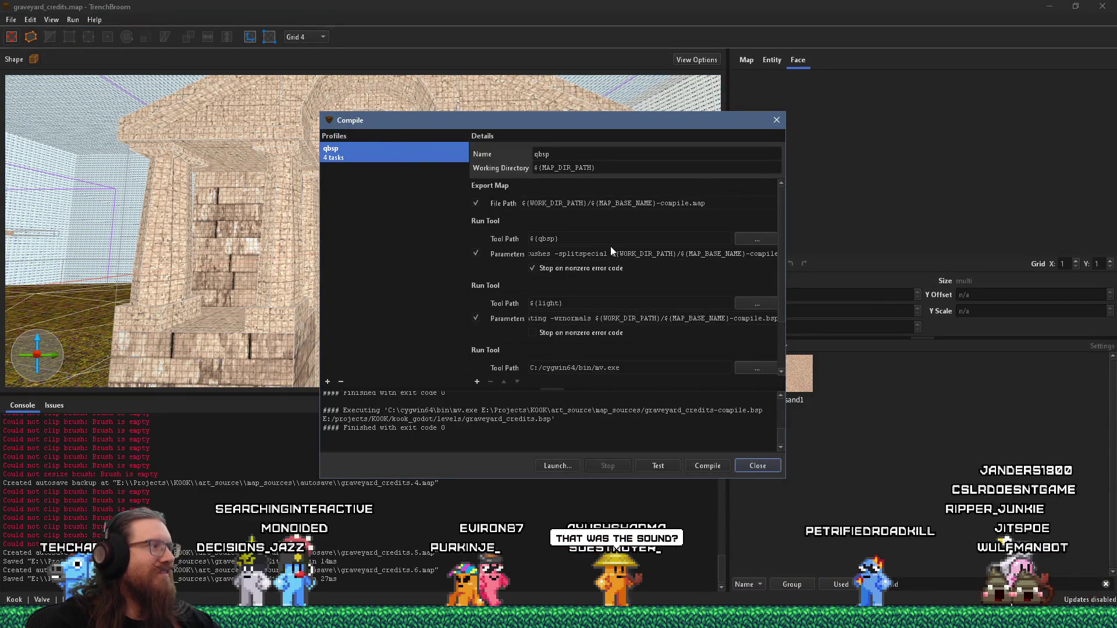
click(714, 466)
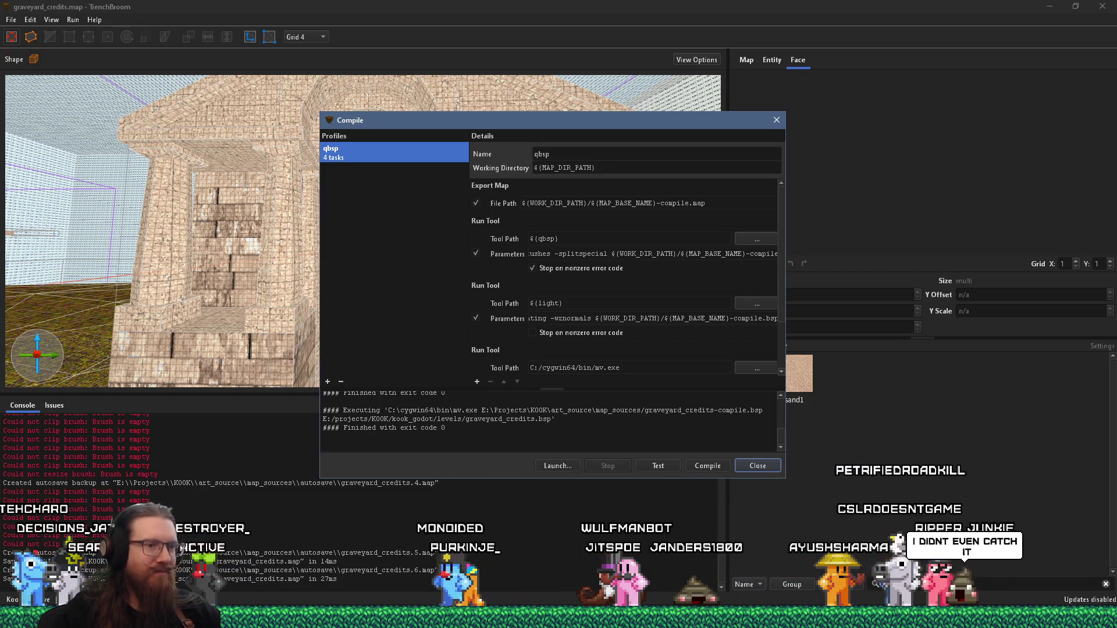
key(alt+Tab)
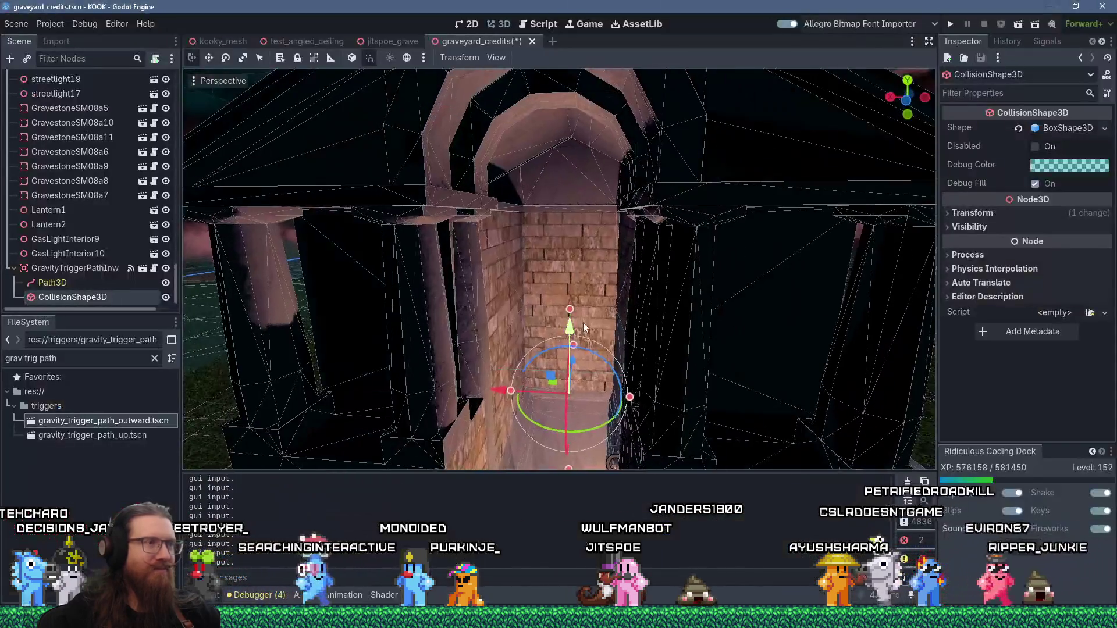
Shift the GasLightInterior9 lamp 0.875 along Z to a new spot on the crypt's inner wall
scroll(583, 323, down, 5)
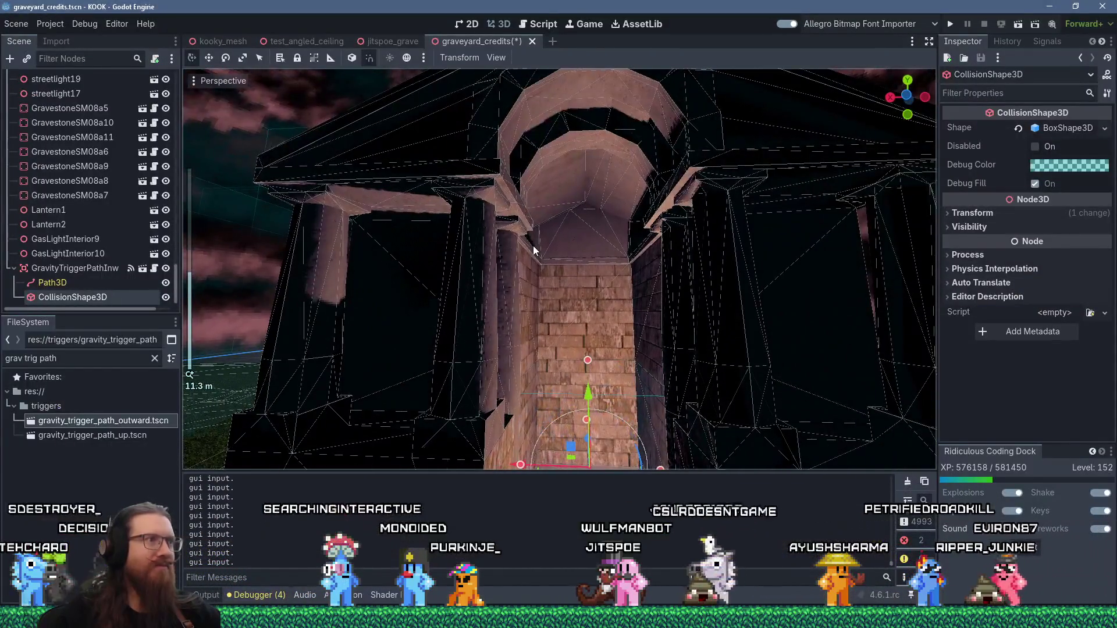
scroll(534, 250, up, 5)
drag(559, 280, 602, 305)
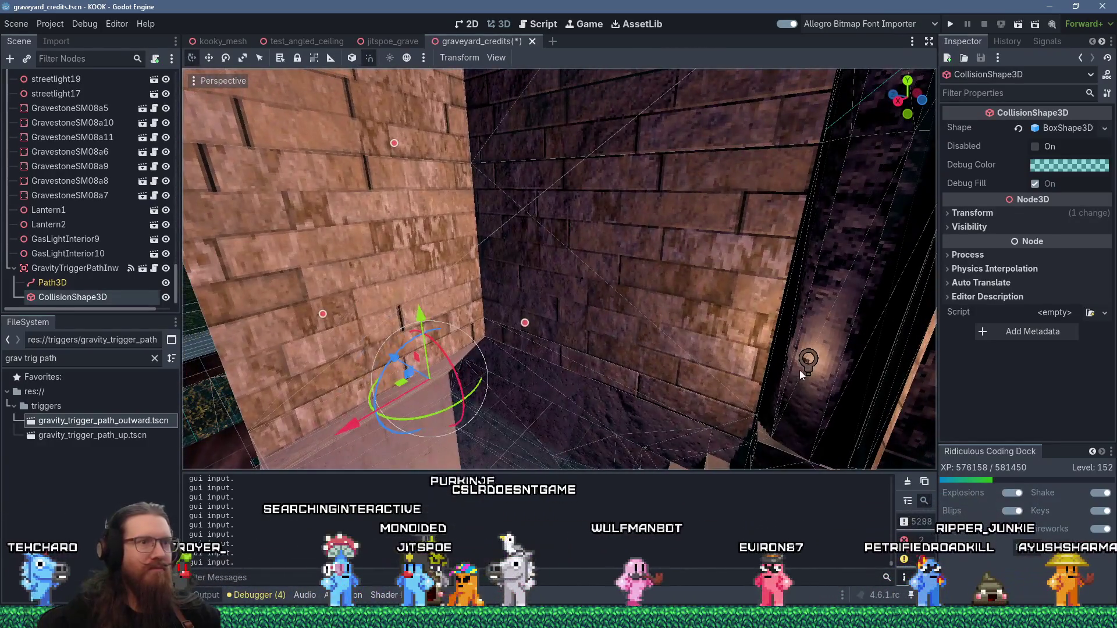
click(800, 370)
mouse_move(819, 375)
mouse_down()
mouse_move(821, 399)
mouse_move(742, 340)
mouse_move(621, 325)
mouse_up()
click(646, 311)
mouse_move(588, 310)
mouse_down()
mouse_move(585, 273)
mouse_move(561, 308)
mouse_move(520, 278)
mouse_up()
scroll(522, 270, up, 4)
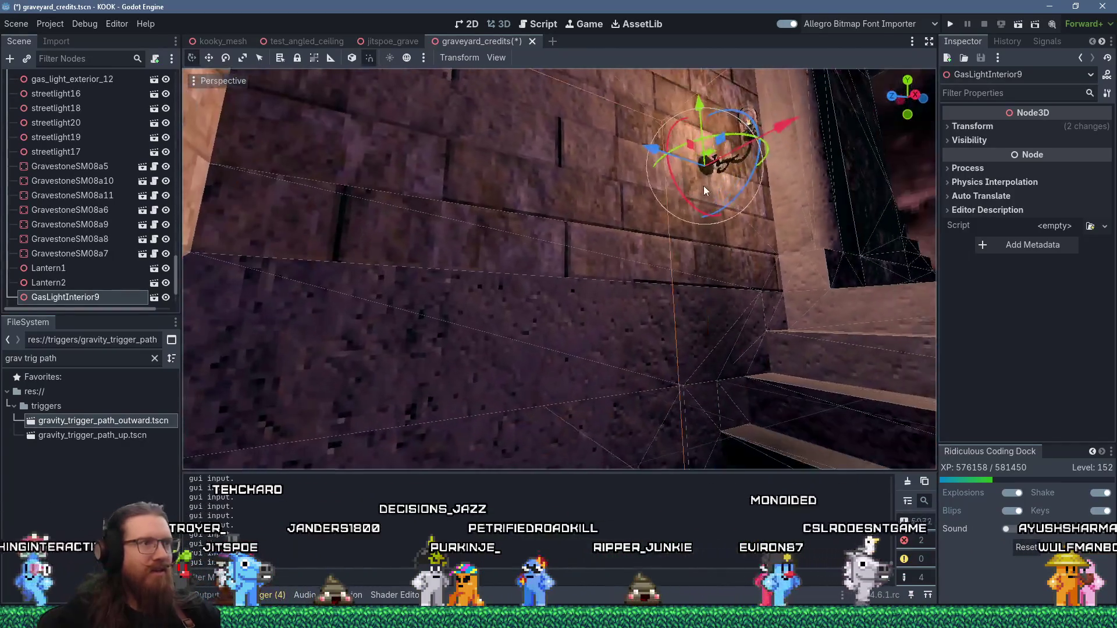
scroll(704, 186, down, 4)
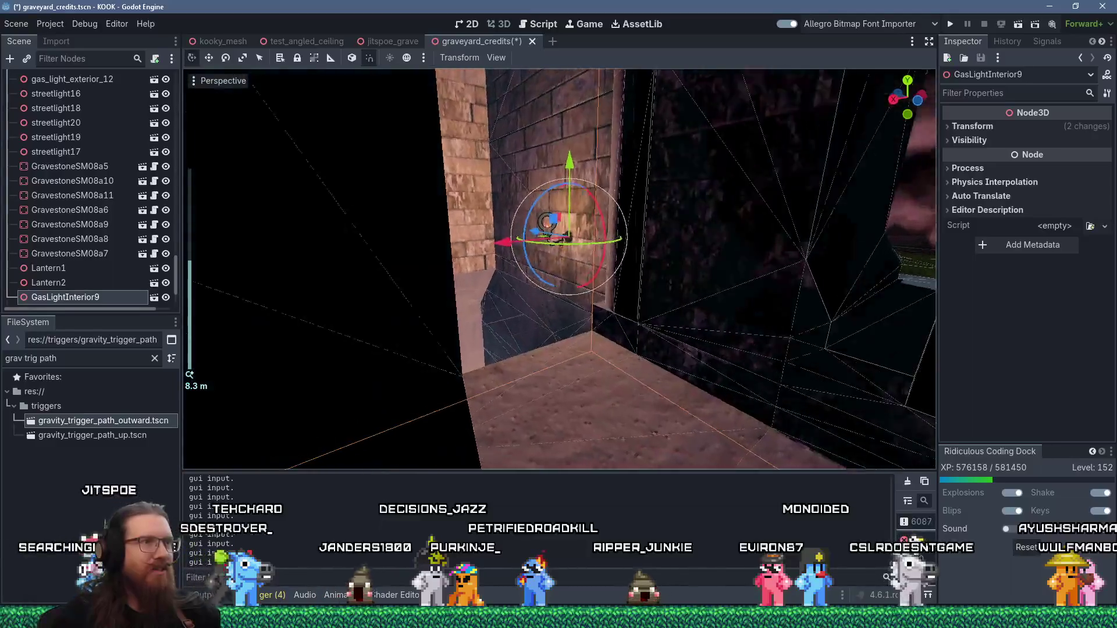
scroll(540, 247, down, 10)
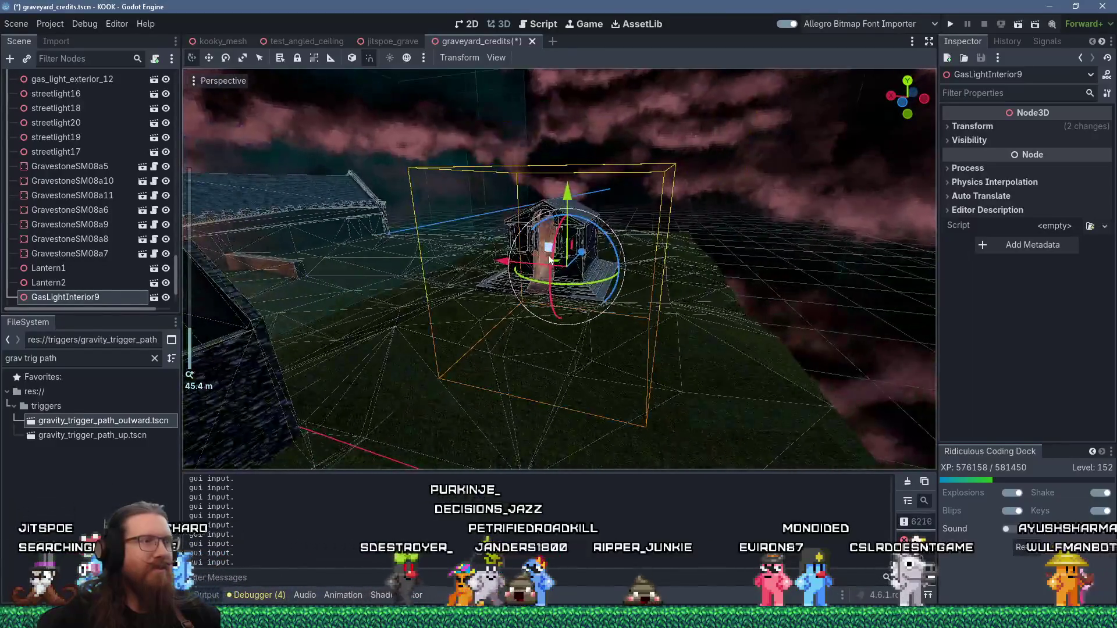
mouse_move(548, 255)
mouse_down()
mouse_move(331, 299)
mouse_move(704, 316)
mouse_move(543, 300)
mouse_move(537, 271)
mouse_move(462, 336)
mouse_up()
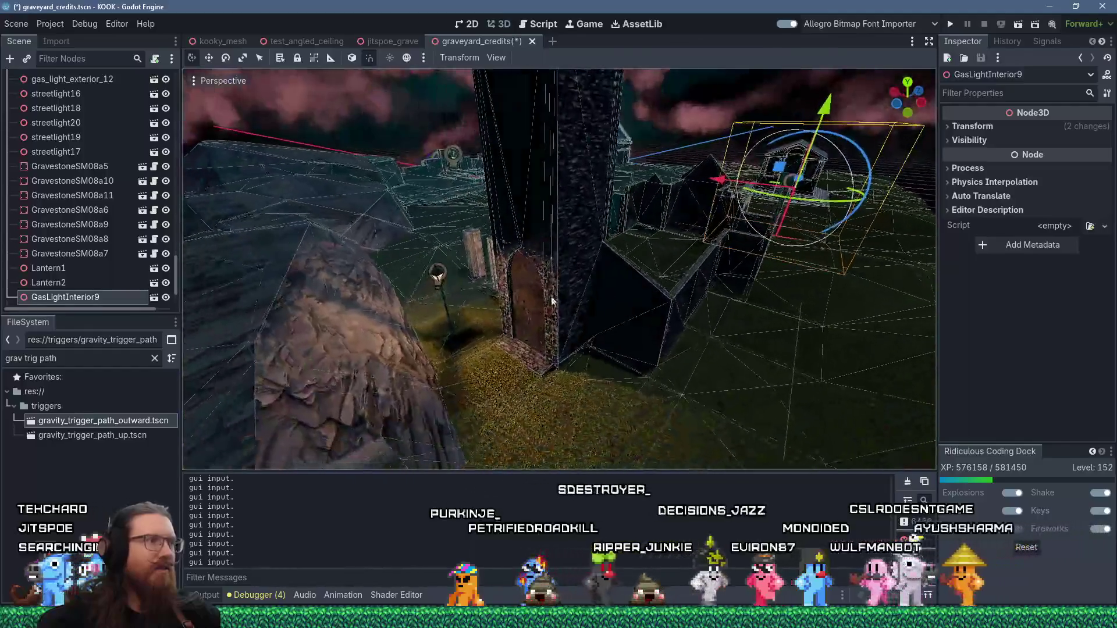
click(462, 335)
Duplicate streetlight15 and move the copy to the corner of the crypt's front steps
drag(547, 361, 540, 385)
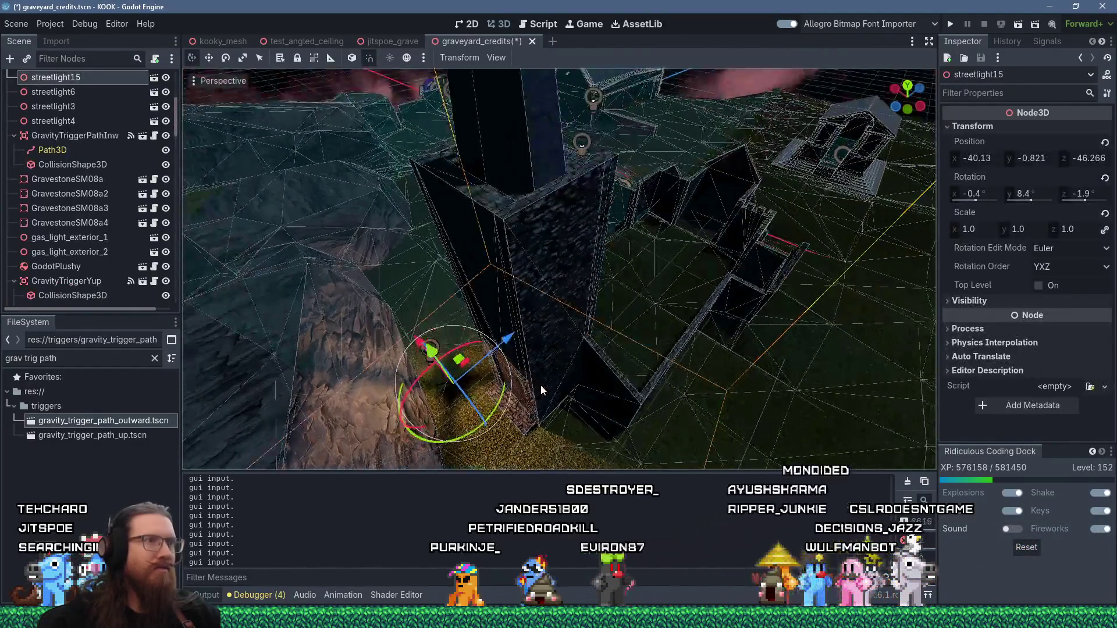
key(ctrl+d)
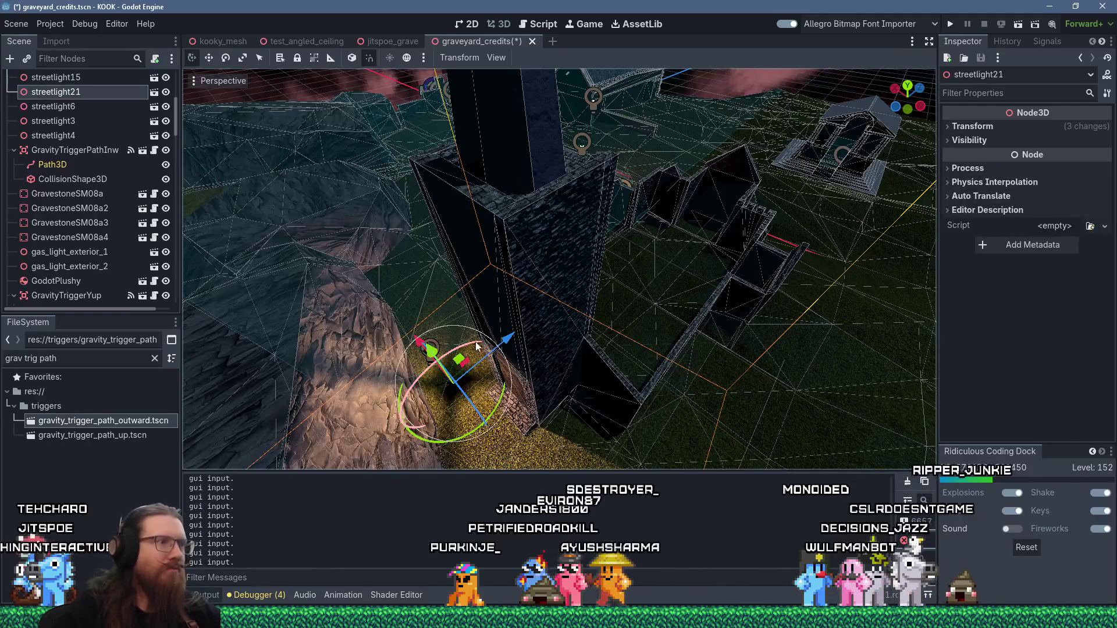
mouse_move(460, 359)
mouse_down()
mouse_move(777, 224)
mouse_move(774, 182)
mouse_up()
key(f)
scroll(628, 246, up, 6)
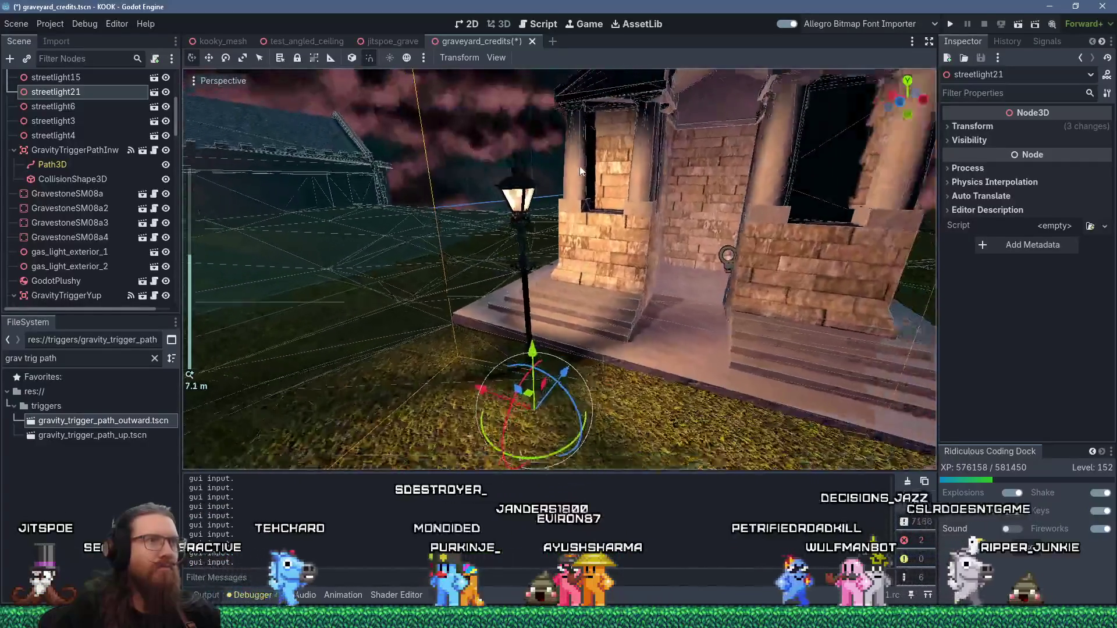
mouse_move(581, 171)
mouse_down()
mouse_move(485, 213)
mouse_move(443, 261)
mouse_move(388, 377)
mouse_move(465, 326)
mouse_move(677, 232)
mouse_move(599, 315)
mouse_move(598, 279)
mouse_move(578, 337)
mouse_move(393, 340)
mouse_move(379, 387)
mouse_up()
scroll(529, 347, up, 5)
scroll(491, 310, up, 3)
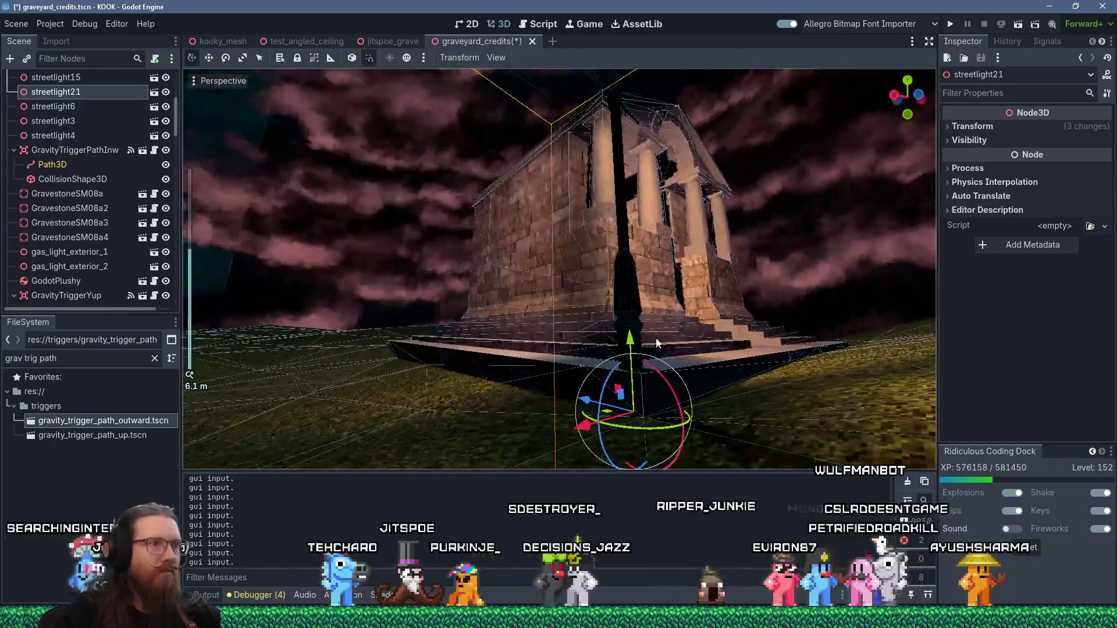
mouse_move(655, 338)
mouse_down()
mouse_move(686, 426)
mouse_move(671, 372)
mouse_up()
mouse_move(672, 423)
mouse_down()
mouse_move(668, 348)
mouse_move(674, 394)
mouse_move(636, 424)
mouse_move(604, 399)
mouse_move(659, 407)
mouse_move(658, 445)
mouse_move(657, 73)
mouse_up()
scroll(674, 394, down, 3)
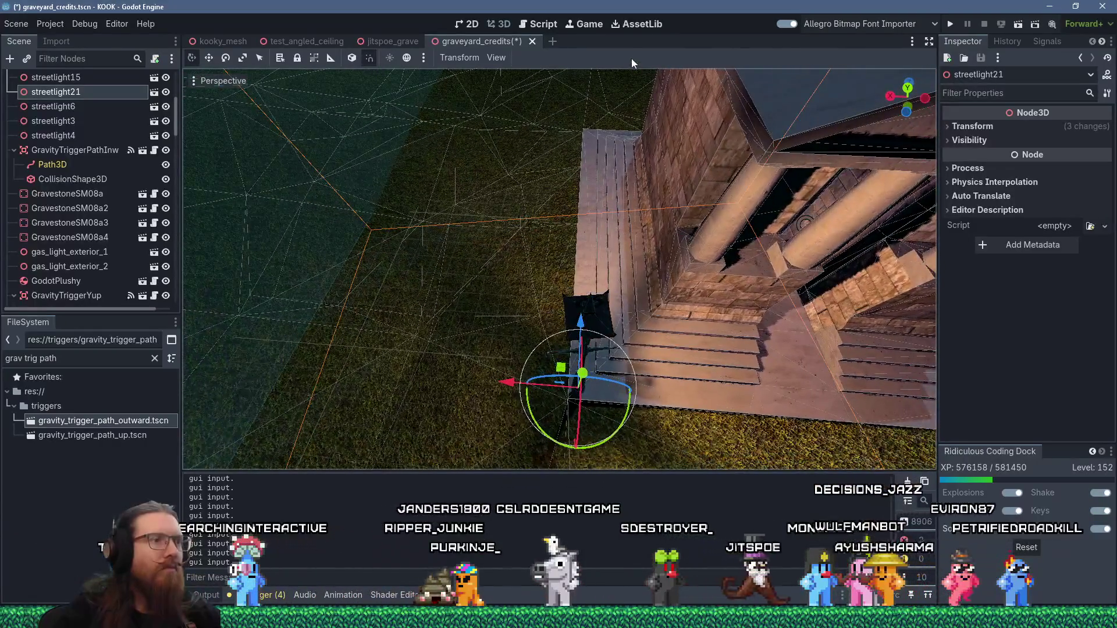
Stand the copied streetlight upright with rotation 0, -180, 0
mouse_move(595, 449)
mouse_down()
mouse_move(648, 366)
mouse_move(643, 376)
mouse_up()
click(971, 126)
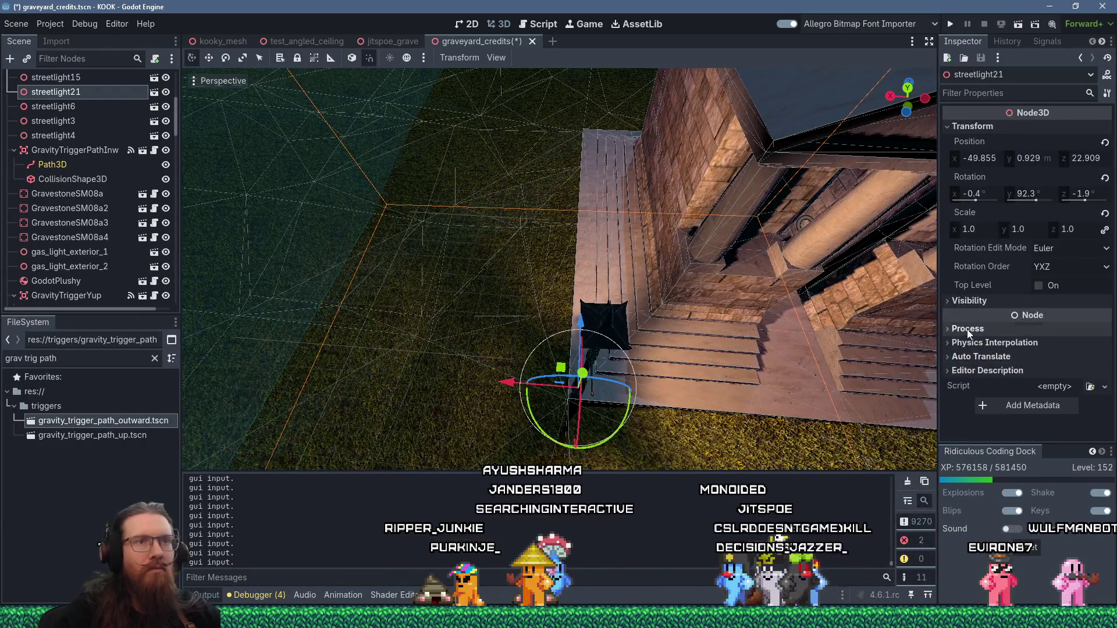
click(976, 195)
text(0)
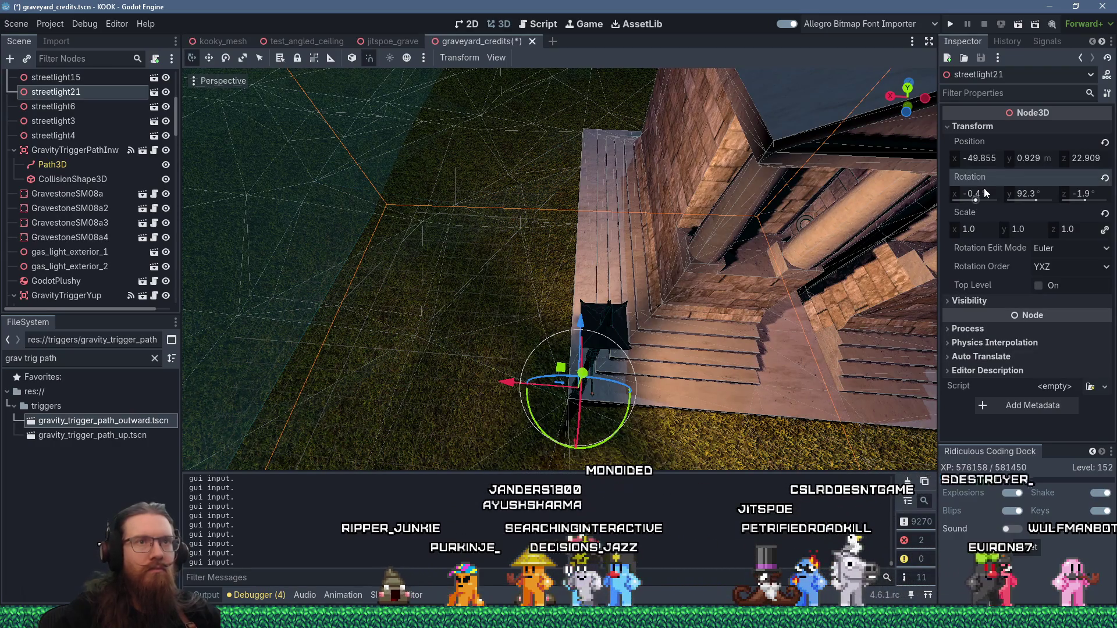
key(Tab)
text(0)
key(Tab)
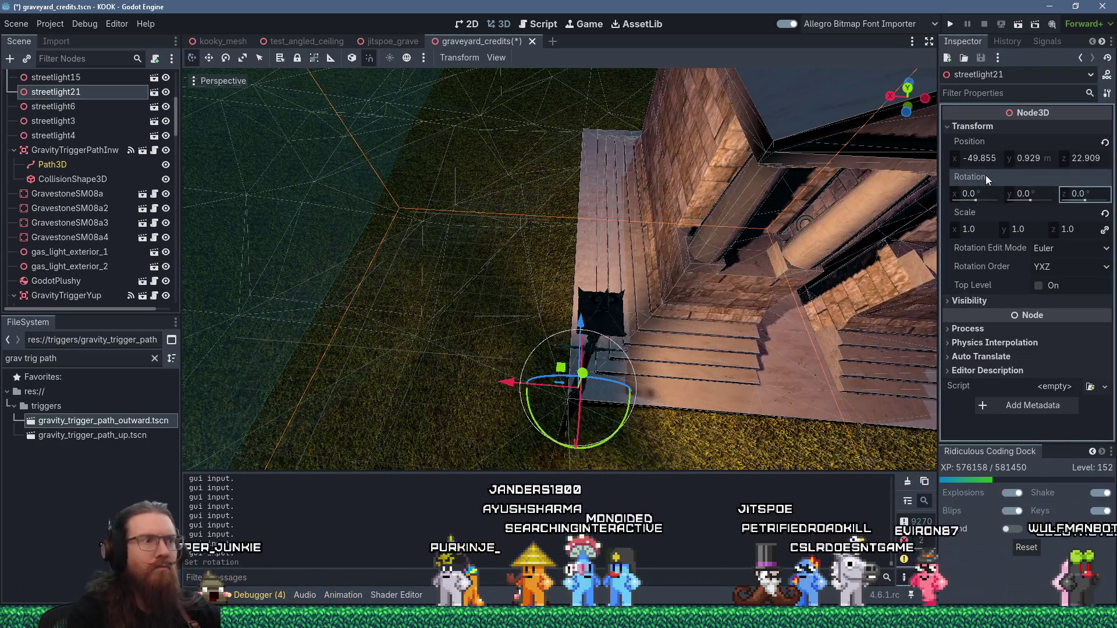
text(0)
key(Return)
mouse_move(605, 445)
mouse_down()
mouse_move(650, 396)
mouse_move(671, 334)
mouse_up()
mouse_move(612, 283)
mouse_down()
mouse_move(587, 257)
mouse_move(784, 216)
mouse_move(857, 232)
mouse_move(617, 372)
mouse_move(652, 384)
mouse_move(692, 371)
mouse_up()
scroll(659, 333, up, 5)
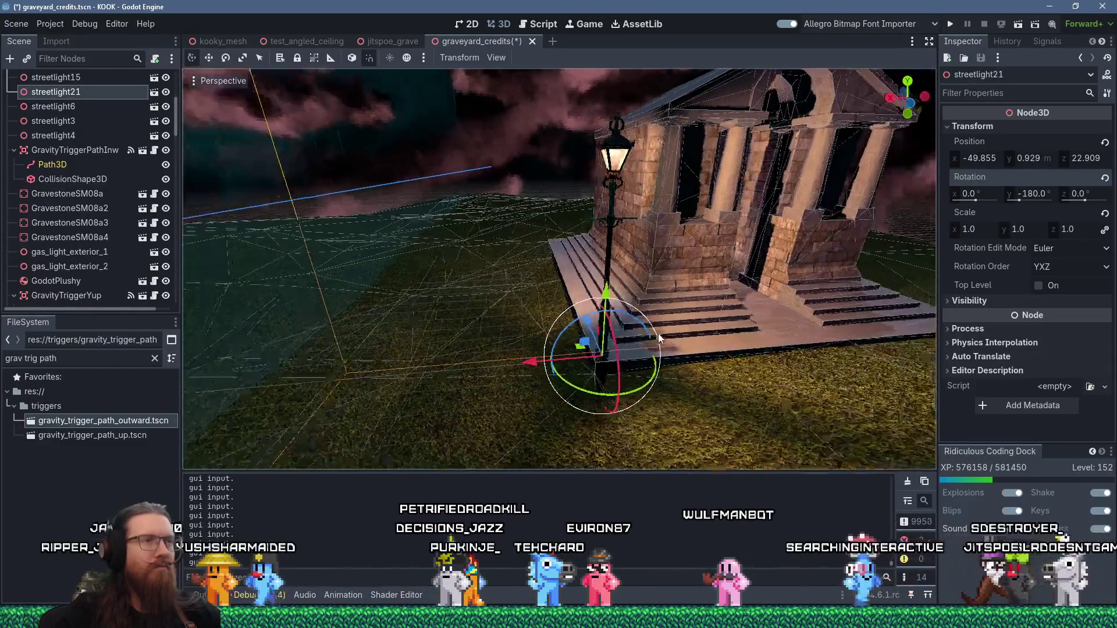
click(643, 288)
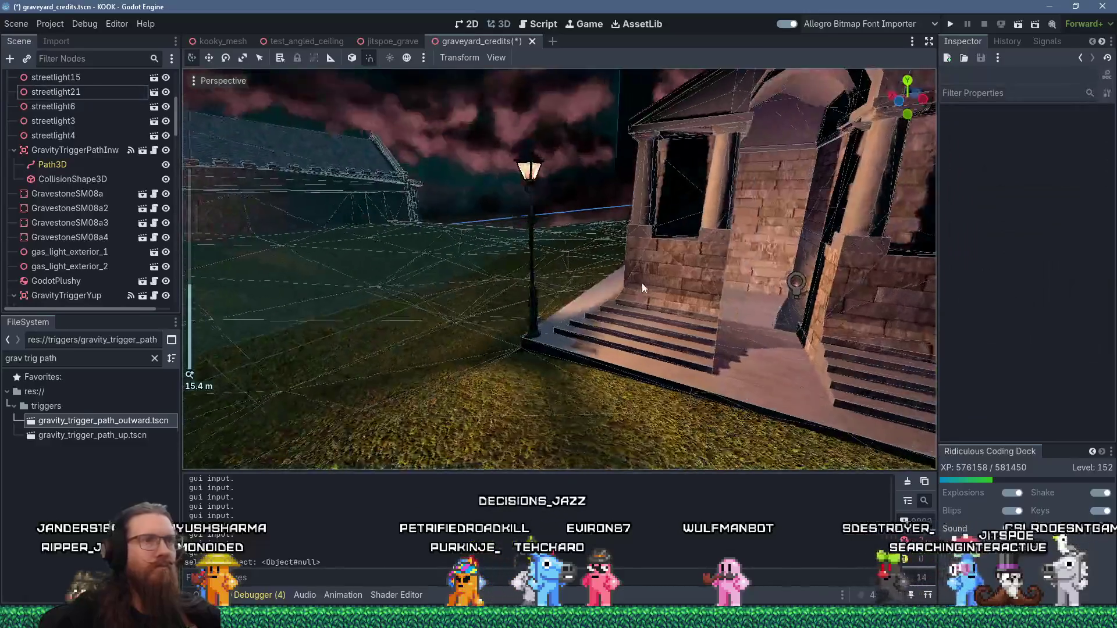
mouse_move(643, 287)
mouse_down()
mouse_move(713, 273)
mouse_move(580, 240)
mouse_move(672, 246)
mouse_move(655, 306)
mouse_move(609, 291)
mouse_move(601, 263)
mouse_move(808, 179)
mouse_move(871, 217)
mouse_move(540, 214)
mouse_move(770, 279)
mouse_move(749, 332)
mouse_move(684, 348)
mouse_move(420, 279)
mouse_move(399, 309)
mouse_move(434, 344)
mouse_up()
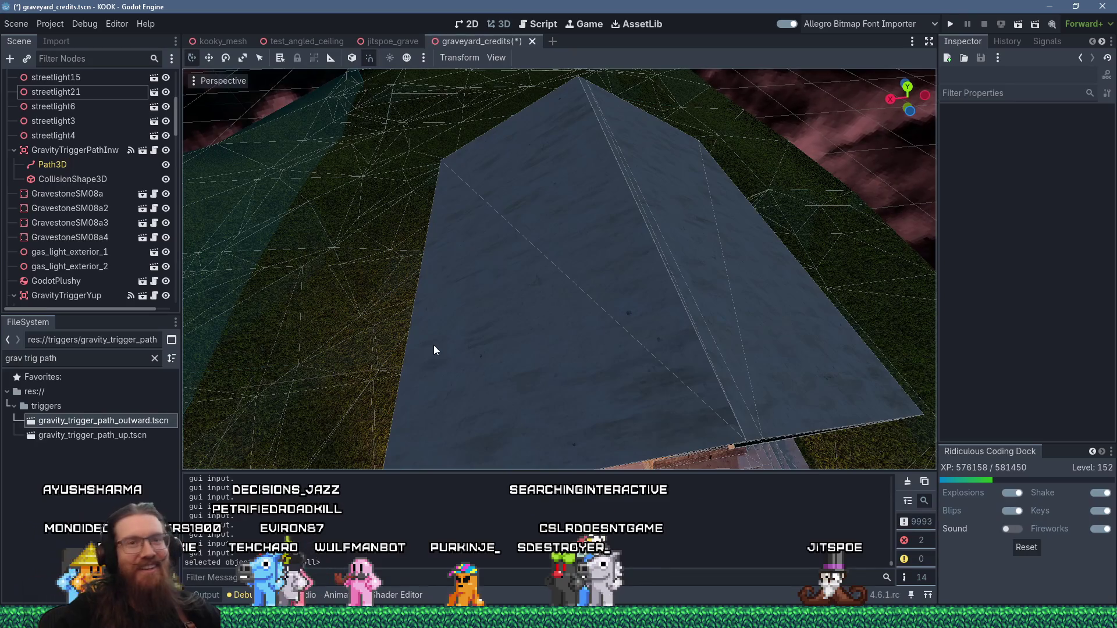
Enlarge the stairwell collision box to fill the brick stairwell, then save the graveyard_credits scene
drag(443, 335, 631, 250)
scroll(627, 256, up, 4)
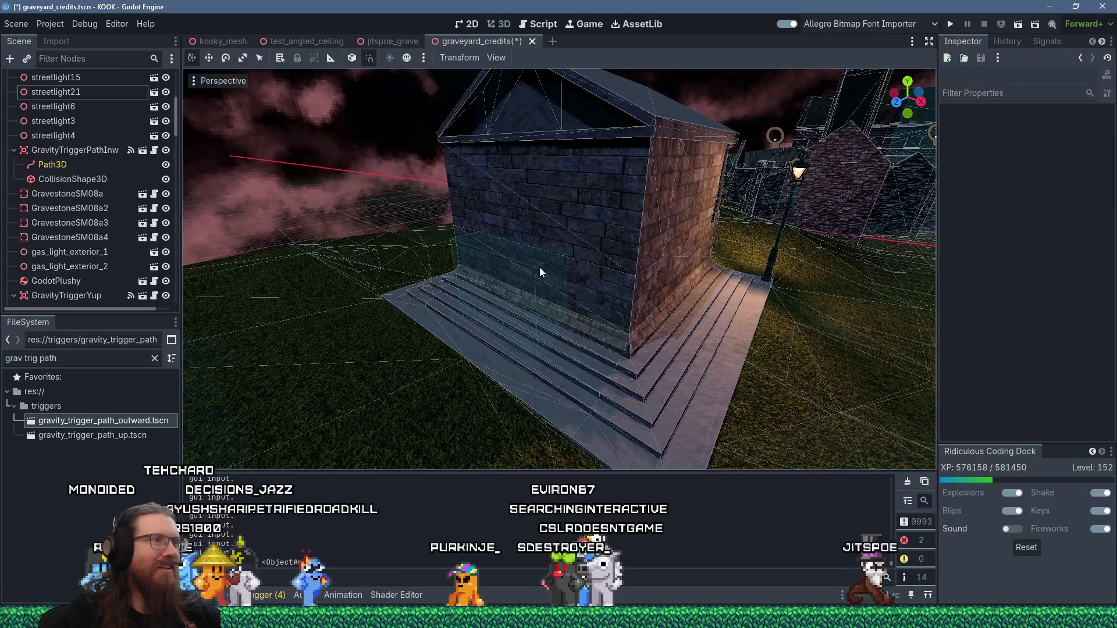
click(541, 269)
mouse_move(495, 336)
mouse_down()
mouse_move(529, 321)
mouse_move(442, 232)
mouse_move(480, 271)
mouse_move(528, 289)
mouse_move(522, 411)
mouse_move(550, 368)
mouse_move(557, 252)
mouse_move(441, 191)
mouse_move(449, 211)
mouse_move(494, 148)
mouse_move(441, 172)
mouse_move(483, 211)
mouse_move(572, 99)
mouse_move(585, 158)
mouse_move(658, 295)
mouse_move(728, 376)
mouse_up()
scroll(529, 328, up, 2)
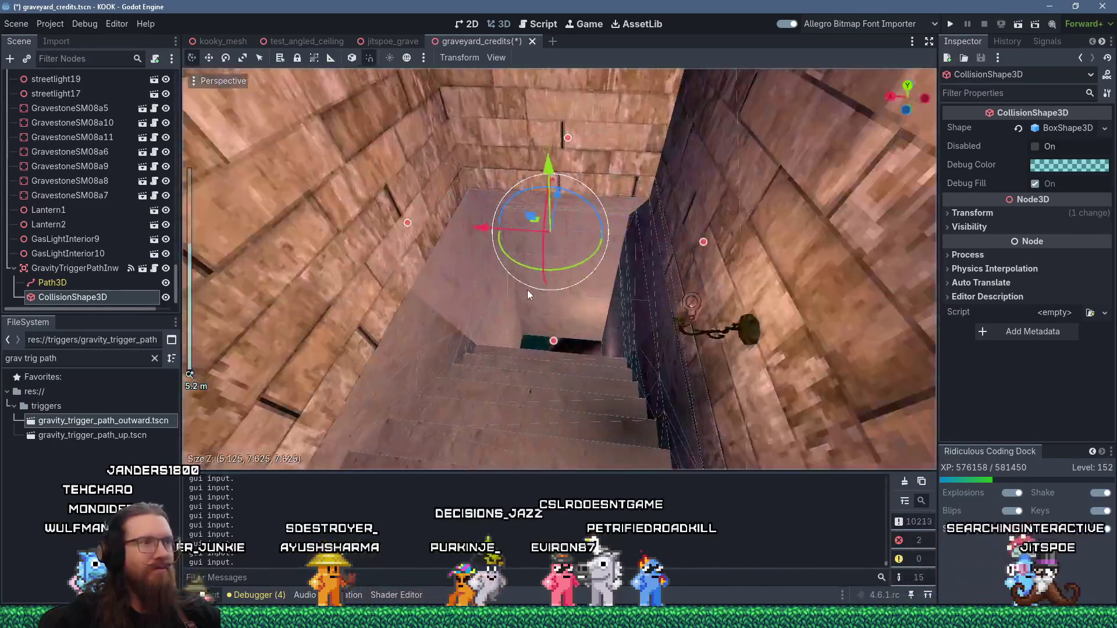
scroll(532, 292, up, 3)
scroll(553, 330, down, 3)
scroll(728, 375, down, 10)
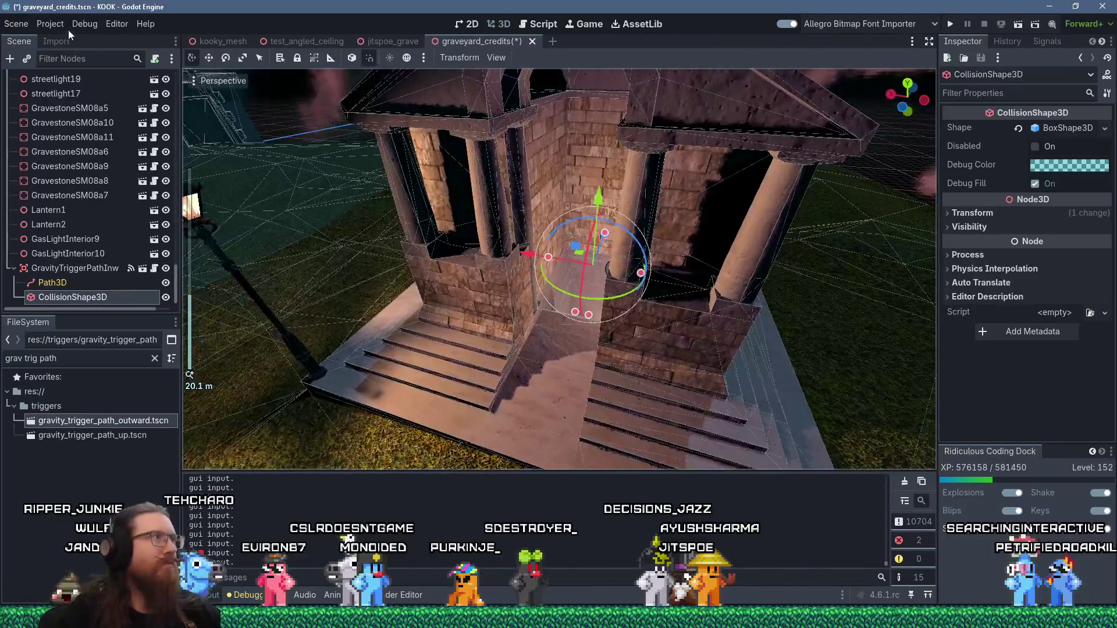
click(16, 23)
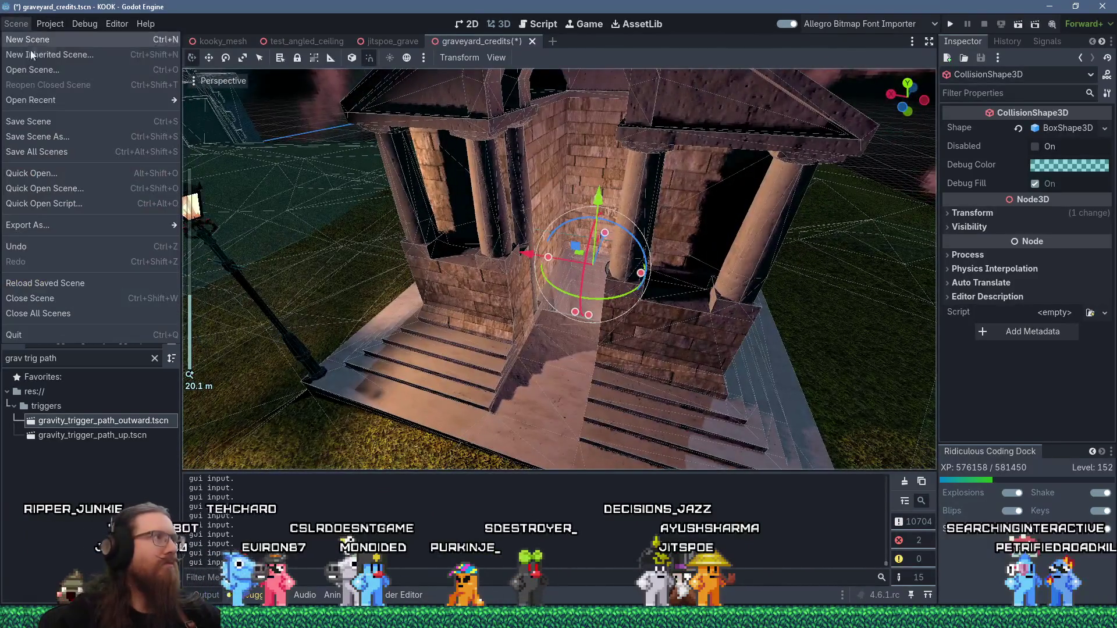
click(49, 122)
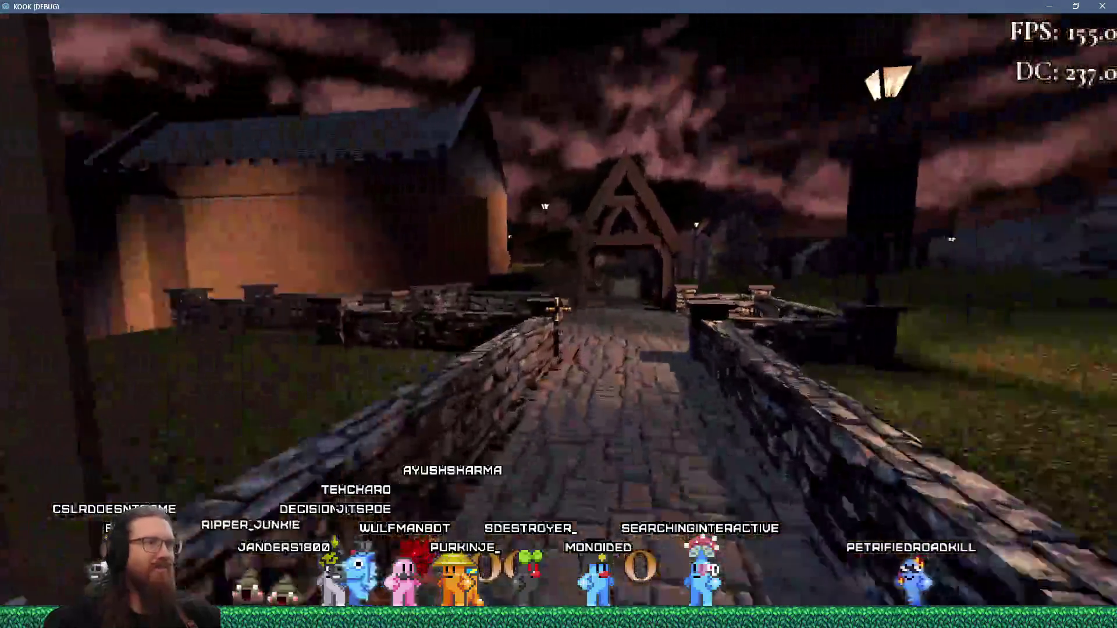
Walk through the gate and across the grass to face the crypt's pillared entrance
key(w)
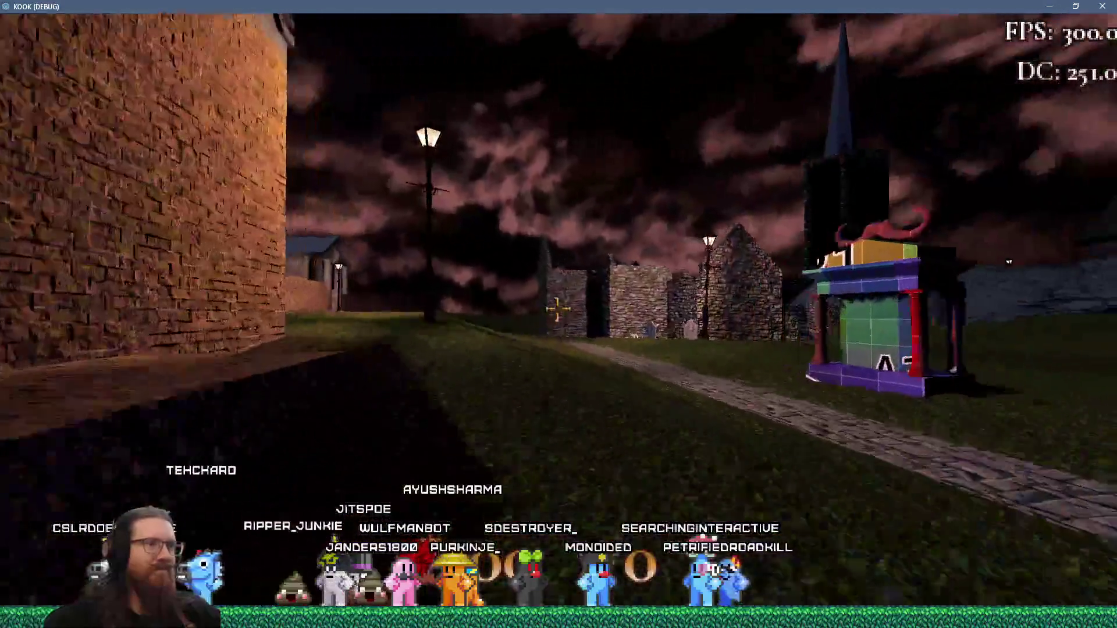
key(w)
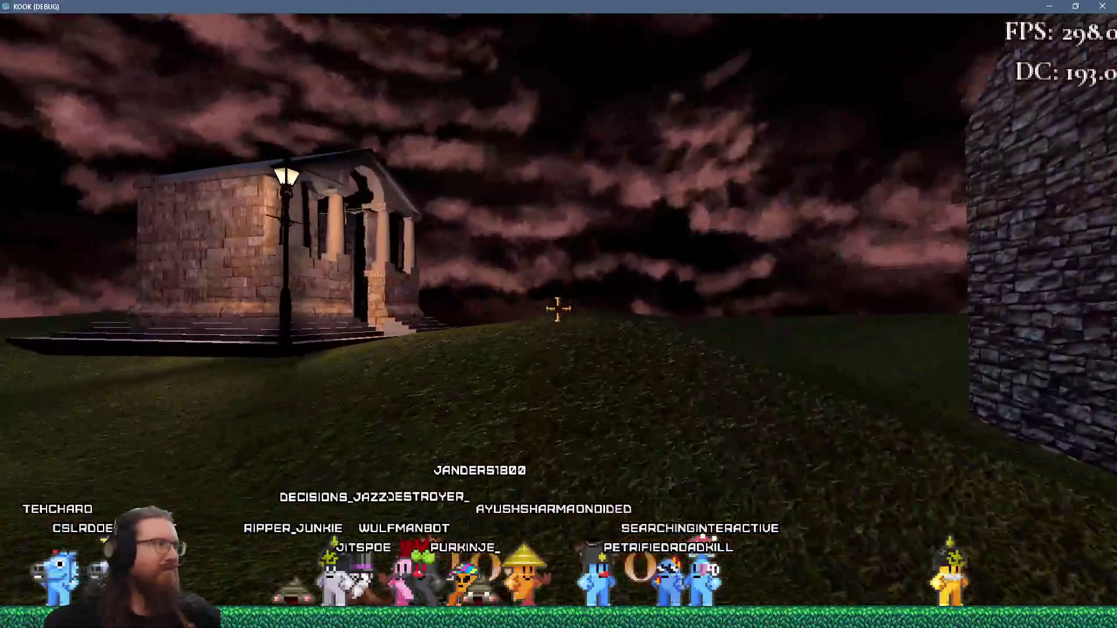
key(w)
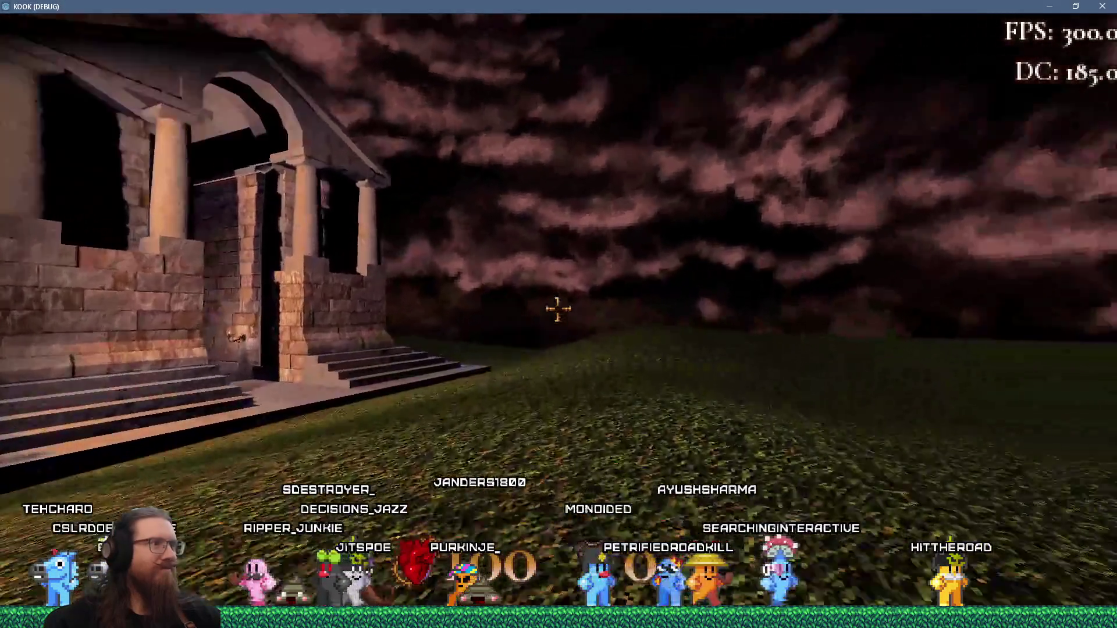
key(w)
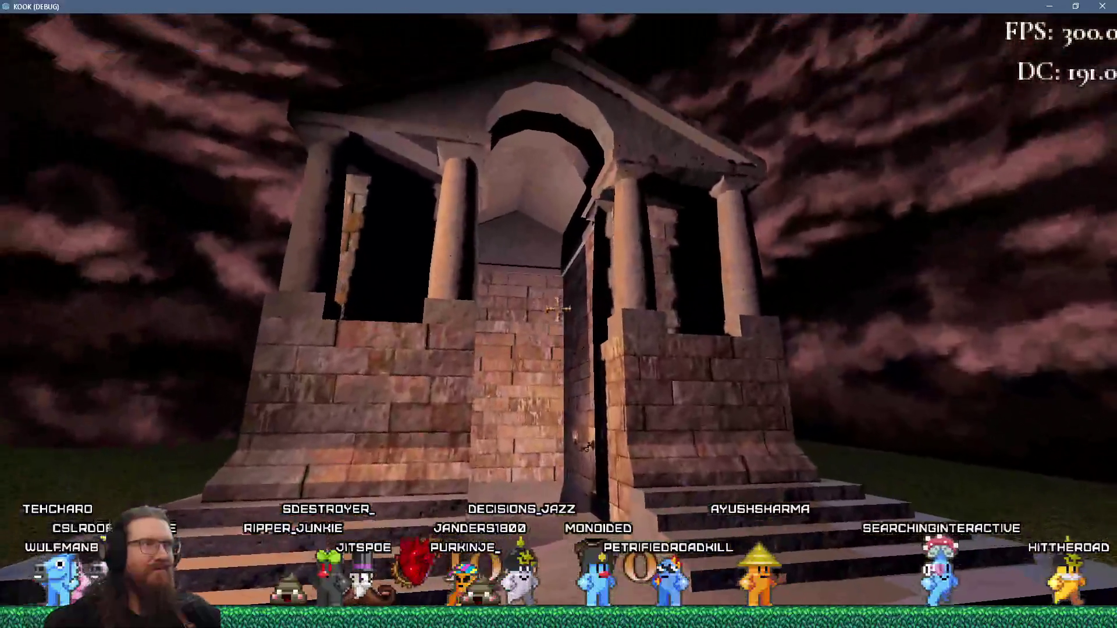